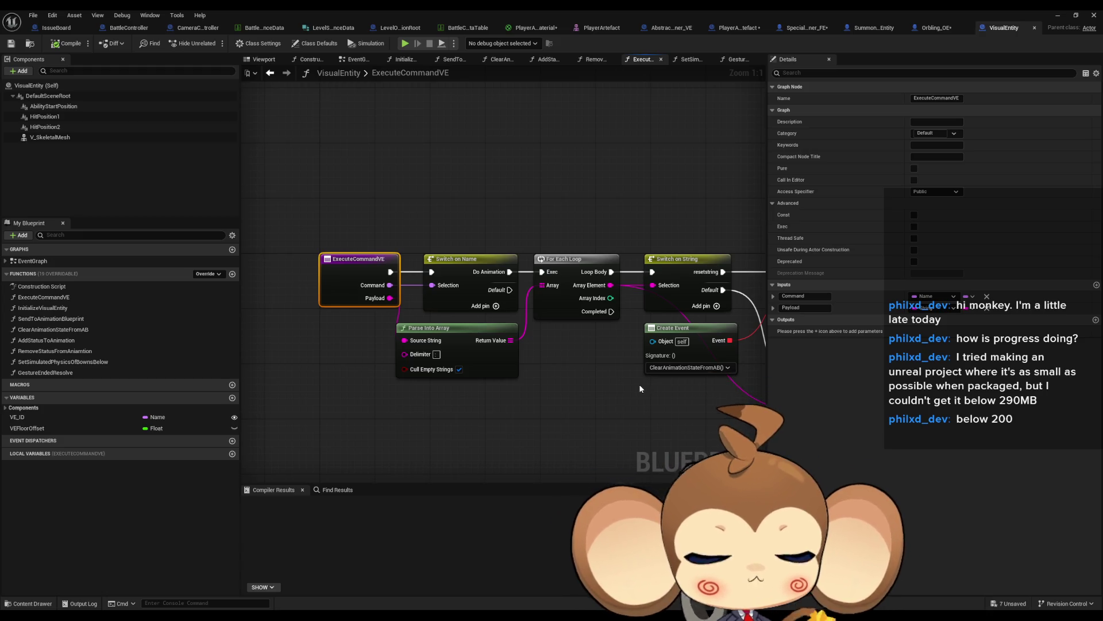
Close the Orbling_OE and VisualEntity blueprint tabs
left_click(953, 24)
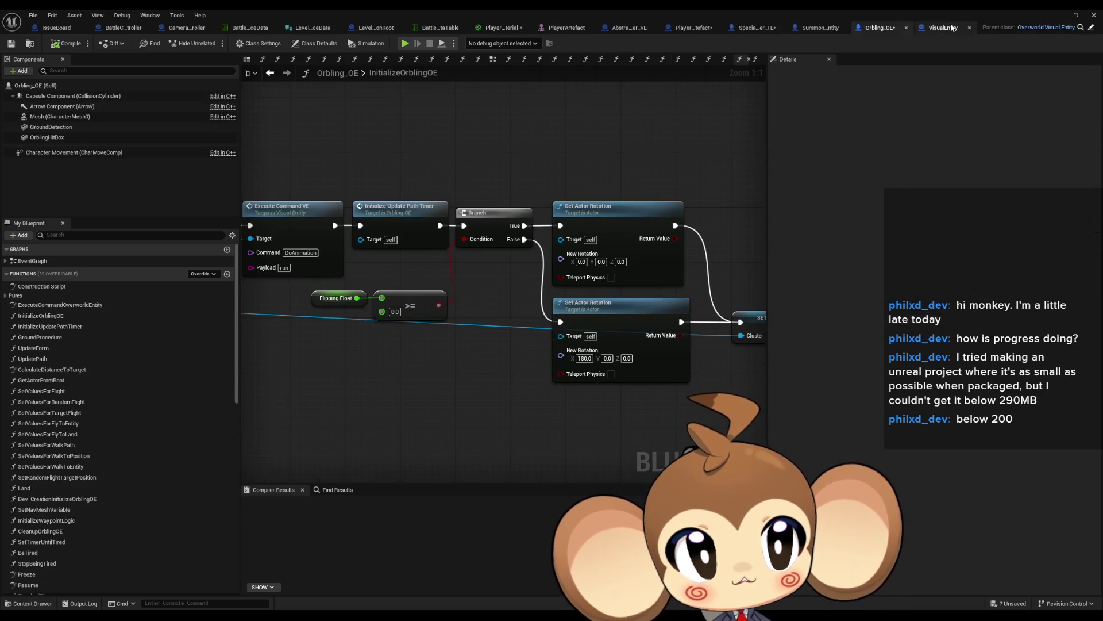
left_click(907, 28)
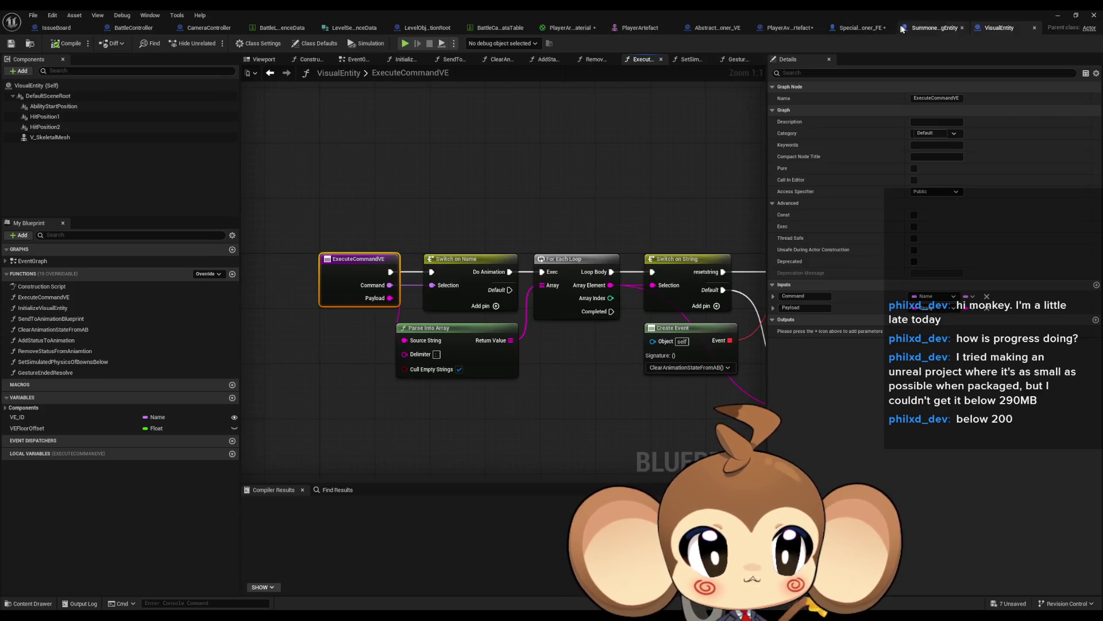
middle_click(1003, 29)
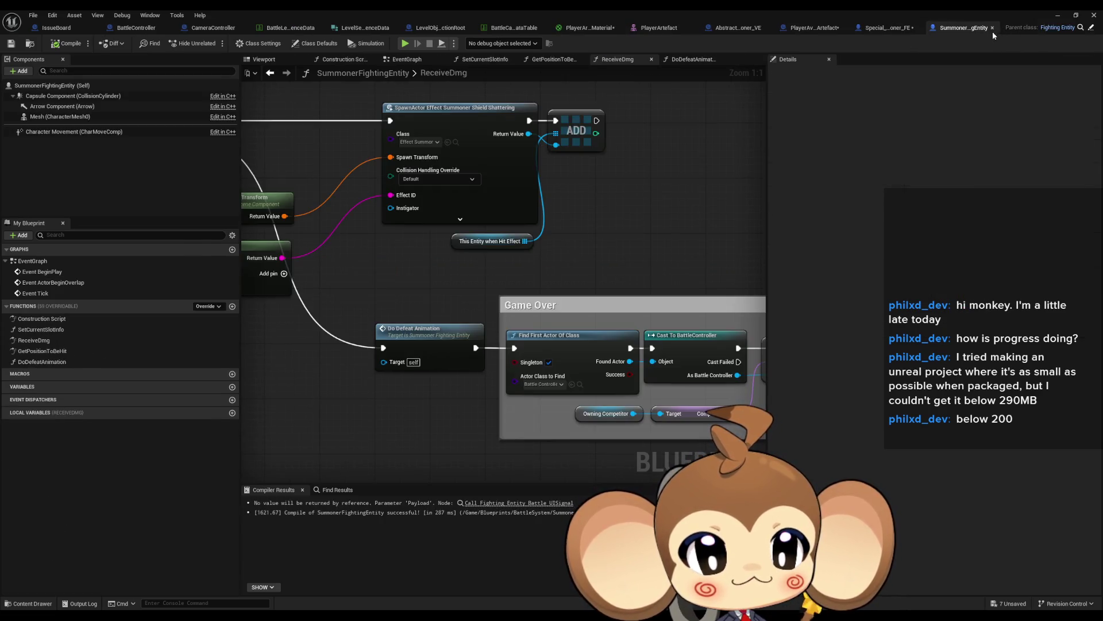
From Special_Artefact_Summoner_FE's DoDefeatAnimation, open Execute Command VE's function graph and view all its nodes
left_click(890, 28)
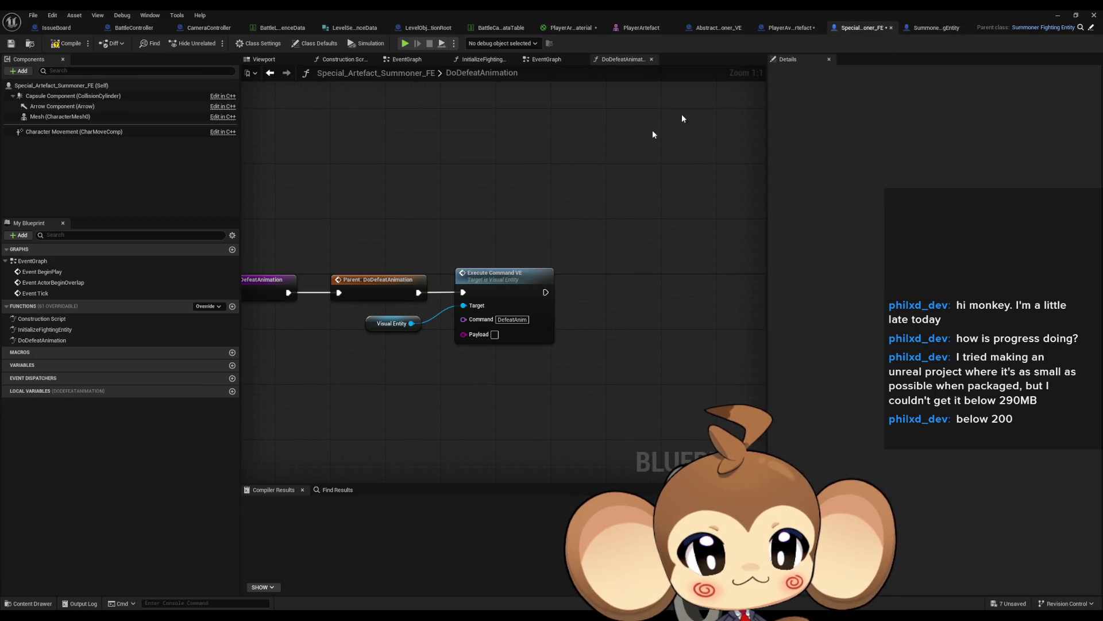
key("Home")
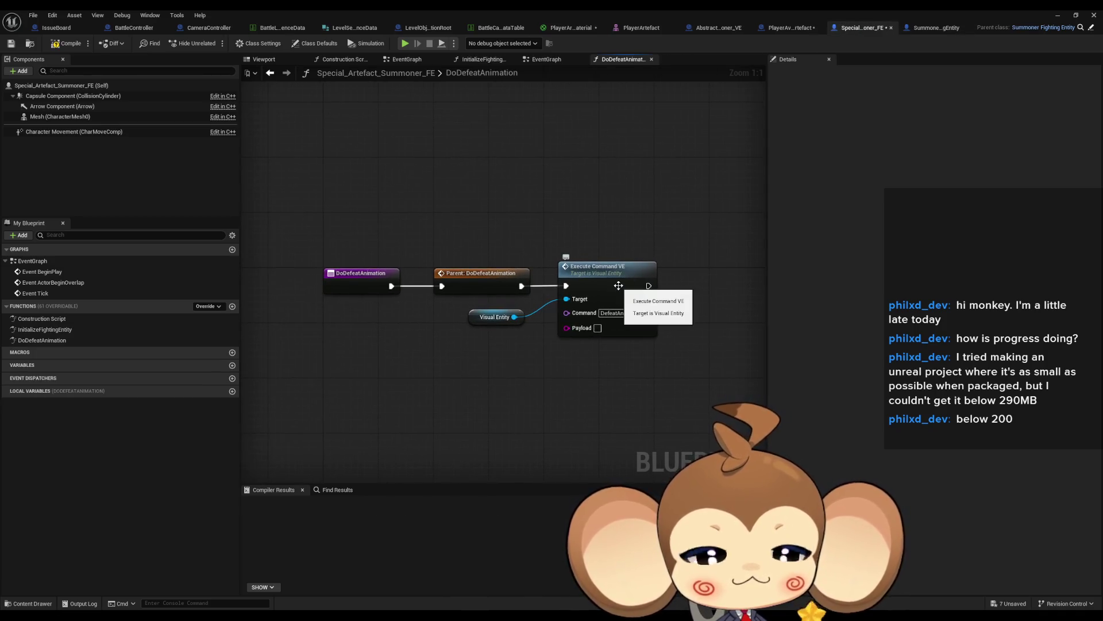
double_click(618, 286)
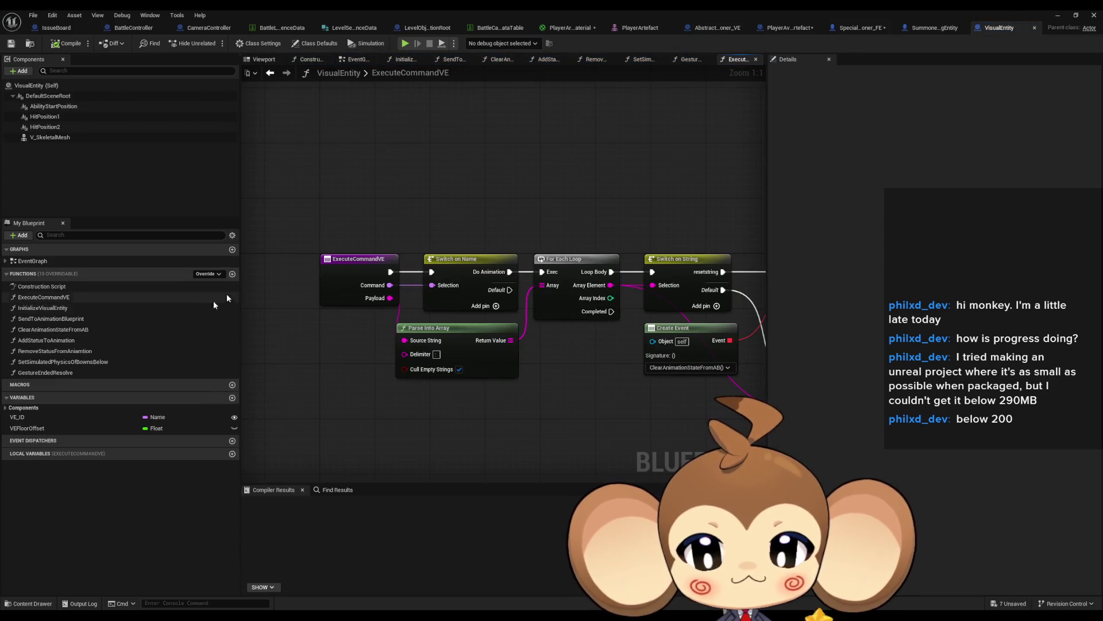
scroll(683, 406, "down", 1)
mouse_move(683, 406)
left_mouse_down()
mouse_move(460, 371)
mouse_move(505, 377)
left_mouse_up()
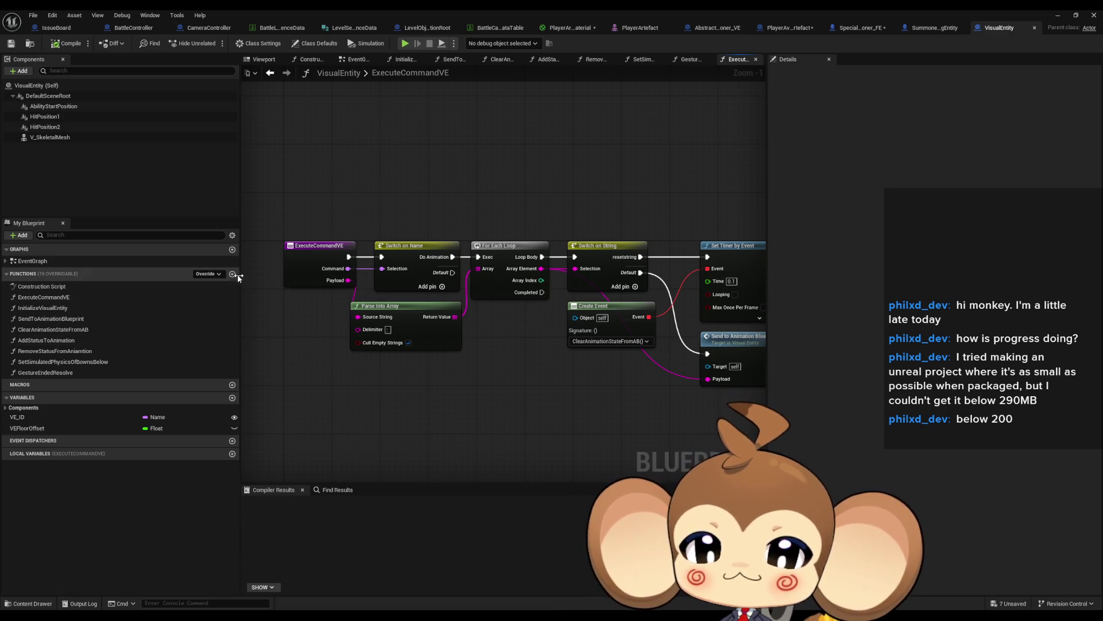
Duplicate ExecuteCommandVE as ExecuteCommandVEWithPayload and shift its body nodes clear of the entry node
left_click(46, 297)
key("ctrl+d")
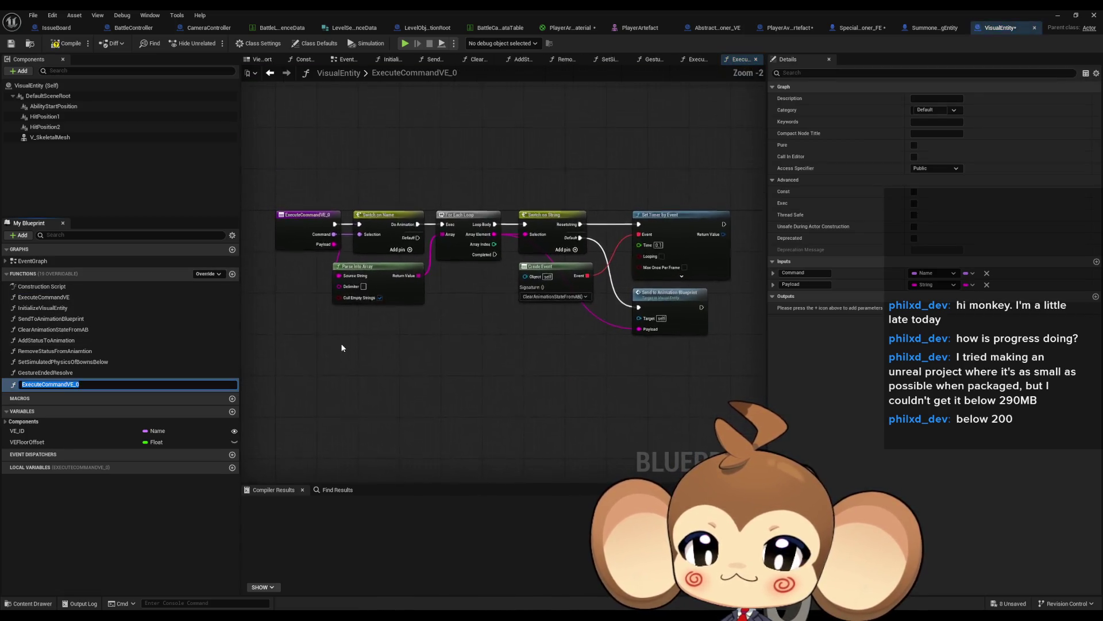
key("BackSpace")
type("With")
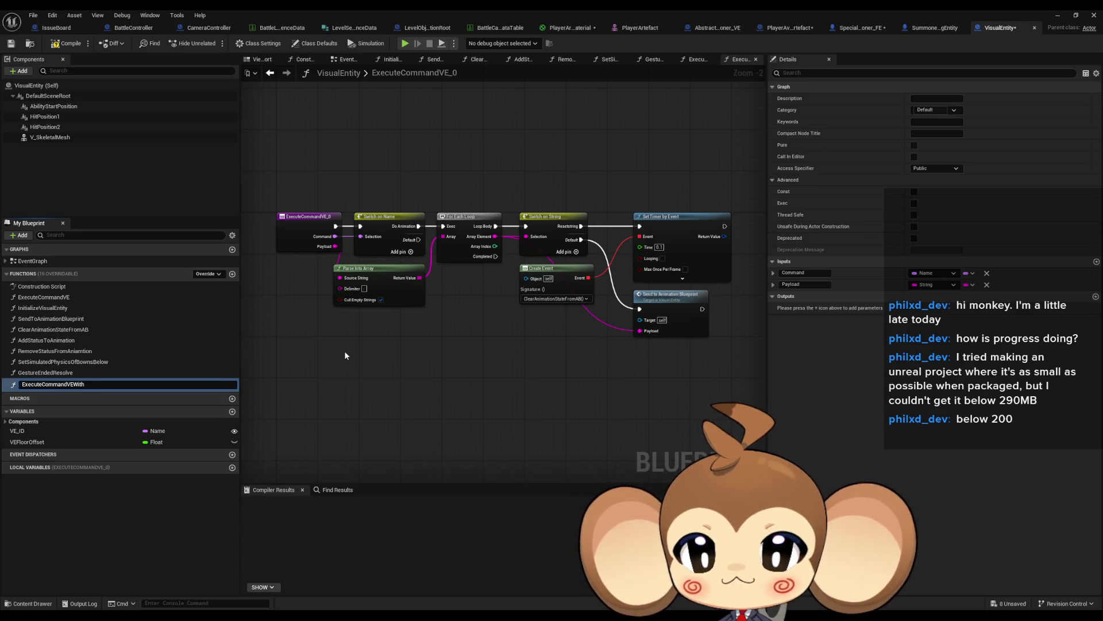
type("Payload")
key("Return")
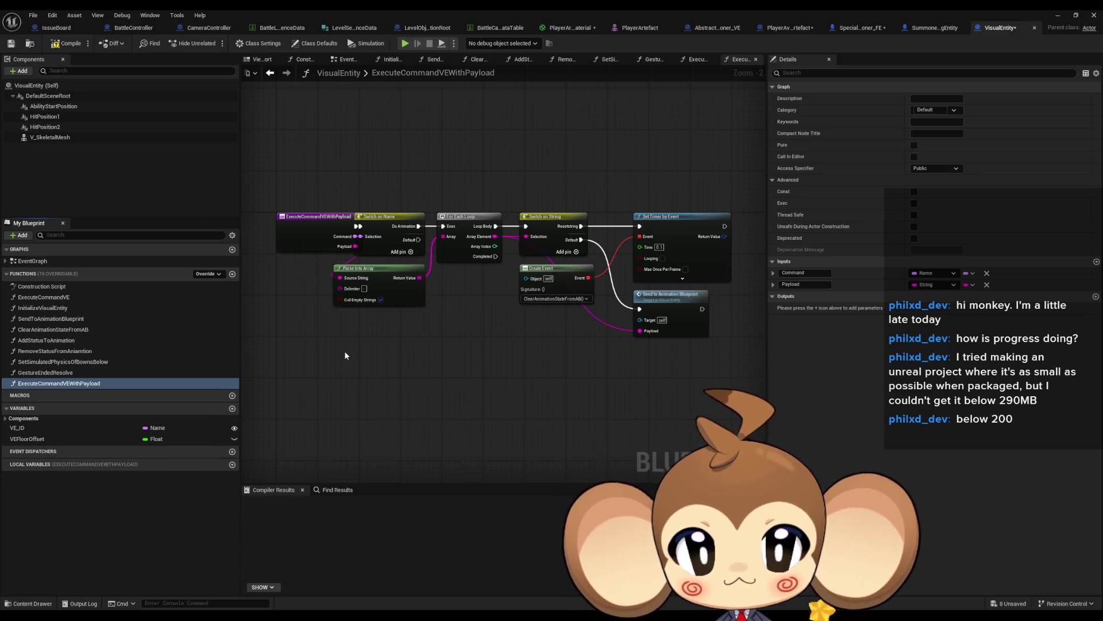
left_click_drag(380, 165, 697, 371)
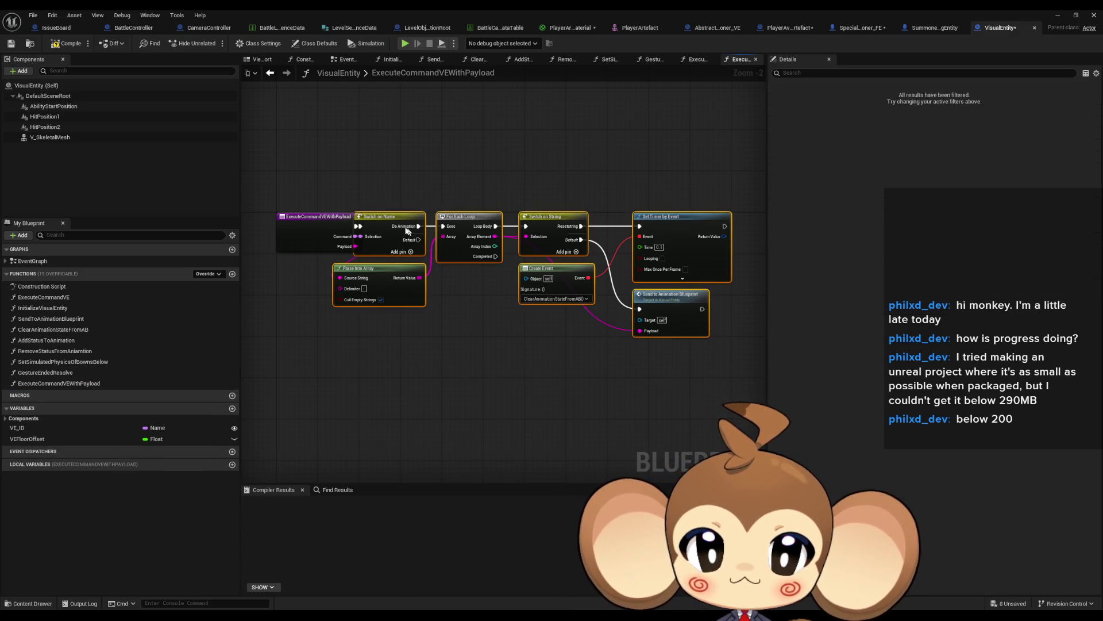
left_click_drag(633, 244, 685, 245)
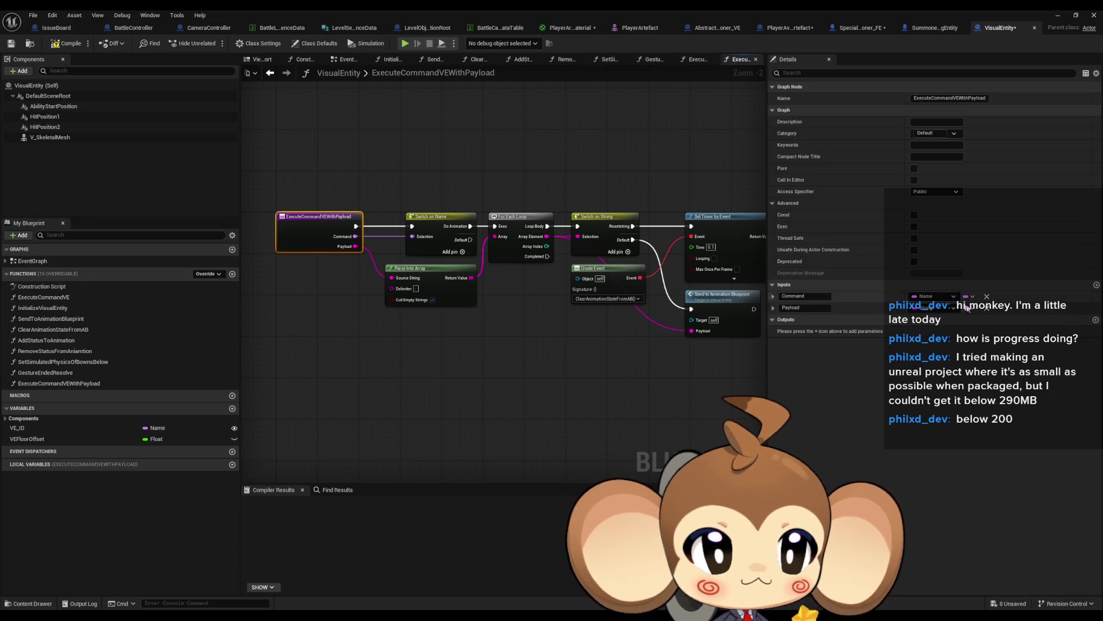
Rename the copy to ExecuteCommandVEWithPayloadArray and make its Payload input a string array
left_click(113, 384)
left_click(113, 385)
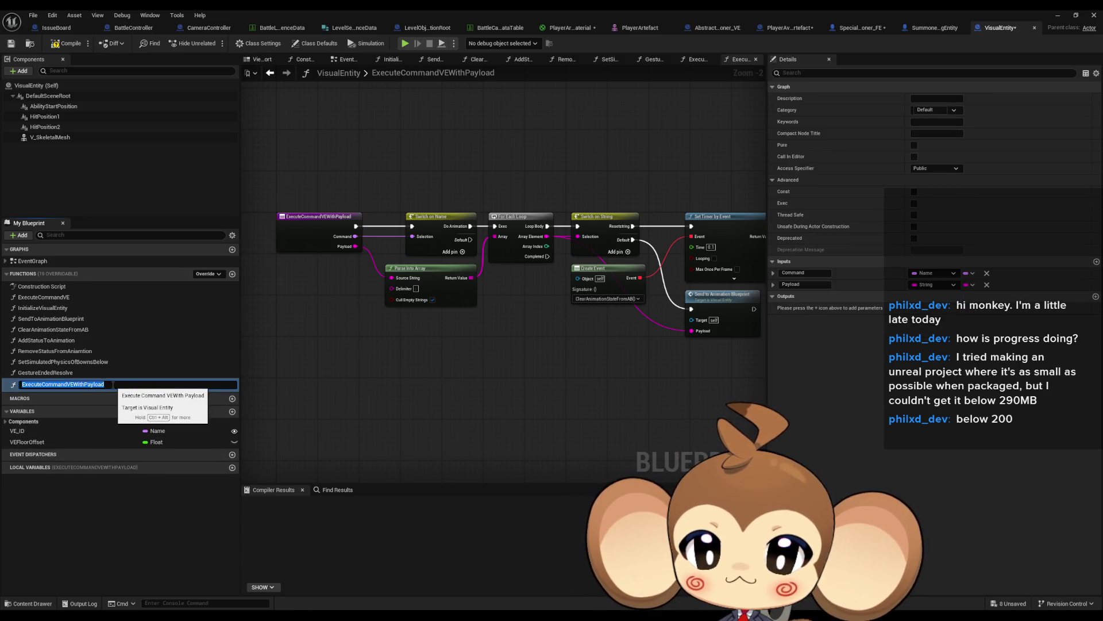
key("Return")
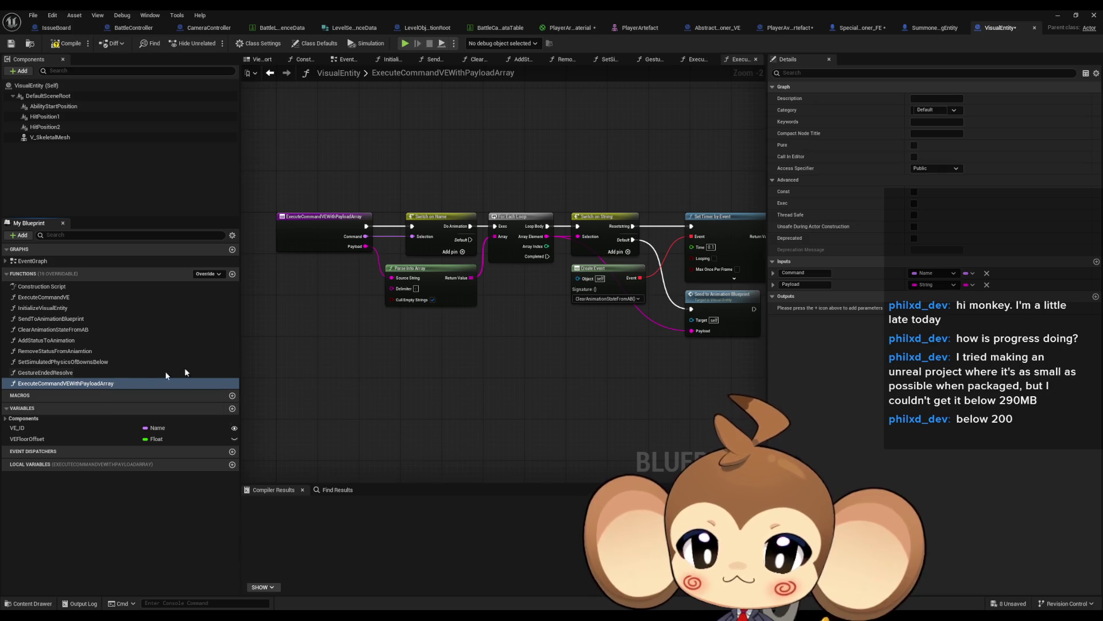
right_click(970, 285)
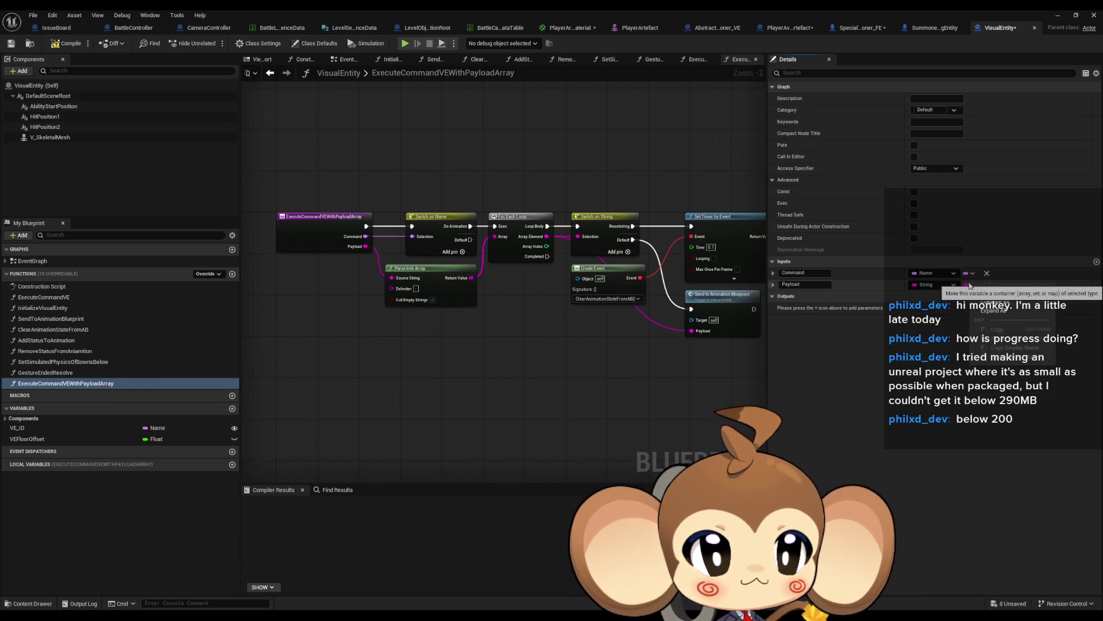
left_click(970, 284)
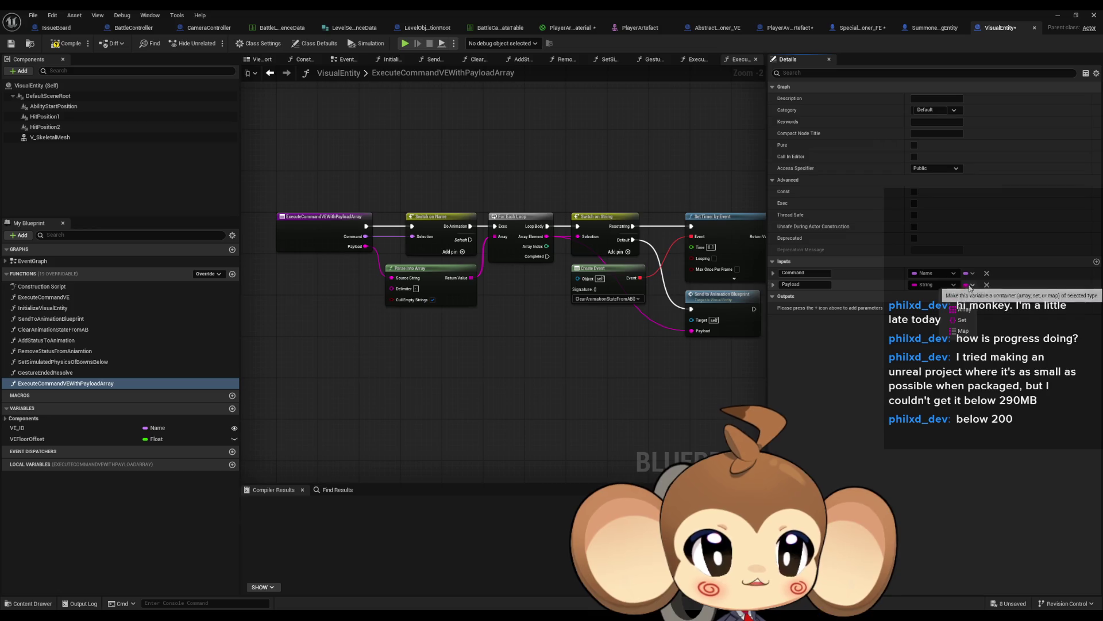
left_click(977, 305)
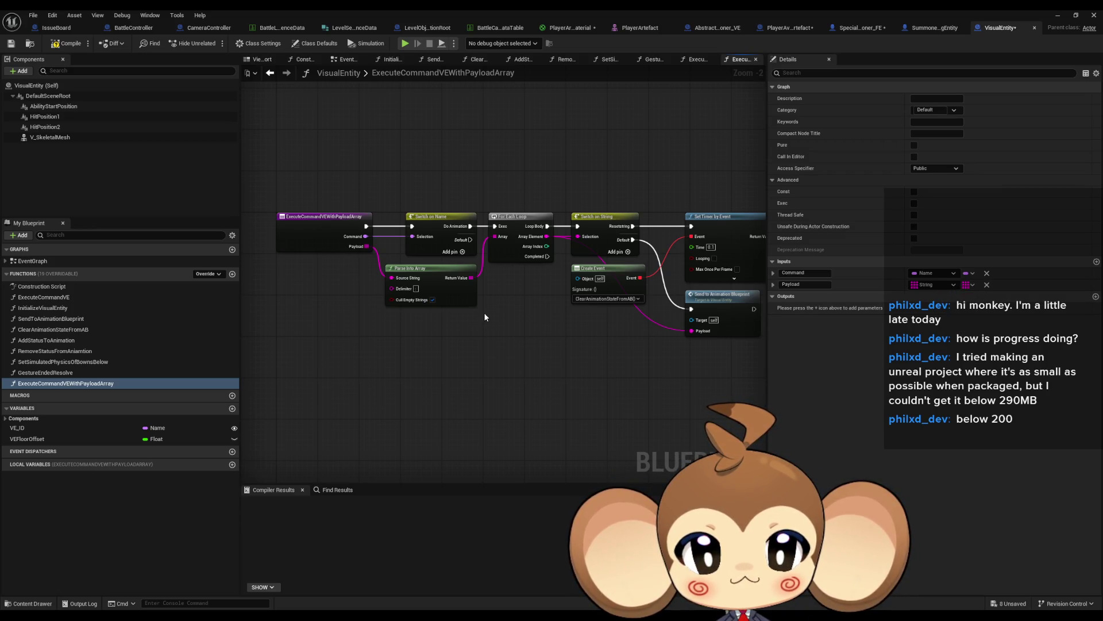
Delete every body node, including Set Timer by Event and Send to Animation Blueprint, from ExecuteCommandVEWithPayloadArray
scroll(482, 309, "up", 2)
left_click_drag(472, 359, 477, 372)
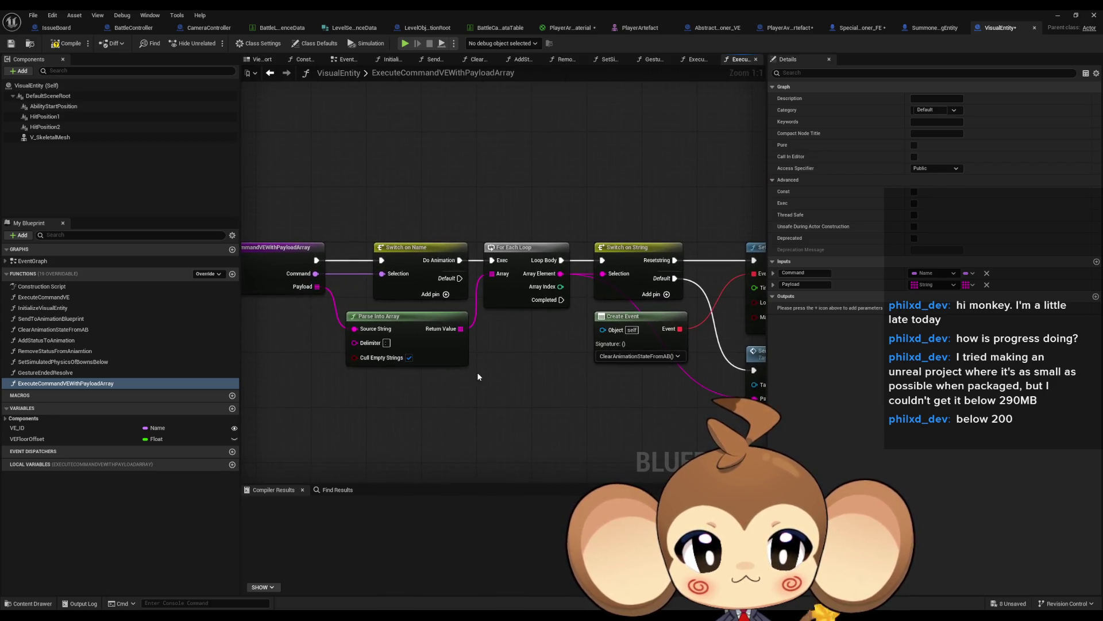
mouse_move(569, 366)
left_mouse_down()
mouse_move(440, 352)
mouse_move(515, 347)
left_mouse_up()
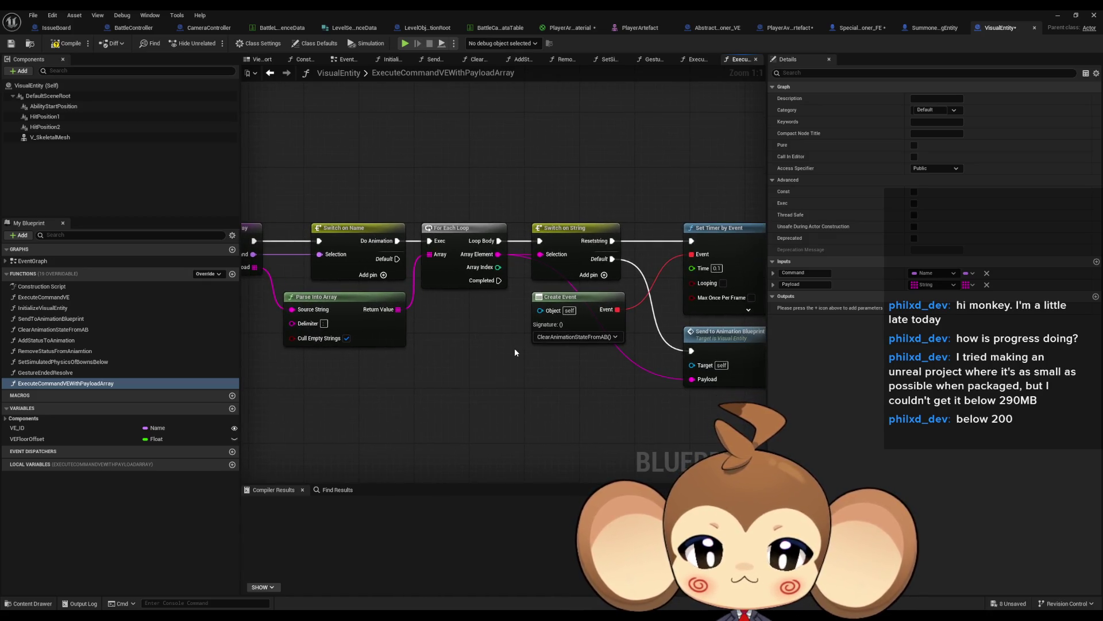
left_click_drag(282, 184, 782, 454)
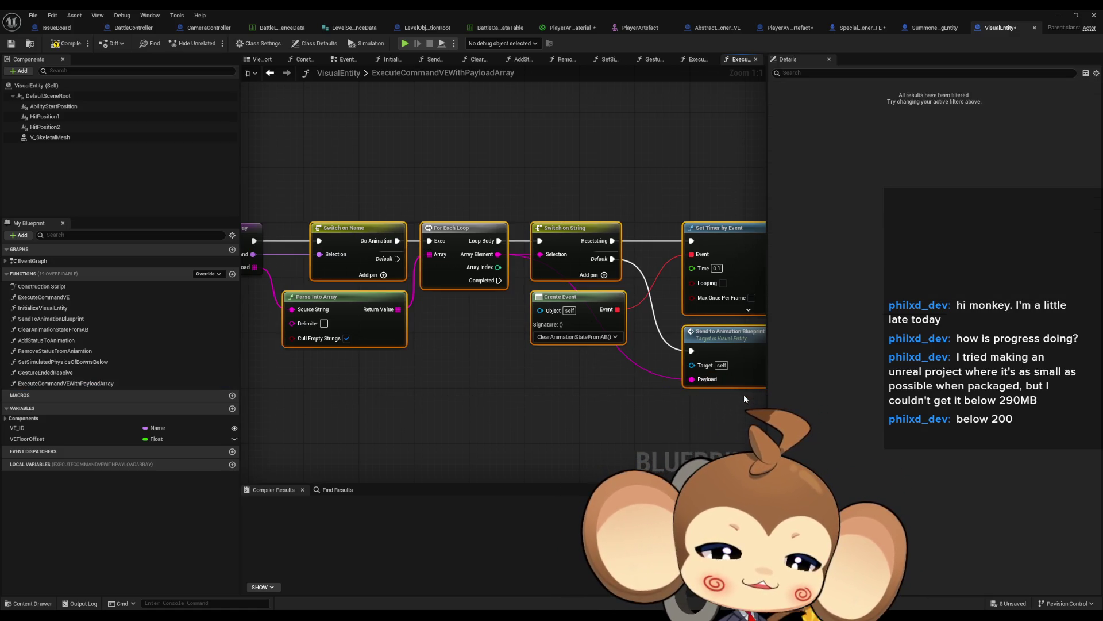
key("Delete")
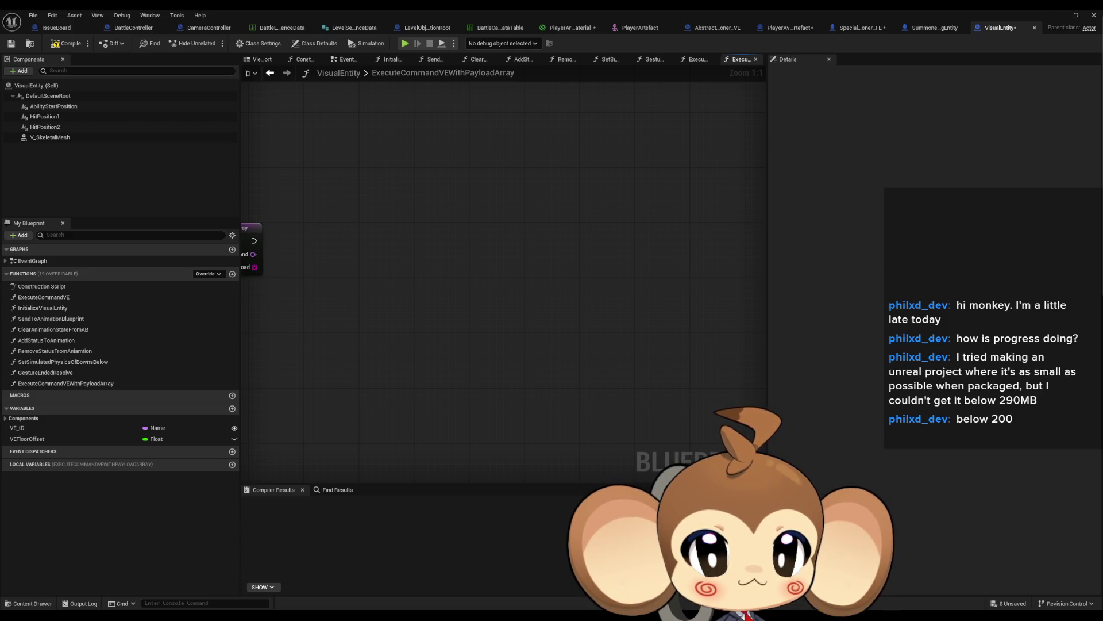
Frame the ExecuteCommandVEWithPayloadArray entry node, compile VisualEntity, and return to Special_Artefact_Summoner_FE
key("Home")
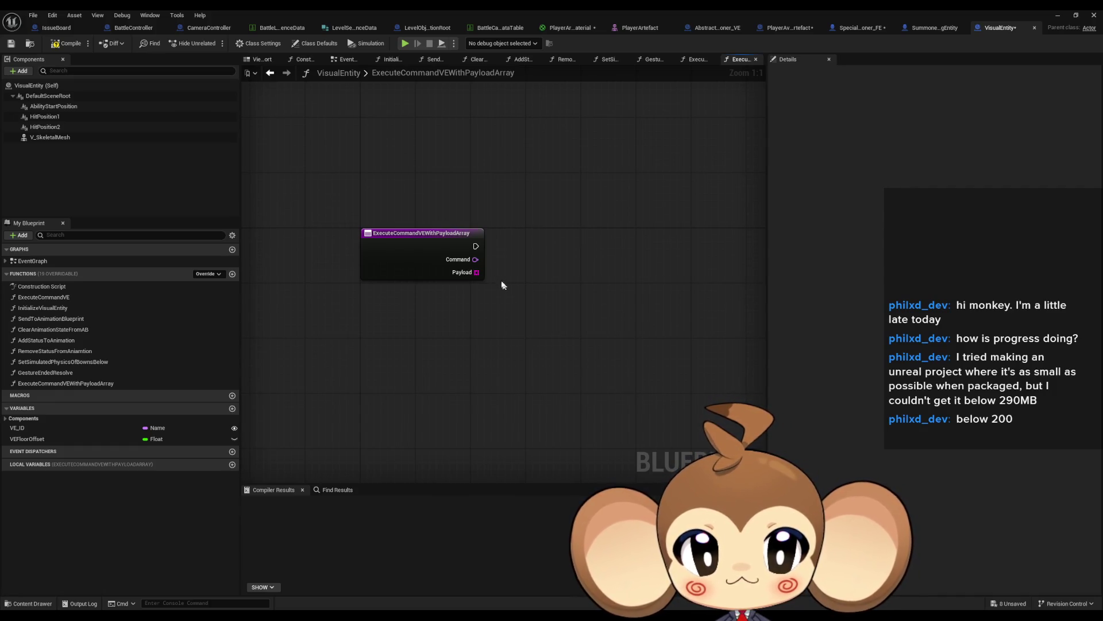
left_click_drag(448, 273, 488, 274)
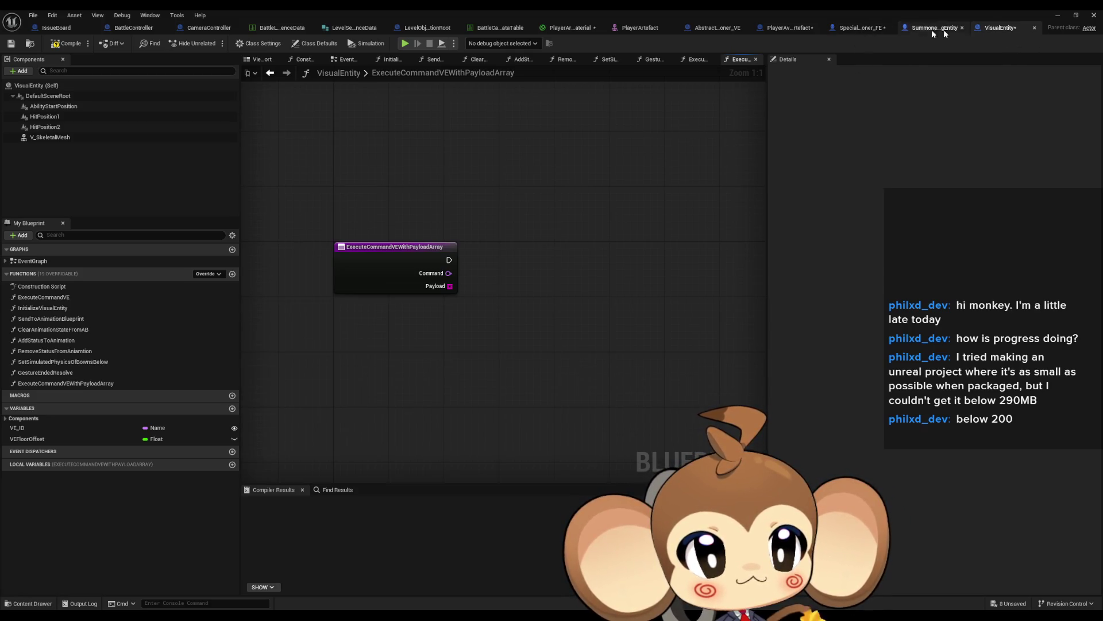
left_click(69, 43)
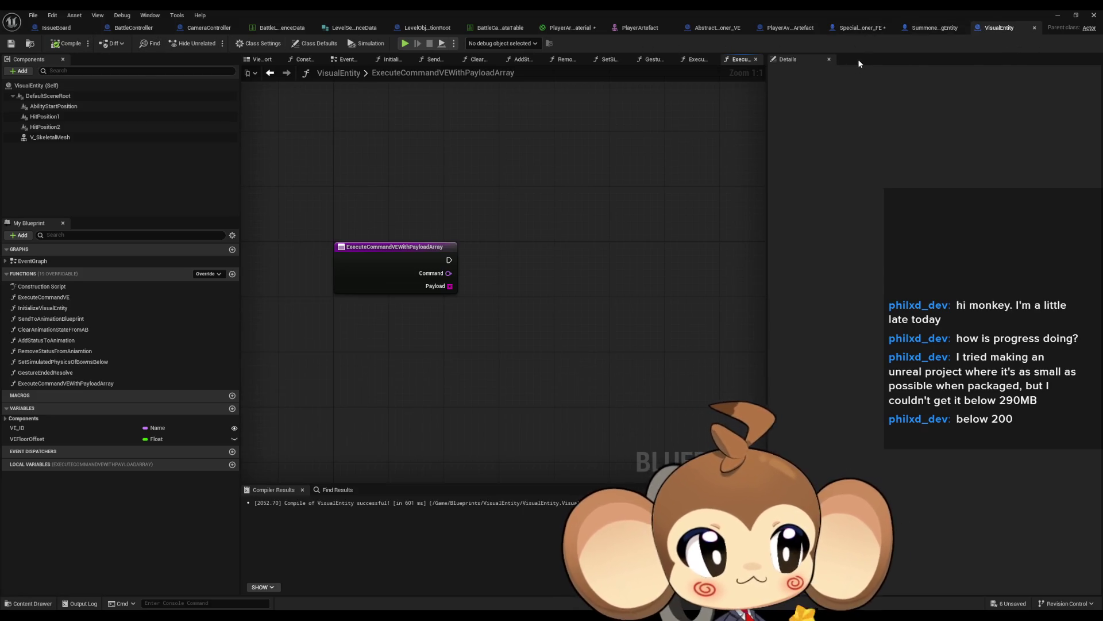
left_click(846, 29)
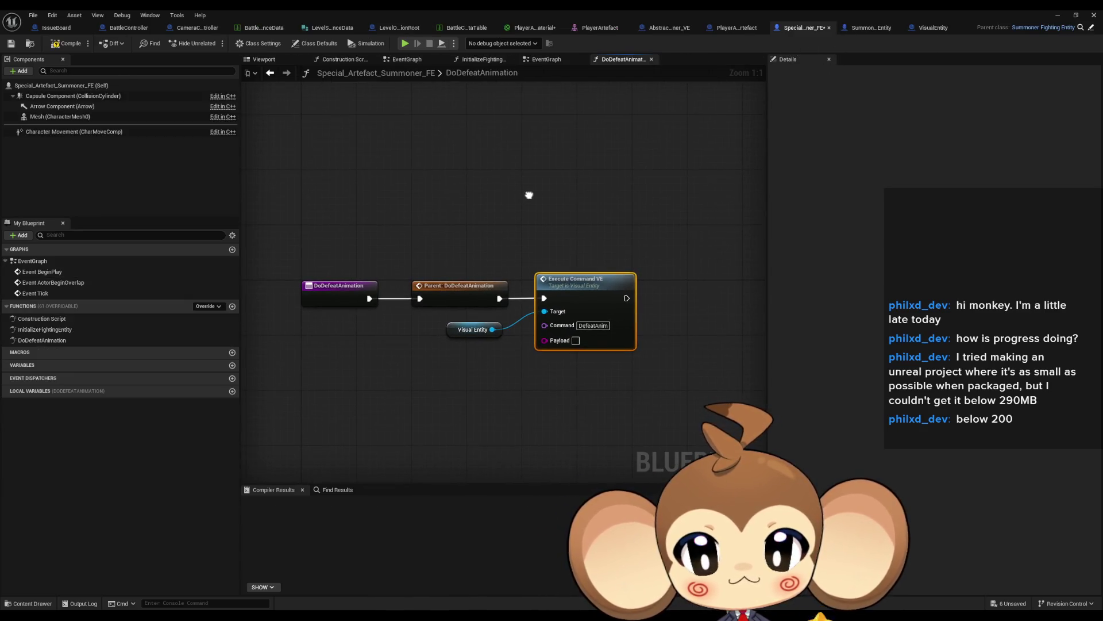
Replace the plain Execute Command VE node with Execute Command VE With Payload Array, Command 'DefeatAnim'
left_click_drag(467, 279, 384, 274)
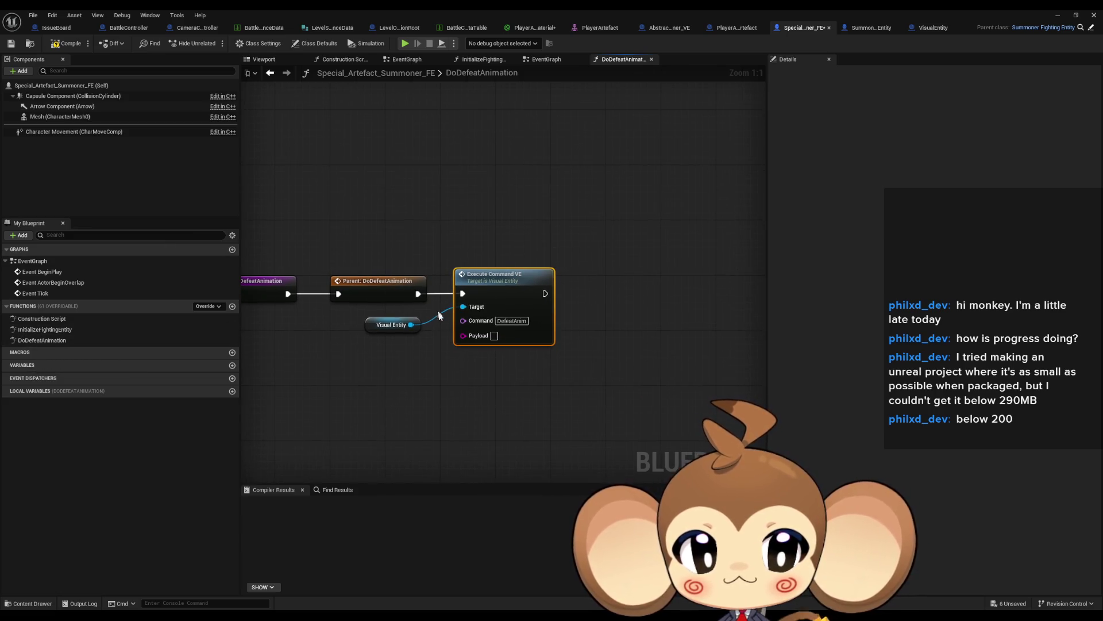
left_click_drag(411, 325, 431, 386)
type("exe comm")
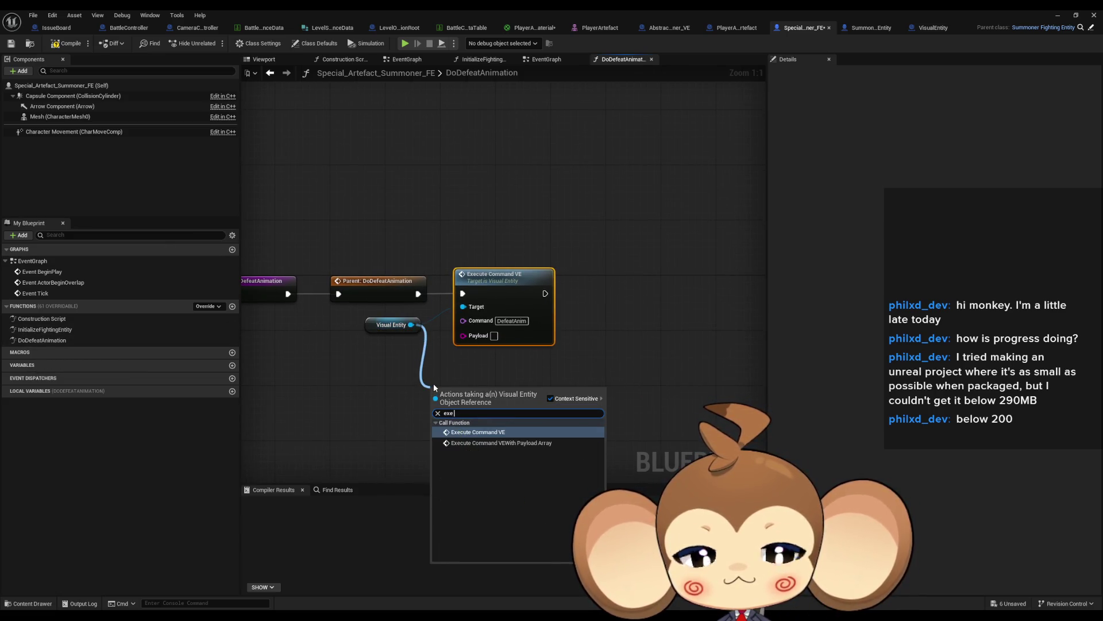
key("Down")
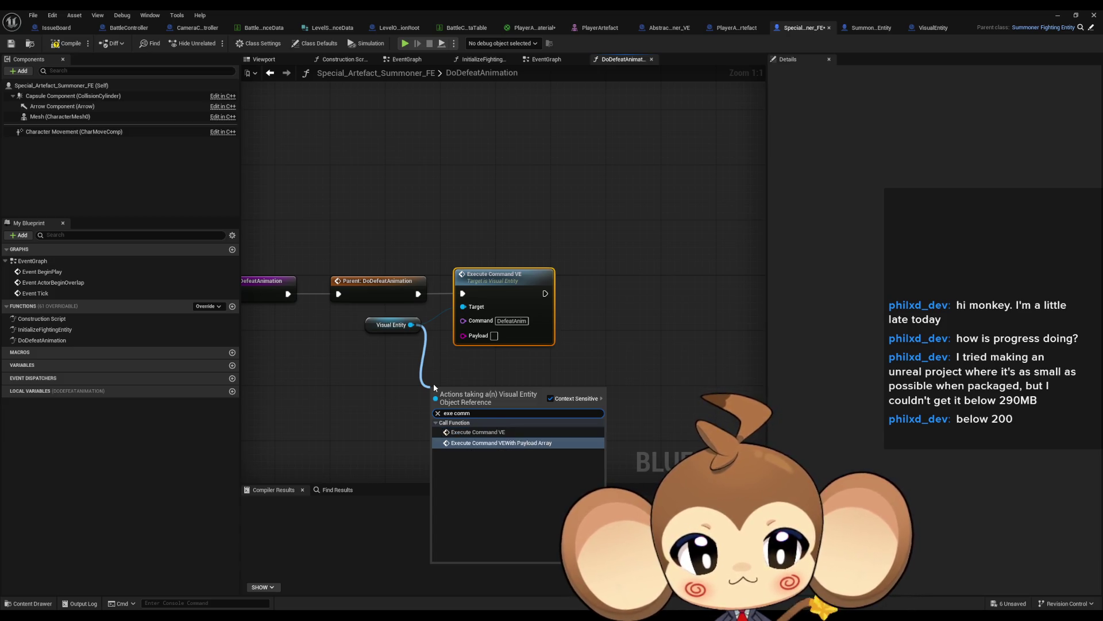
key("Return")
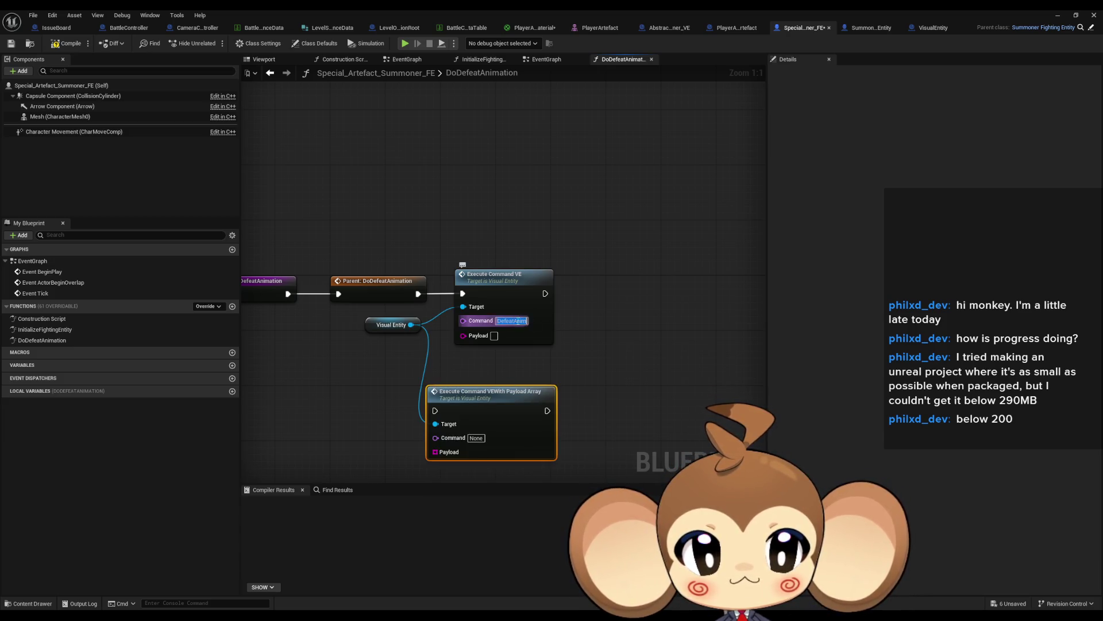
left_click(476, 438)
type("DefeatAnim")
left_click(528, 296)
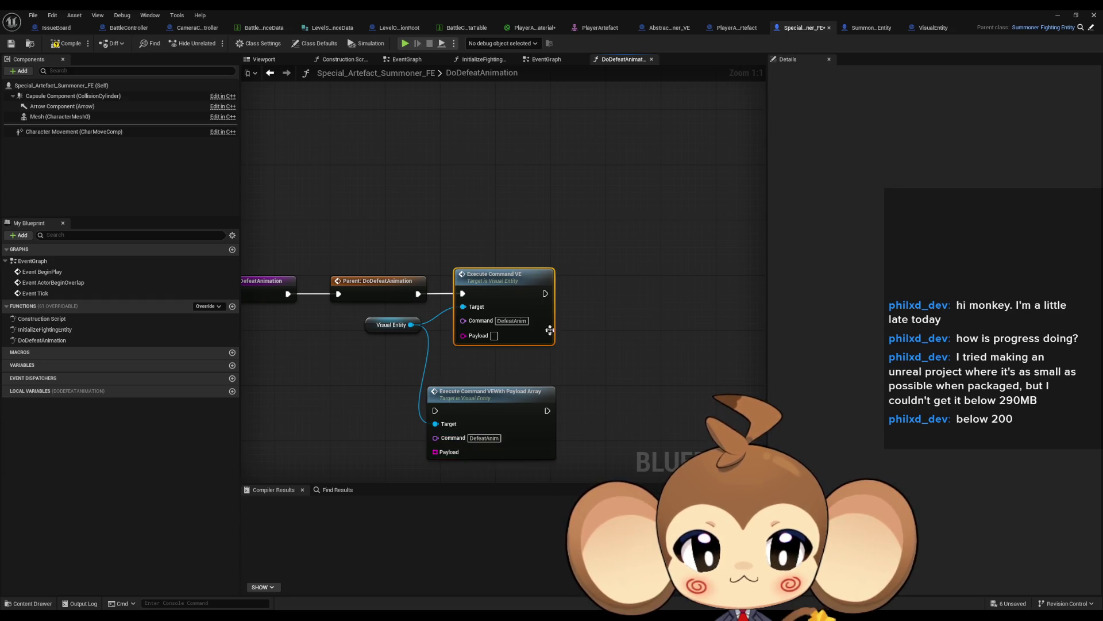
key("Delete")
mouse_move(466, 400)
left_mouse_down()
mouse_move(480, 283)
mouse_move(418, 294)
left_mouse_up()
Feed the call's Payload from a new Make Array node with two entries
mouse_move(432, 364)
left_mouse_down()
mouse_move(551, 343)
mouse_move(503, 360)
left_mouse_up()
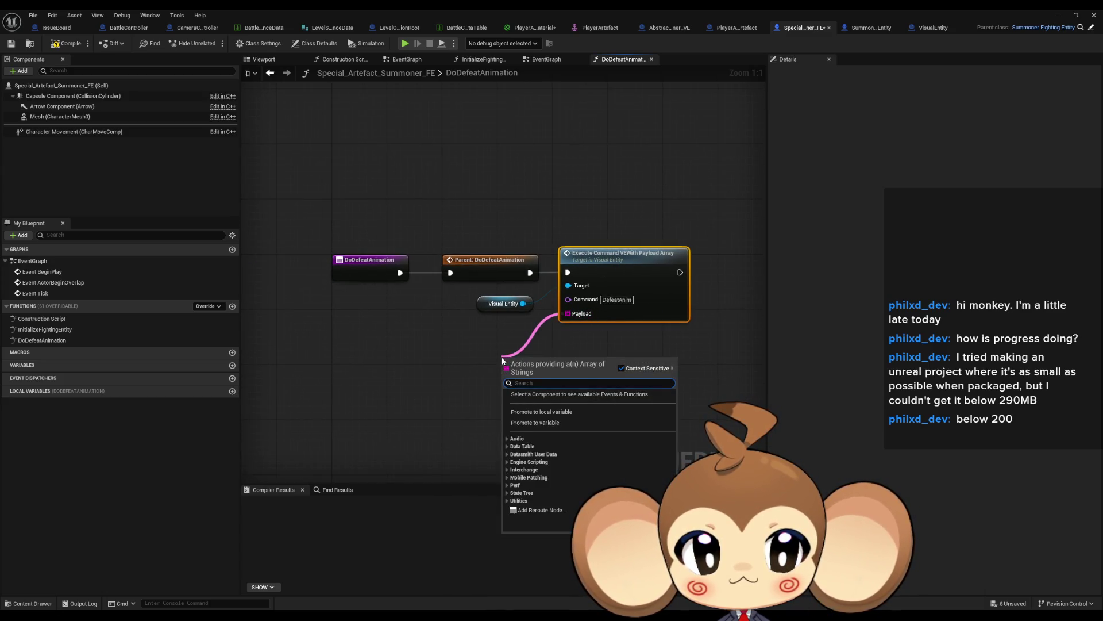
type("make array")
key("Return")
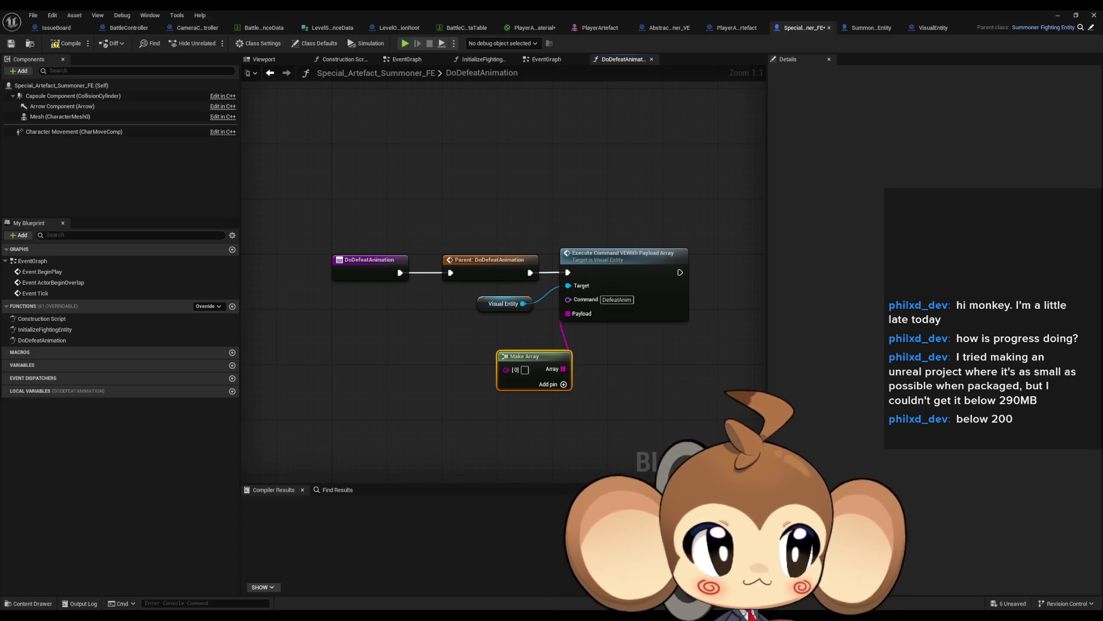
left_click(564, 384)
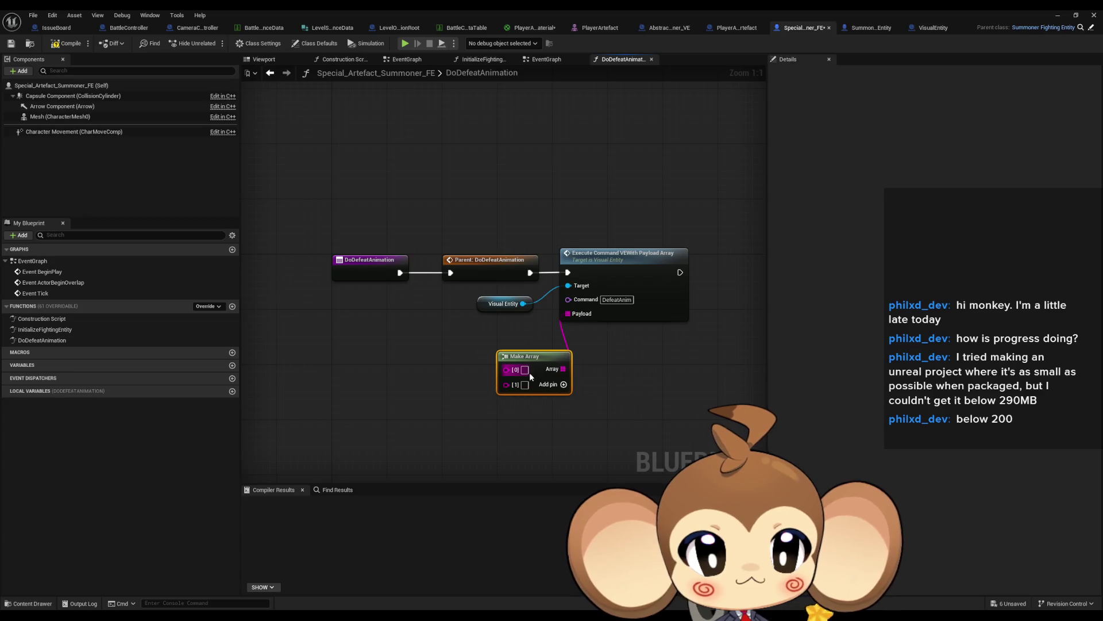
Fill the Make Array entries with 1 and 0.1 and move the node up-left
right_click(610, 357)
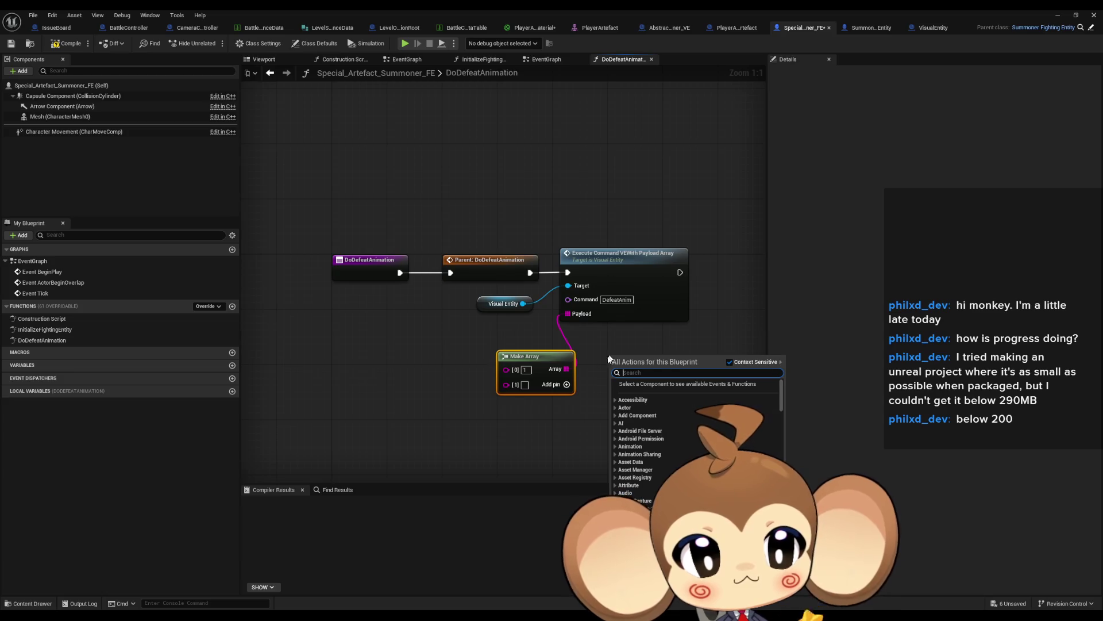
key("Escape")
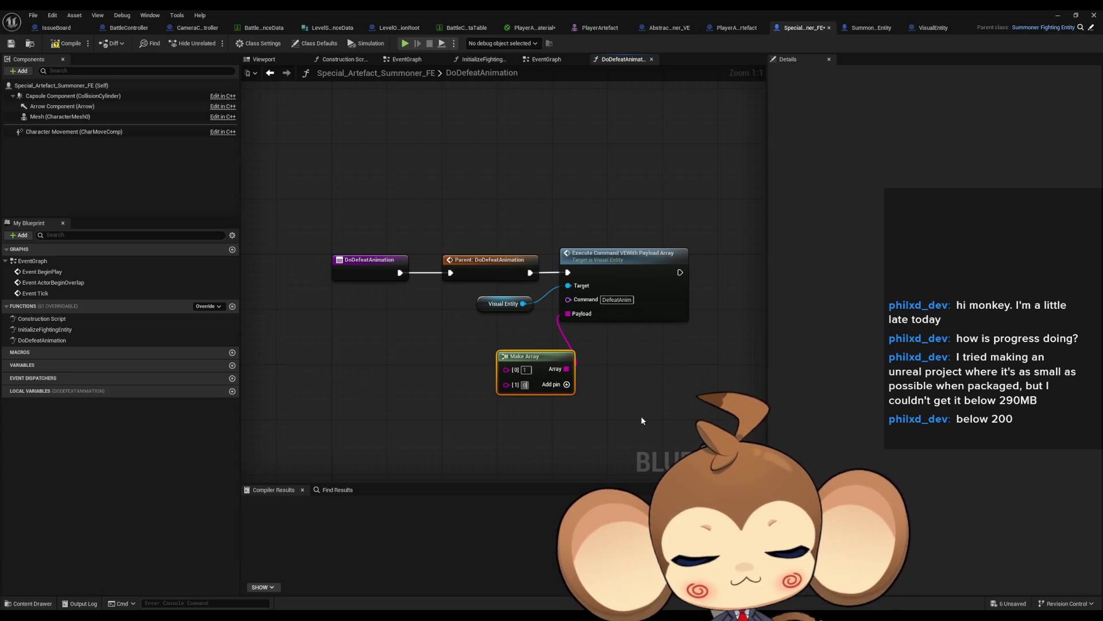
type("0.1")
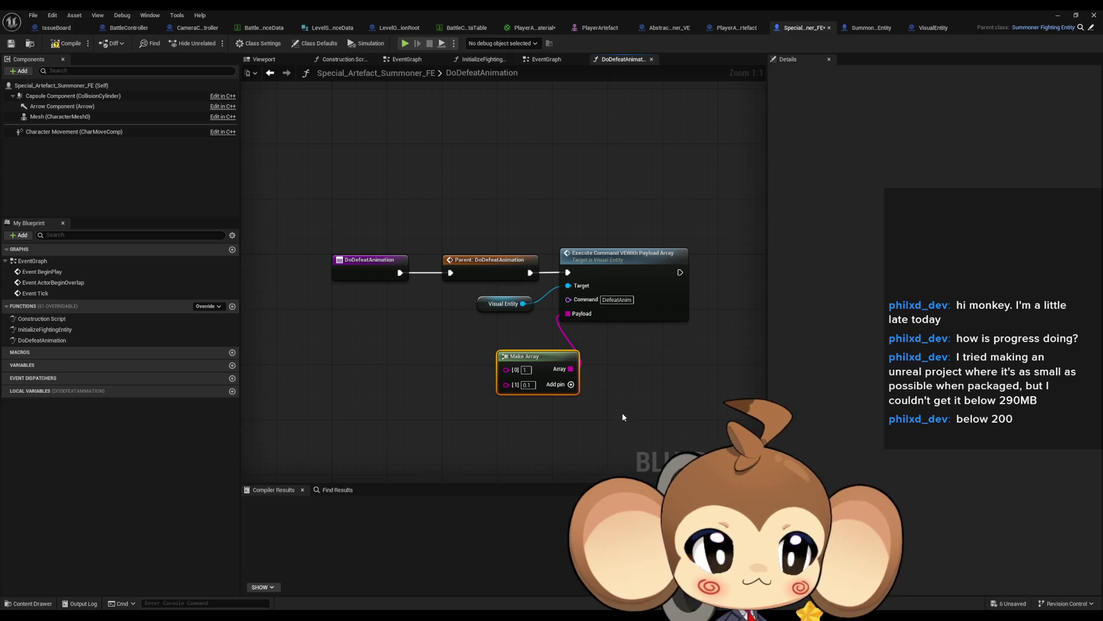
left_click_drag(543, 364, 501, 343)
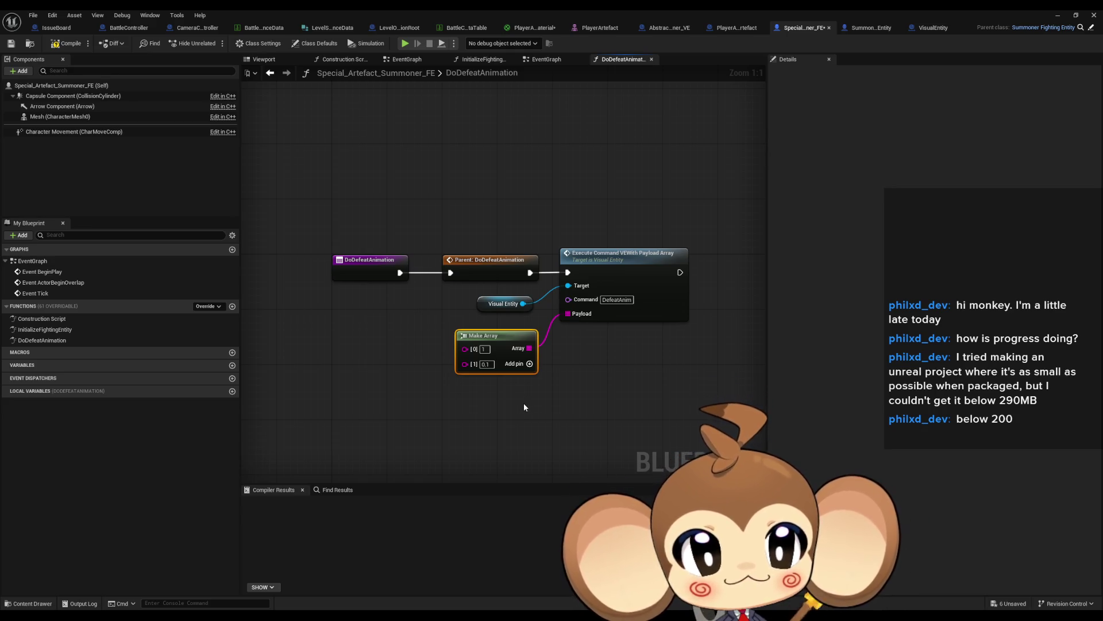
Delete the Make Array node, leaving Payload unconnected
left_click(520, 407)
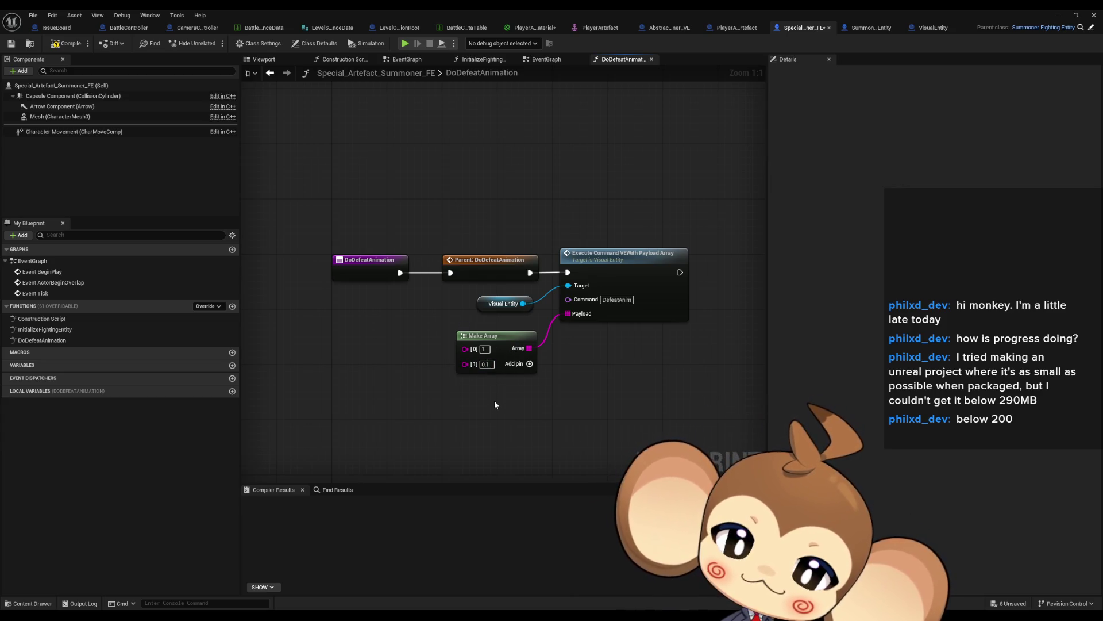
left_click(471, 372)
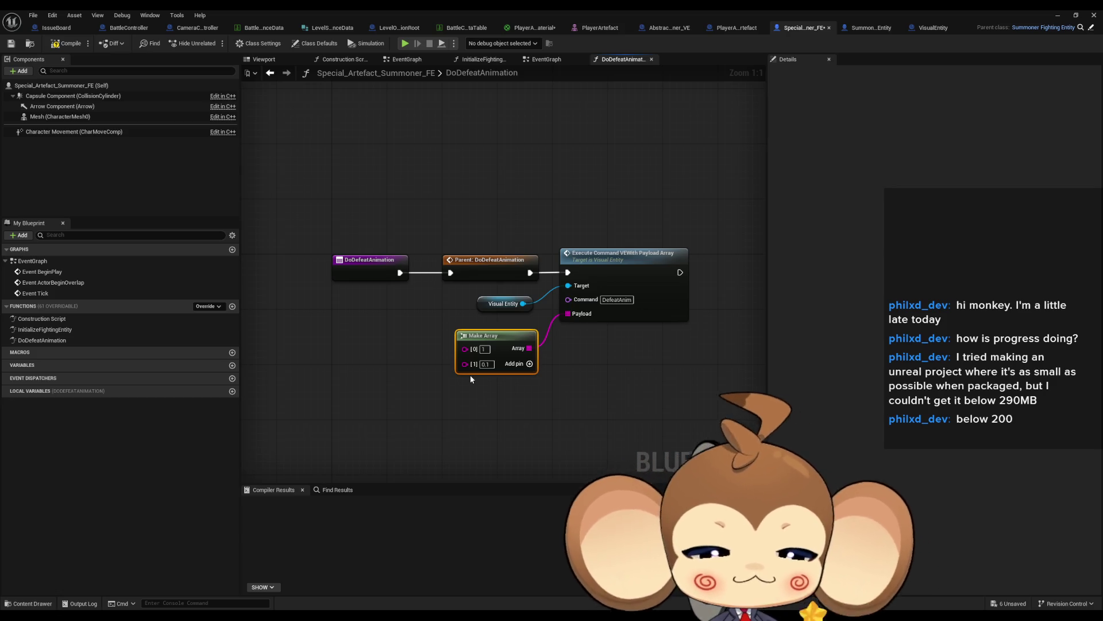
key("Delete")
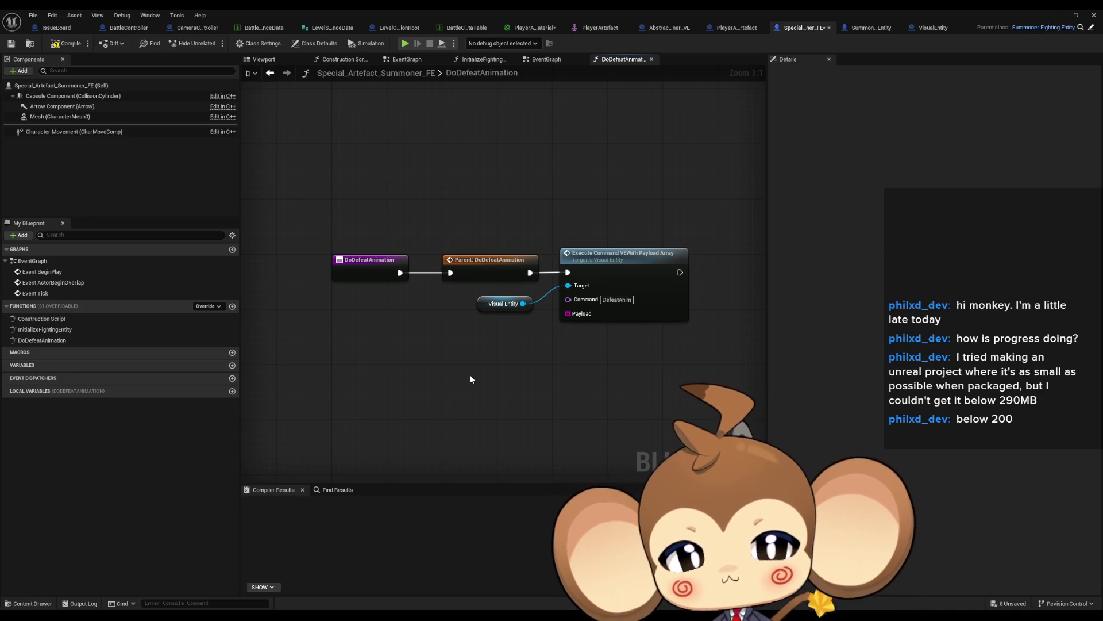
Wire a fresh Make Array into Payload, then open VisualEntity's ExecuteCommandVEWithPayloadArray function
mouse_move(568, 313)
left_mouse_down()
mouse_move(498, 345)
mouse_move(520, 349)
mouse_move(502, 339)
left_mouse_up()
type("make array")
key("Return")
double_click(602, 265)
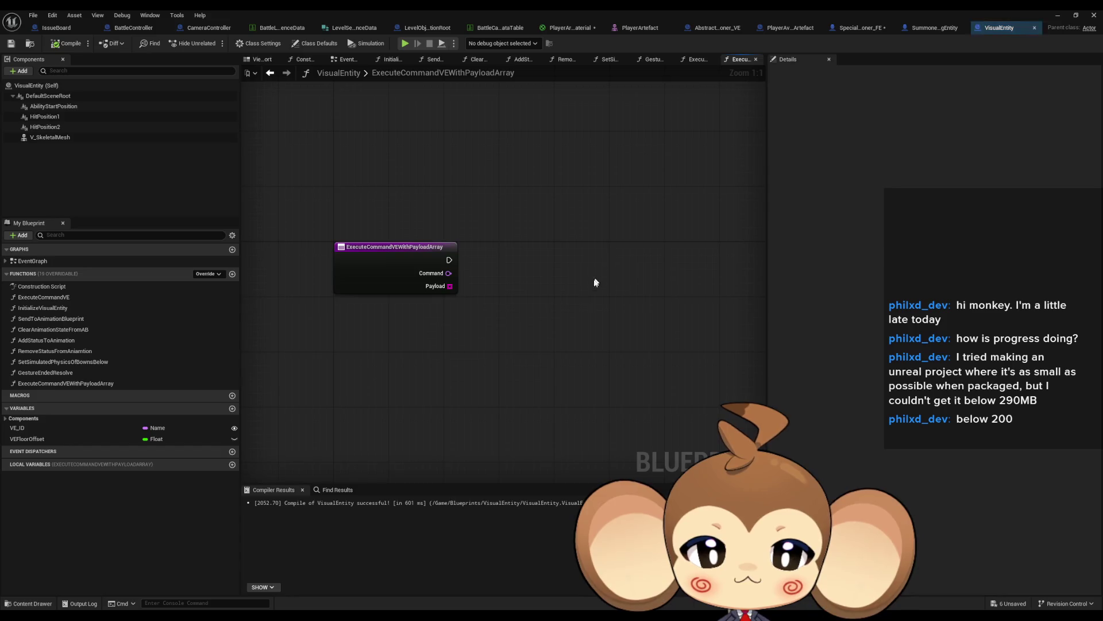
Close VisualEntity and show PlayerAvatarArtefact's EventGraph
middle_click(982, 25)
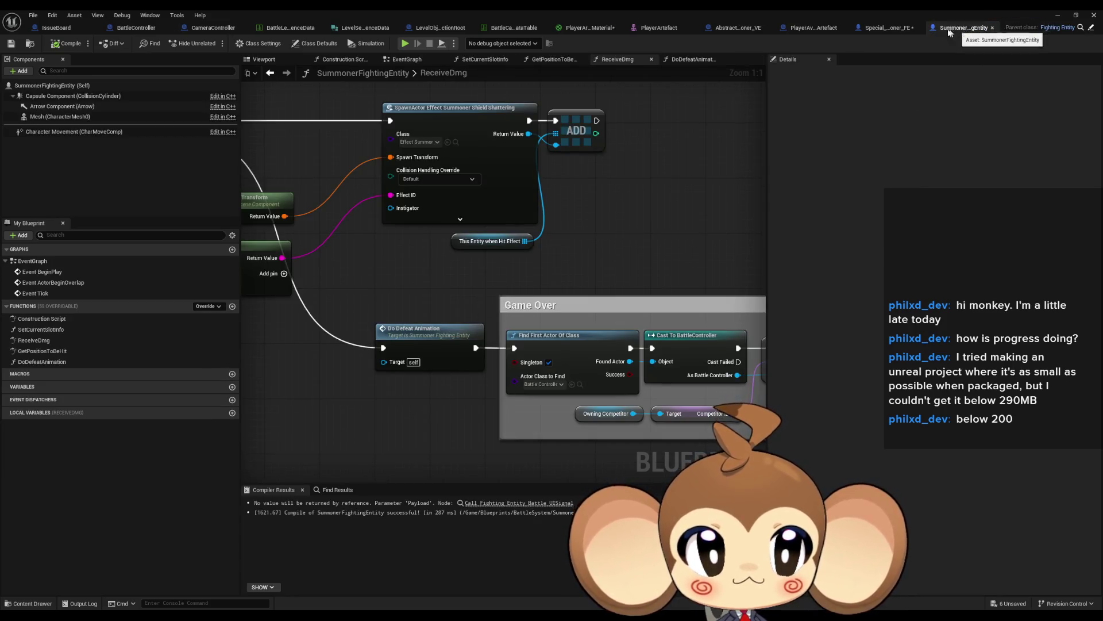
left_click(795, 29)
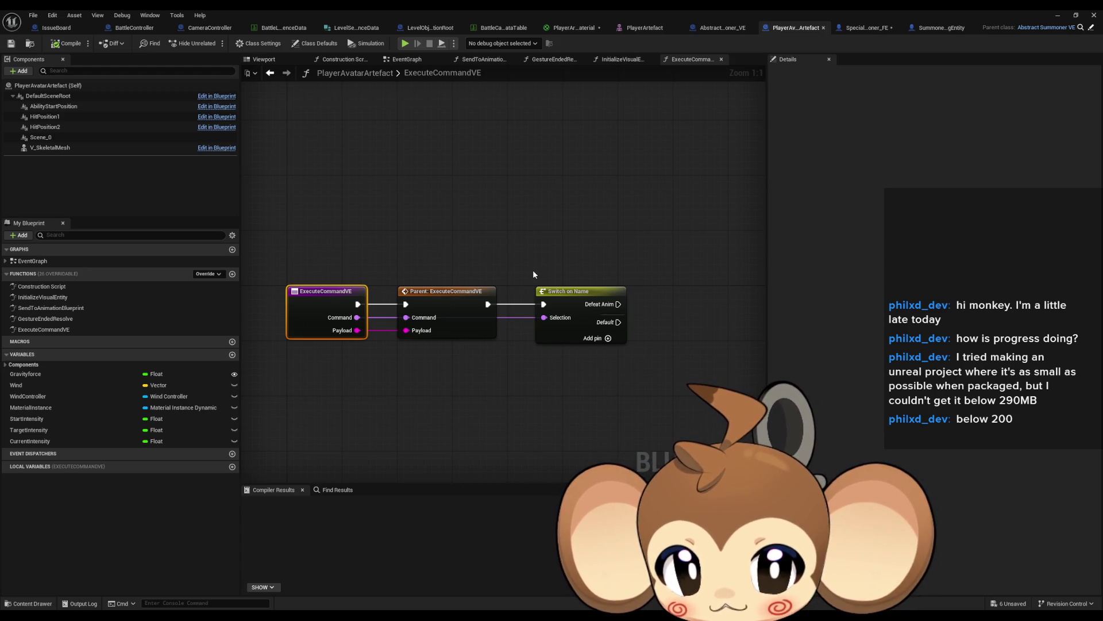
double_click(42, 266)
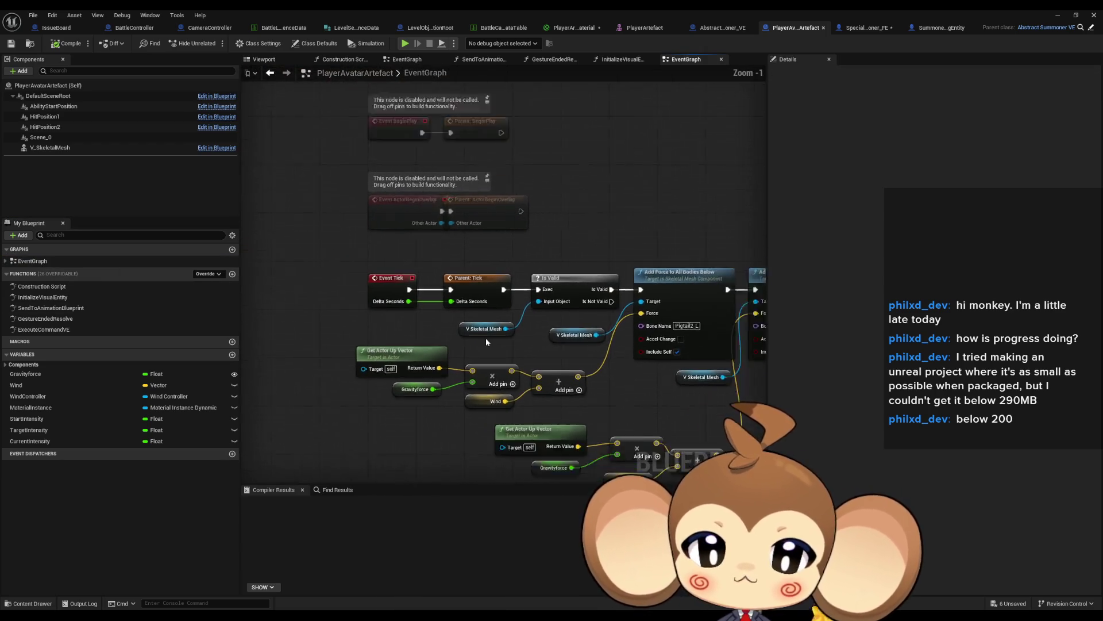
Add a custom event named StartPowerDownAnim in empty event-graph space
mouse_move(529, 347)
left_mouse_down()
mouse_move(406, 271)
mouse_move(420, 264)
mouse_move(539, 341)
mouse_move(524, 318)
left_mouse_up()
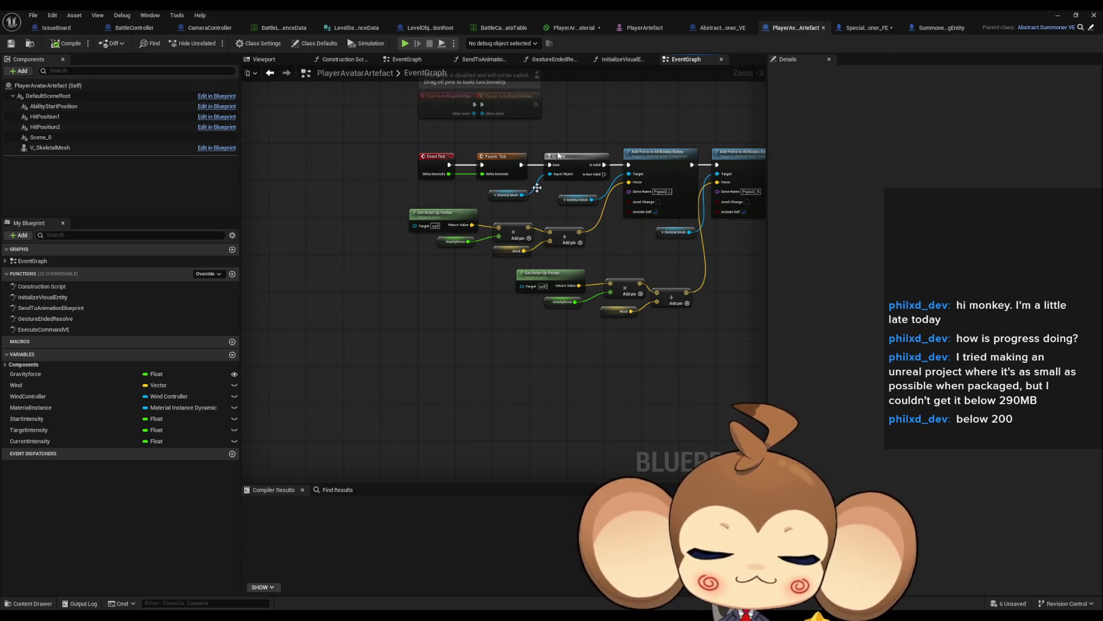
left_click_drag(537, 187, 529, 141)
right_click(450, 322)
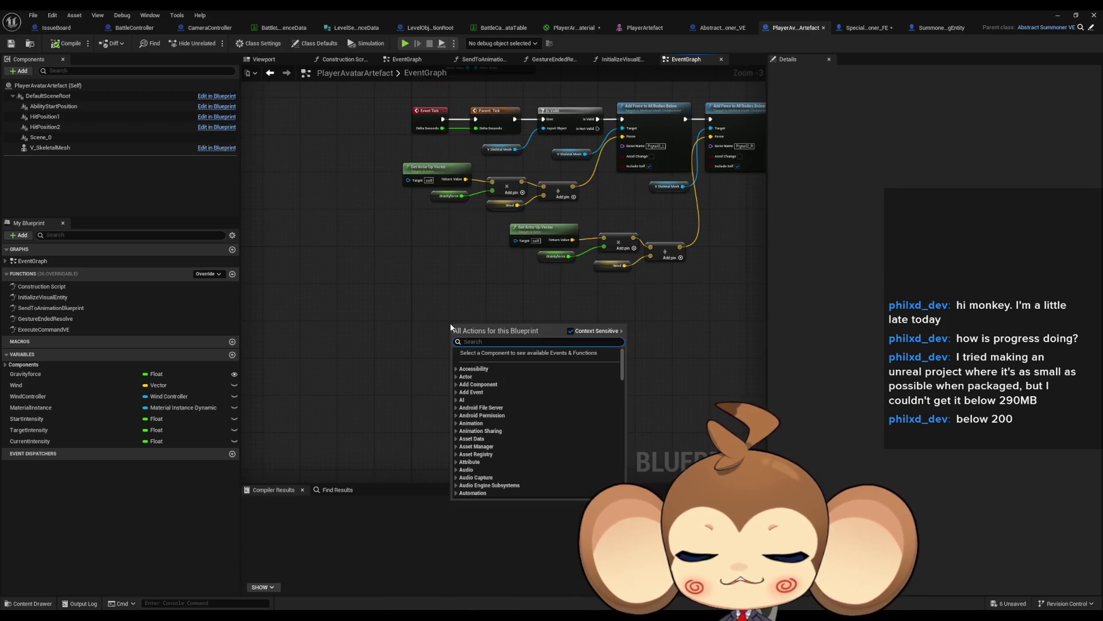
type("cust eve")
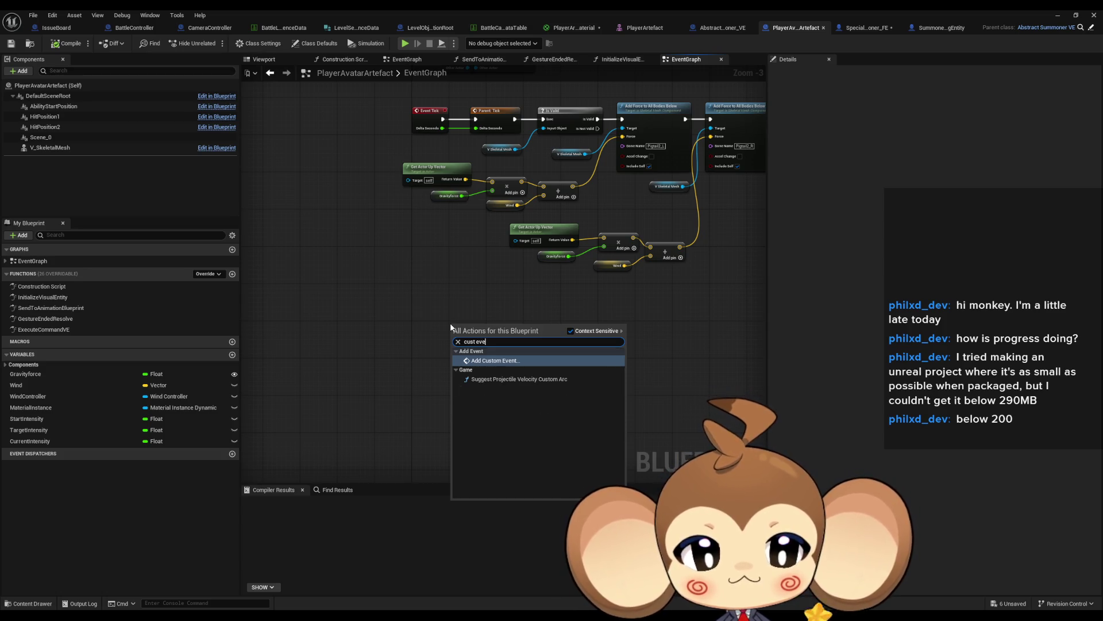
key("Return")
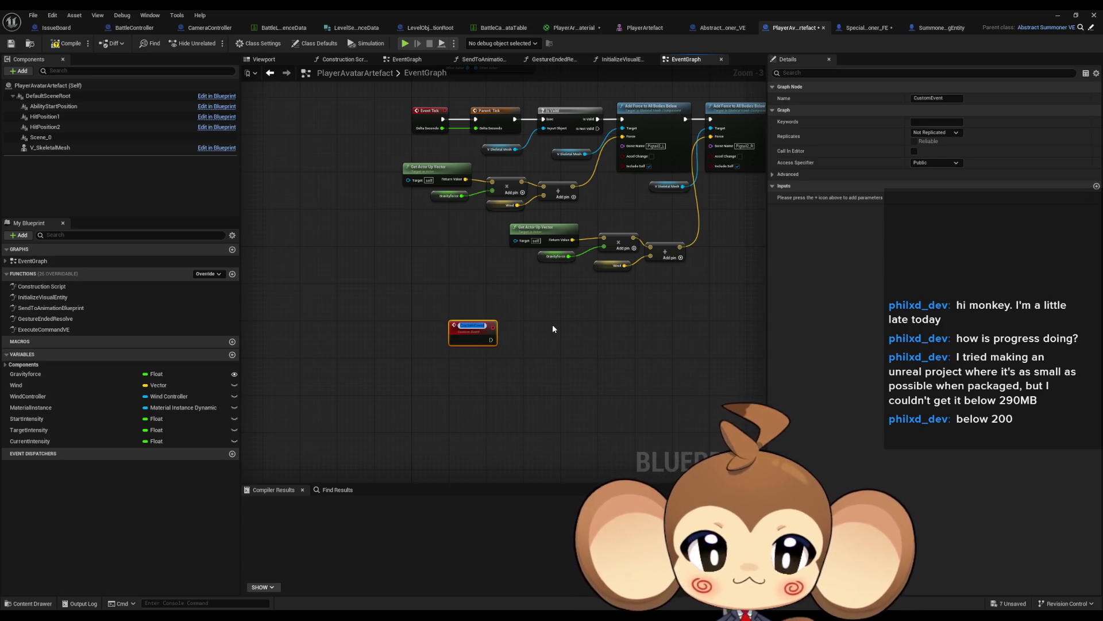
type("Start")
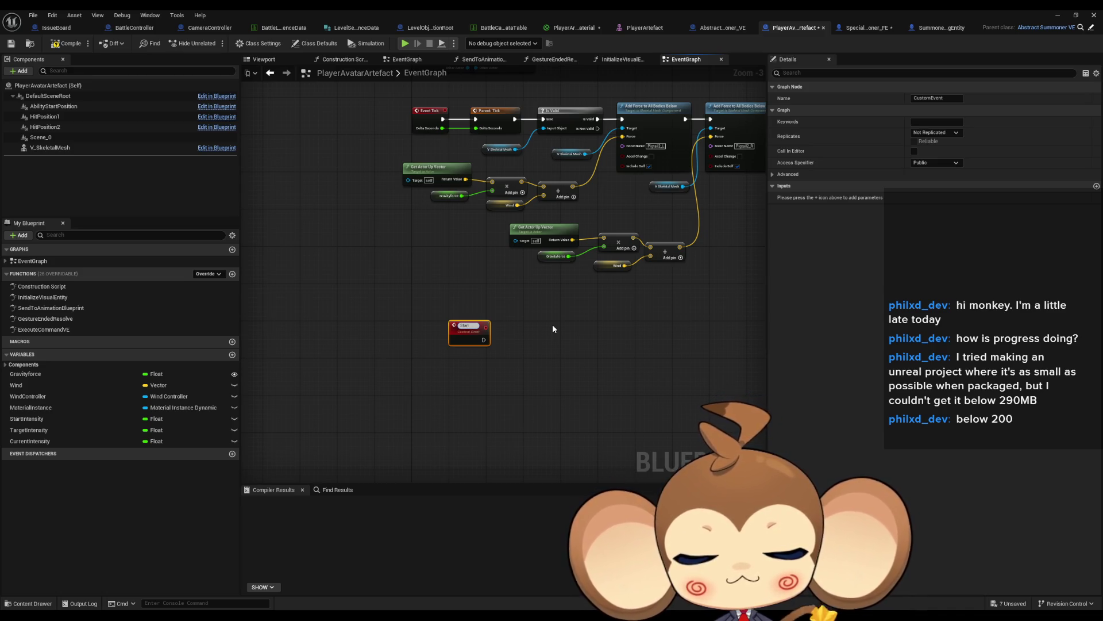
type("PowerDo")
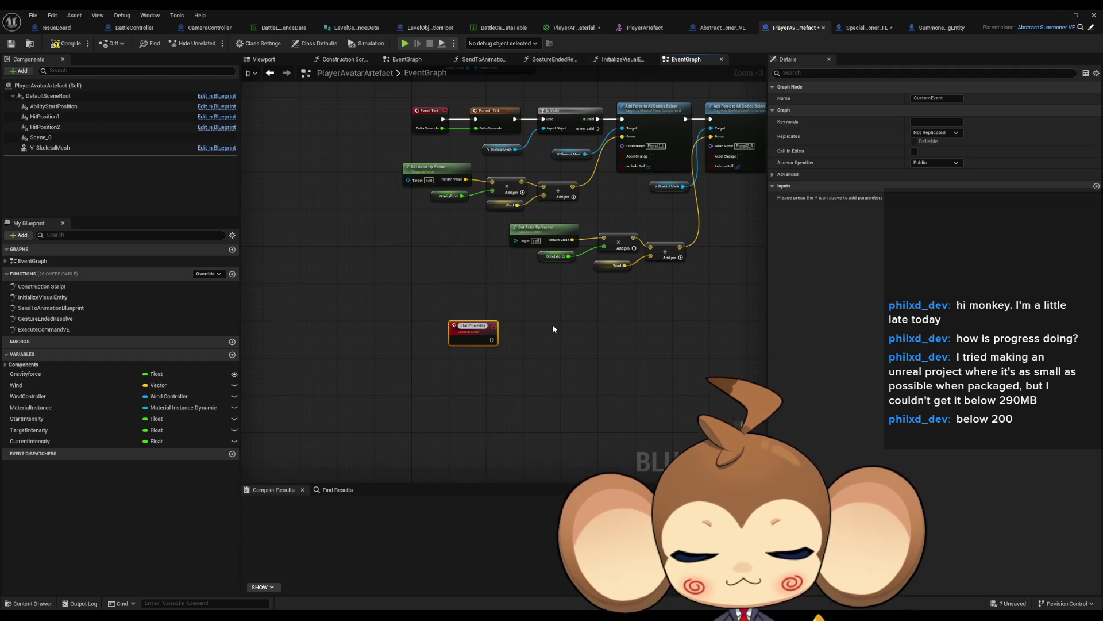
type("wnAnim")
key("Return")
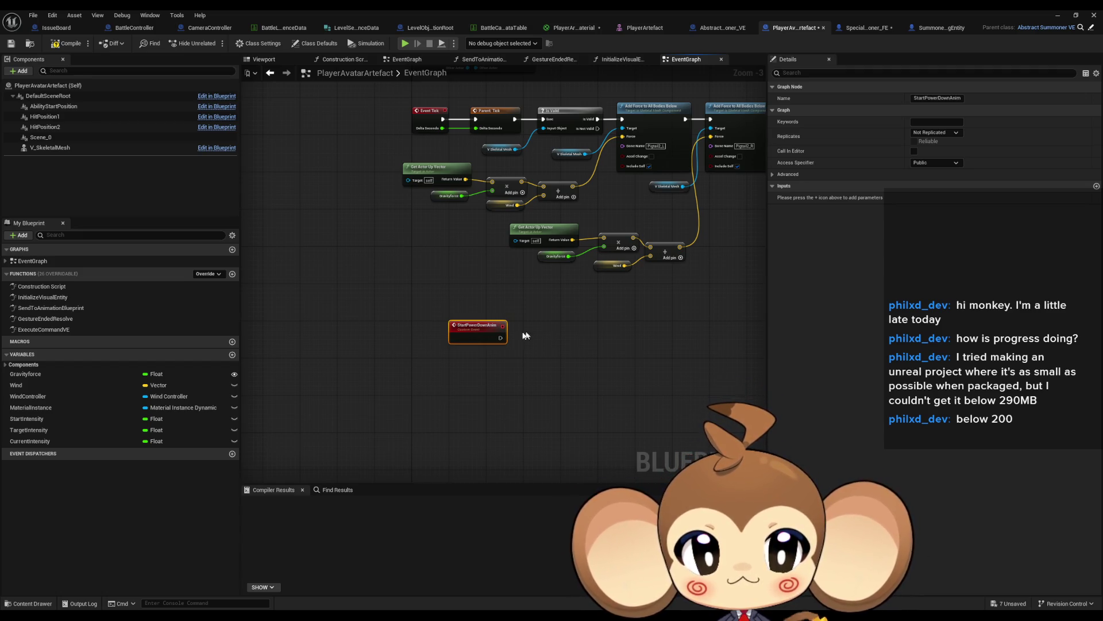
left_click_drag(475, 328, 441, 361)
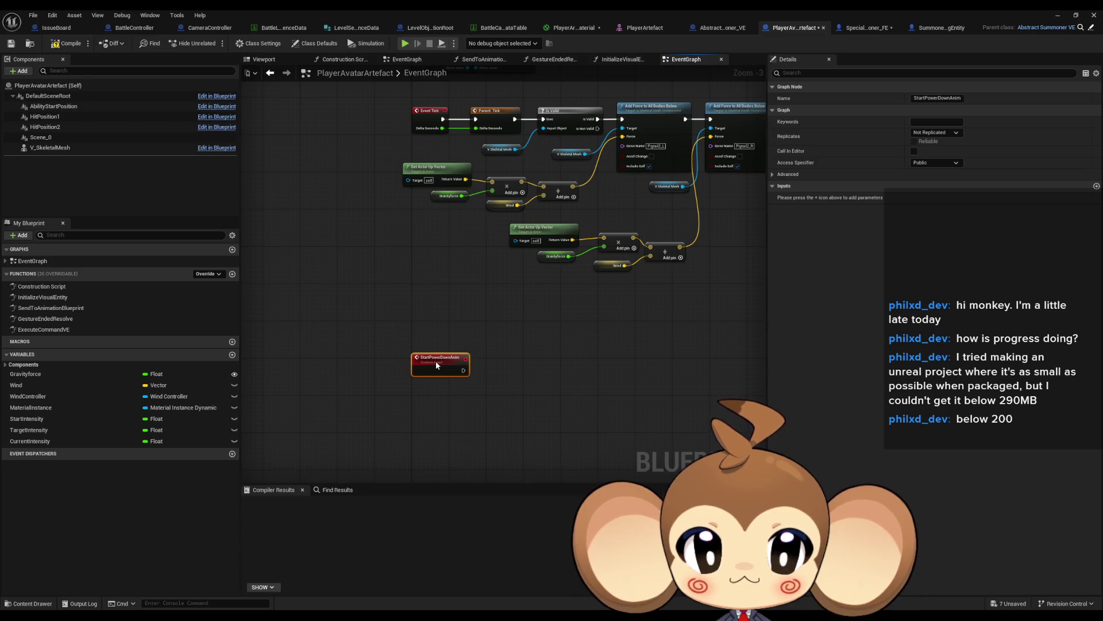
Add a PowerDownTimeline node with StartPowerDownAnim driving its Play from Start, then open it
scroll(493, 377, "up", 3)
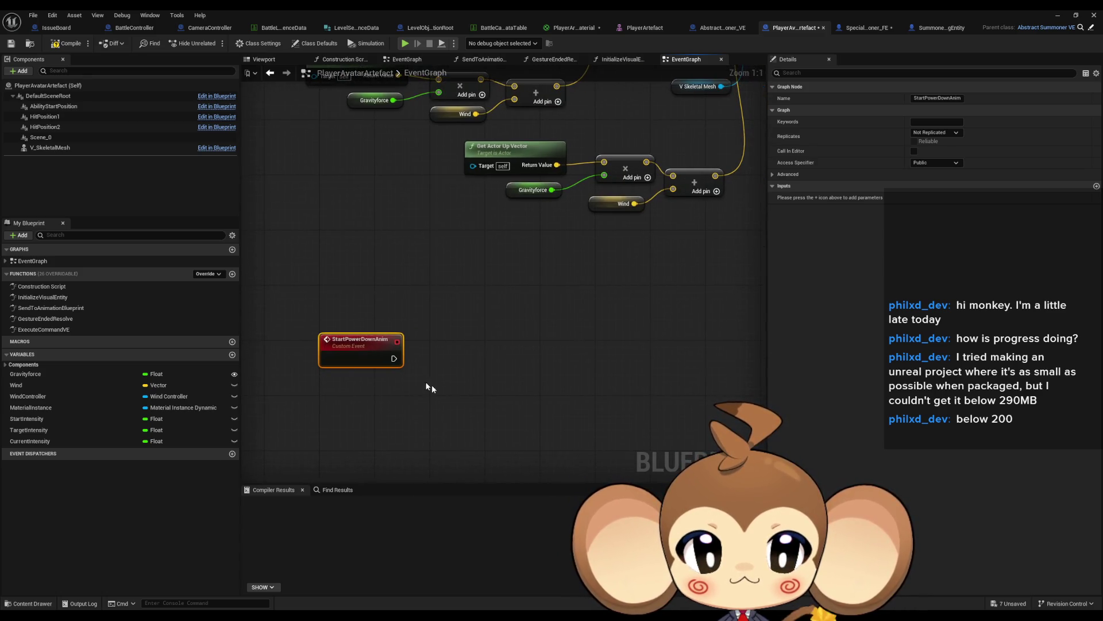
left_click_drag(393, 358, 454, 361)
type("timeloi")
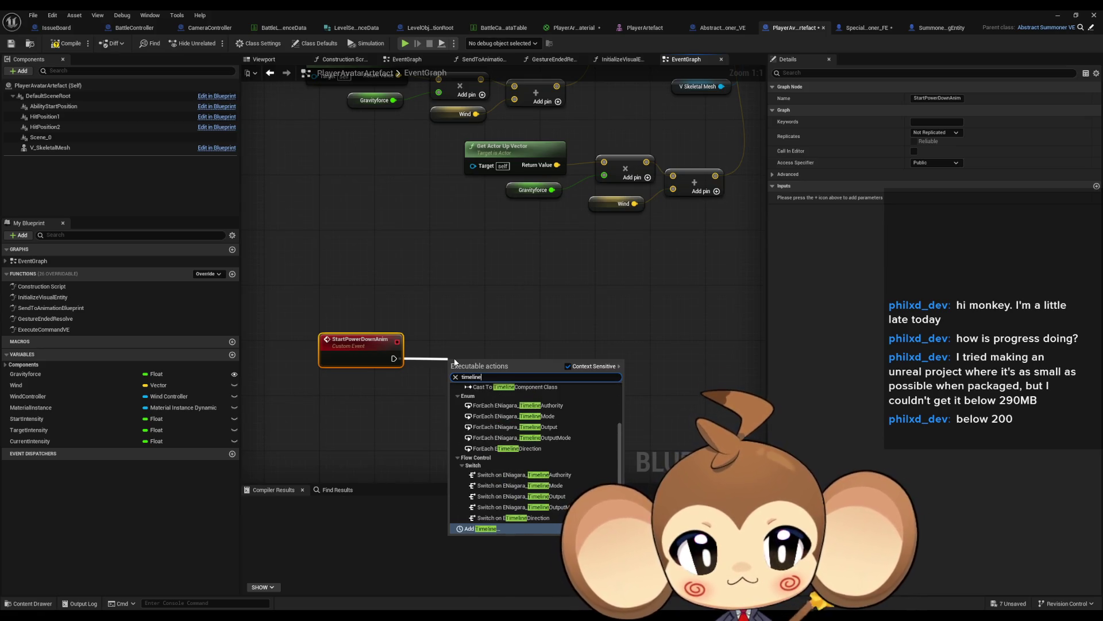
key("Escape")
left_click_drag(454, 362, 454, 362)
left_click(483, 379)
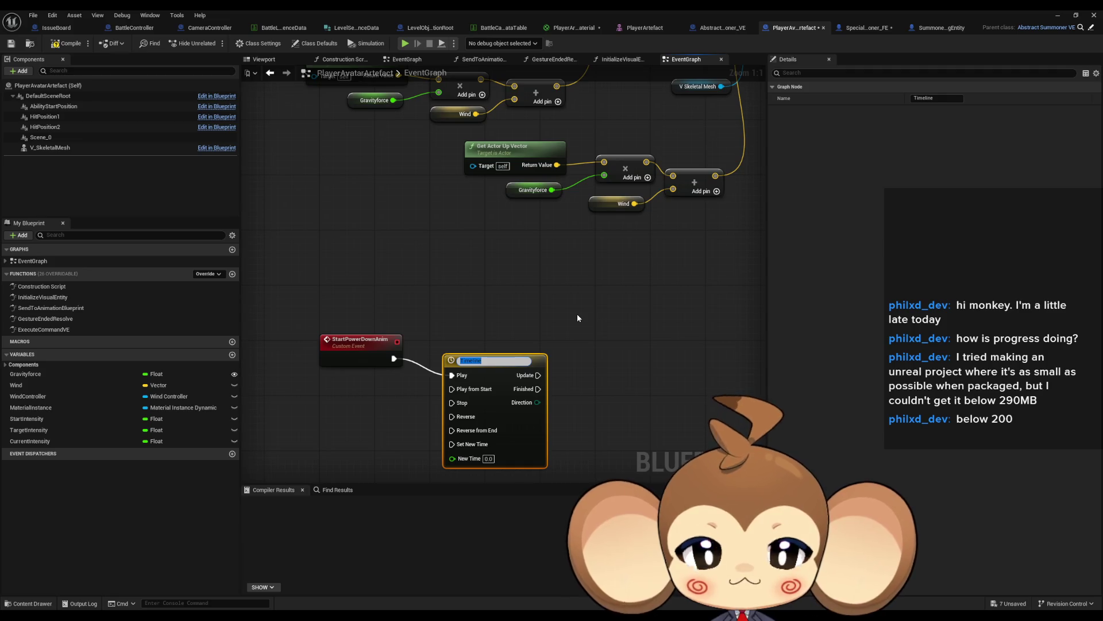
type("PowerDow")
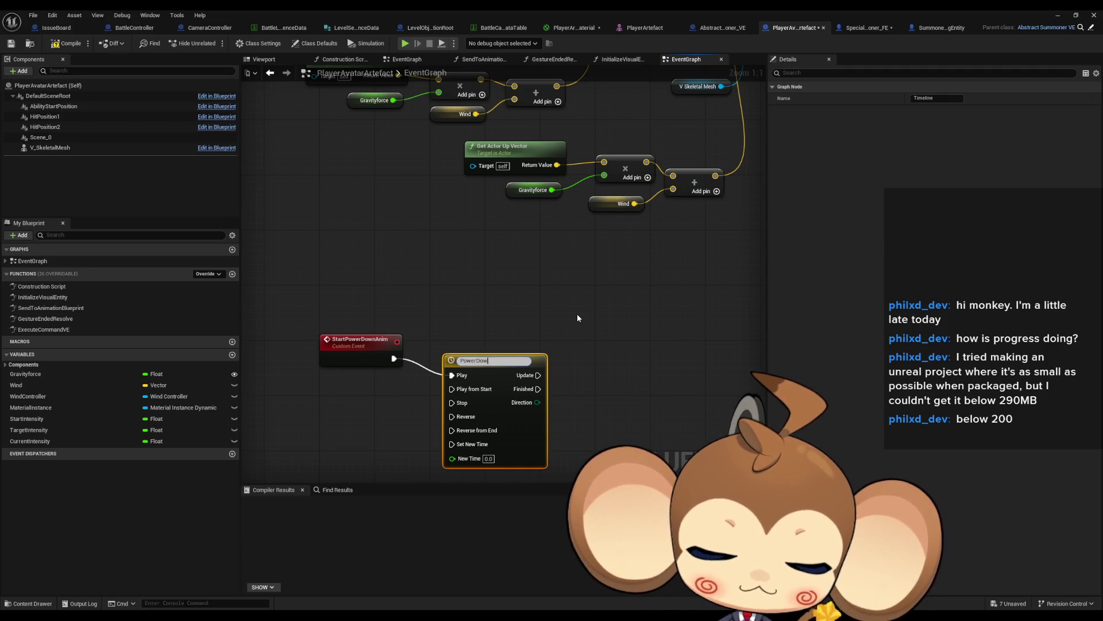
type("nTimeline")
key("Return")
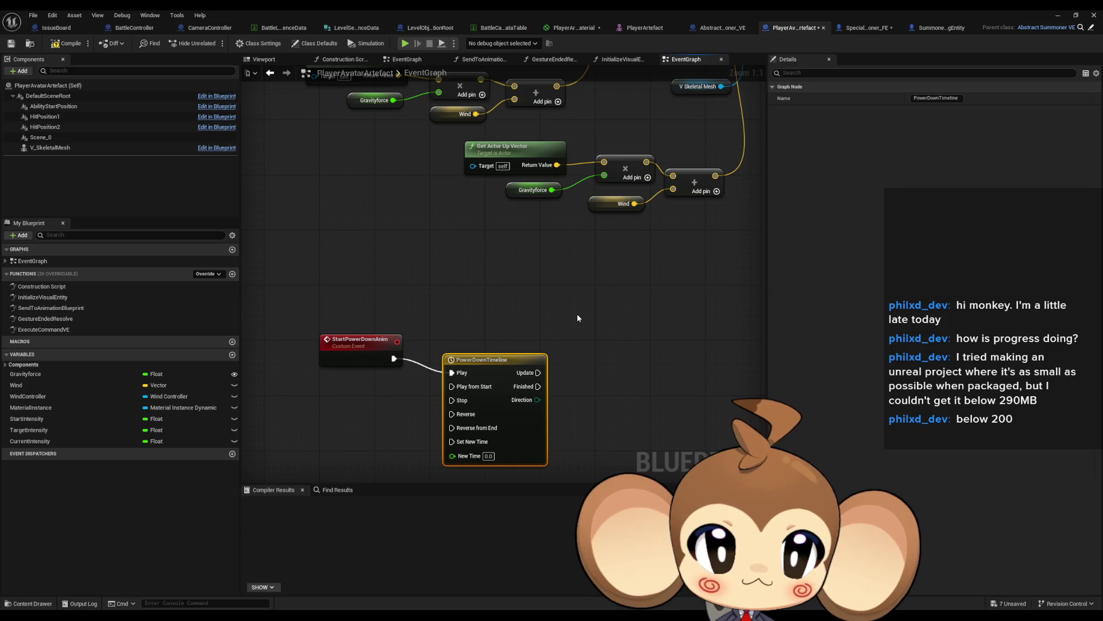
mouse_move(488, 356)
left_mouse_down()
mouse_move(488, 342)
mouse_move(394, 359)
left_mouse_up()
left_click(452, 359, "alt")
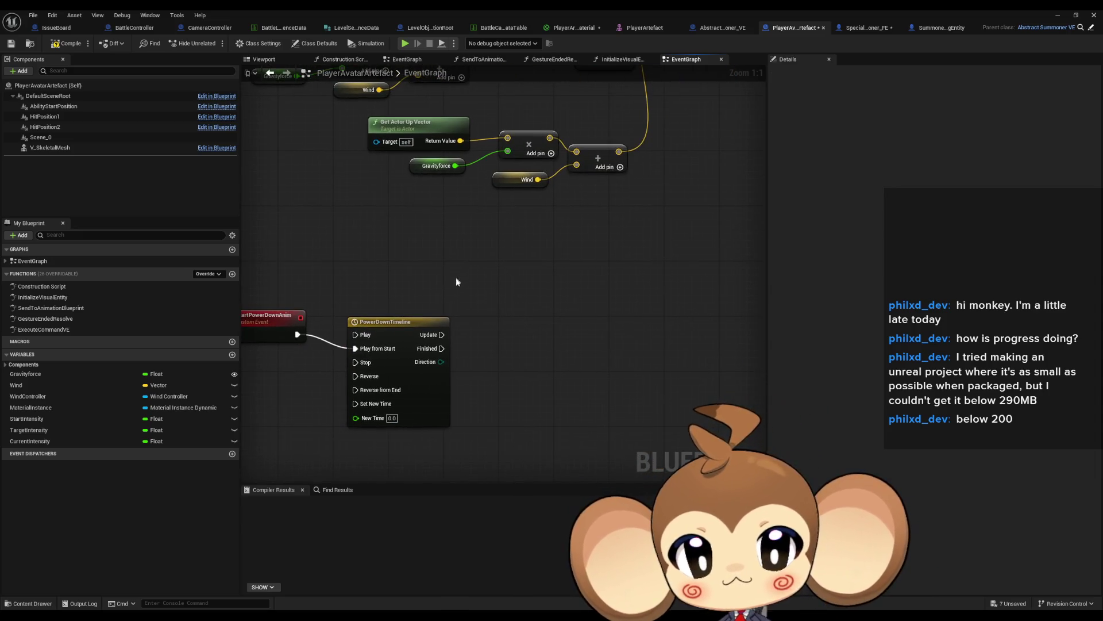
double_click(406, 331)
Add a float track to the timeline and place two keys on its curve
left_click(262, 84)
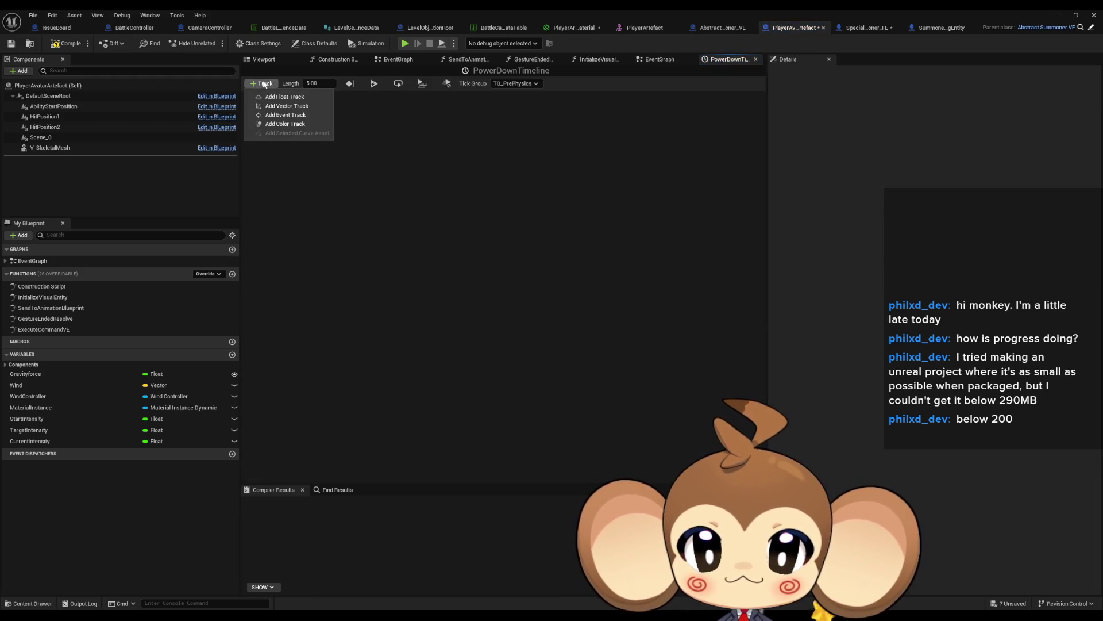
left_click(295, 97)
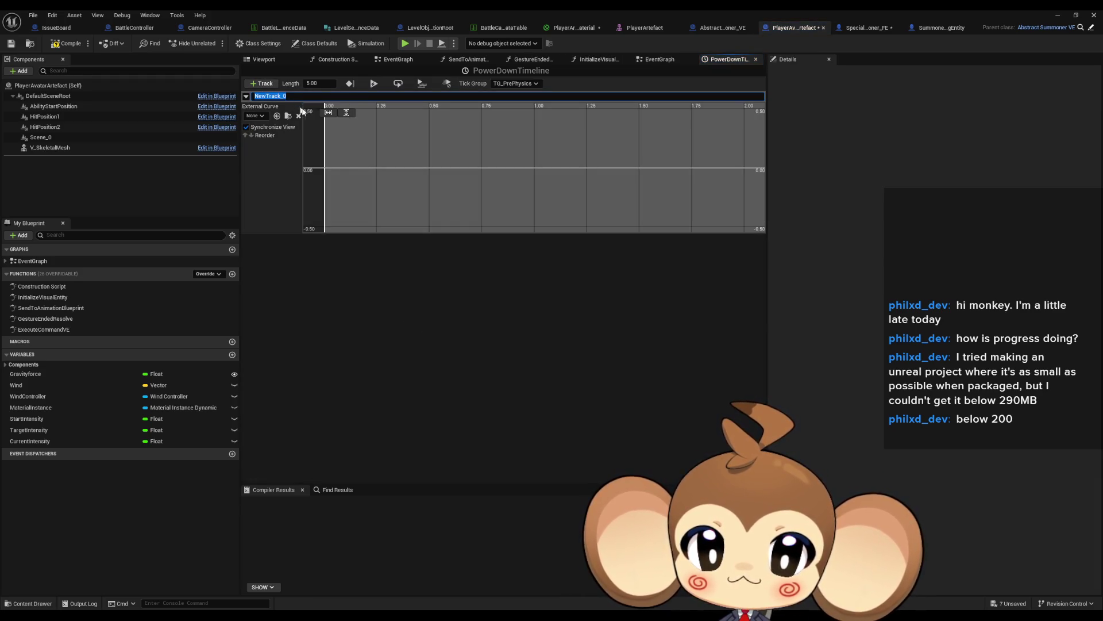
right_click(352, 167)
left_click(391, 184)
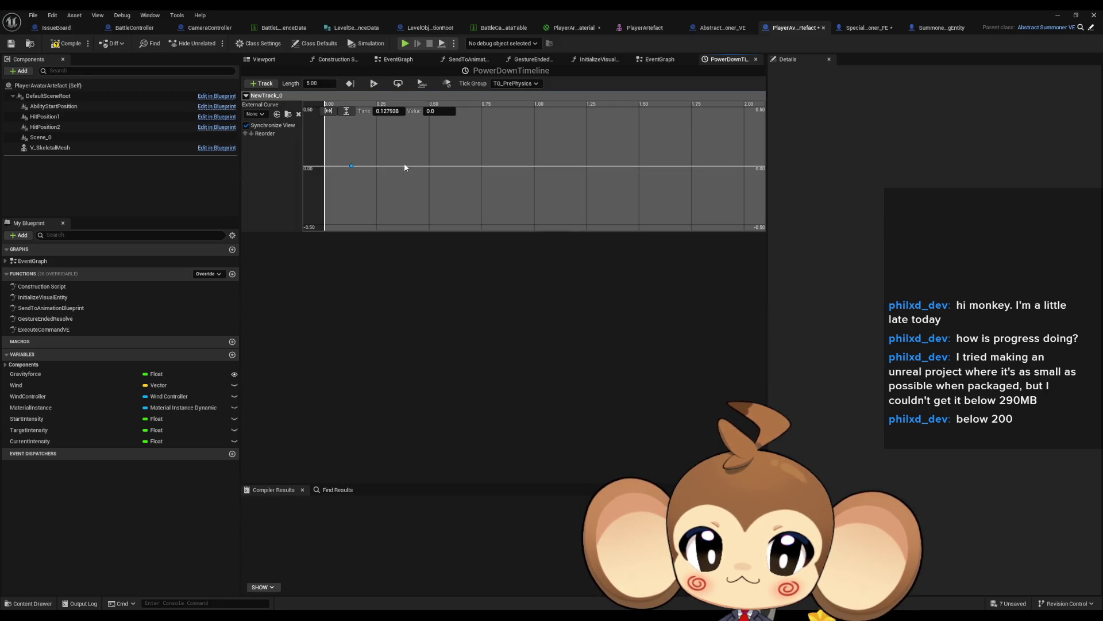
right_click(405, 164)
left_click(422, 182)
left_click(388, 111)
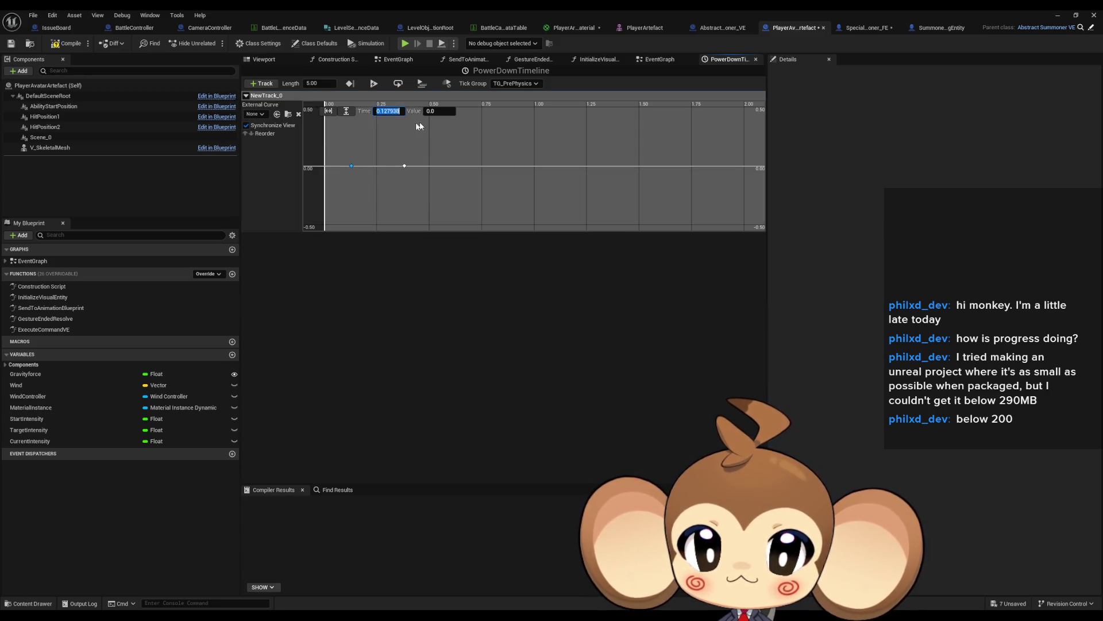
type("0")
Set the second key to time 1.0 and value 1.0
left_click(404, 166)
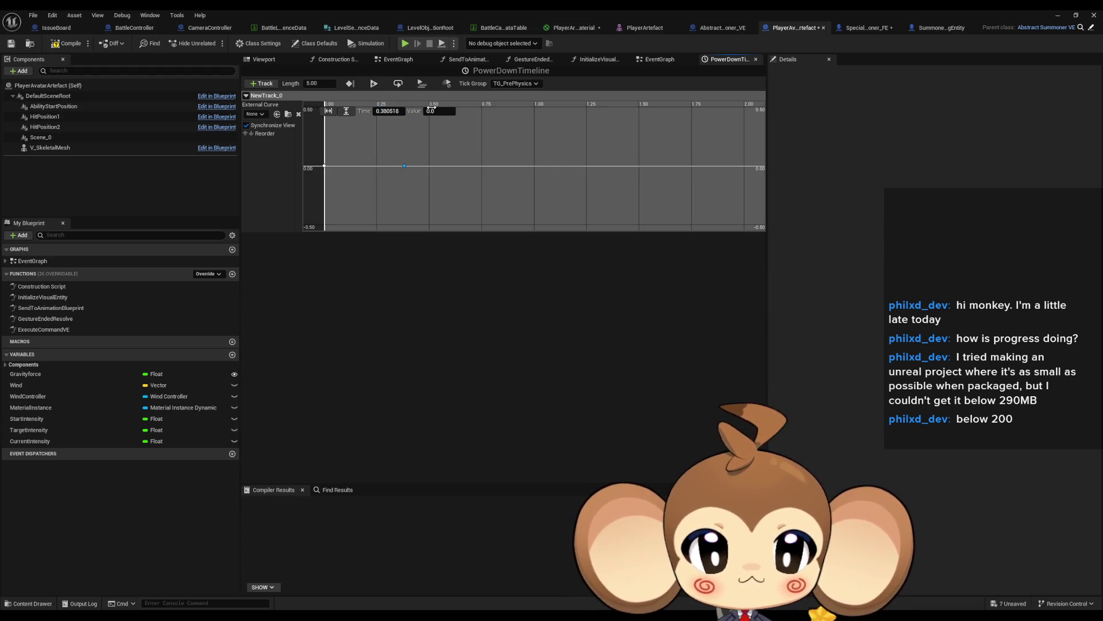
key("Return")
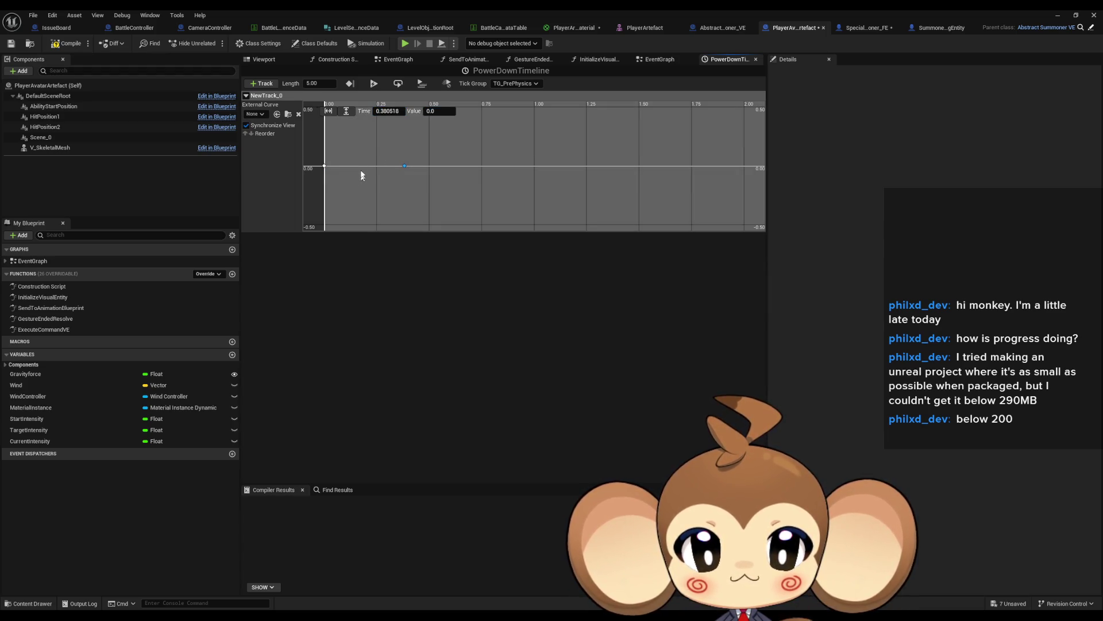
key("shift+Tab")
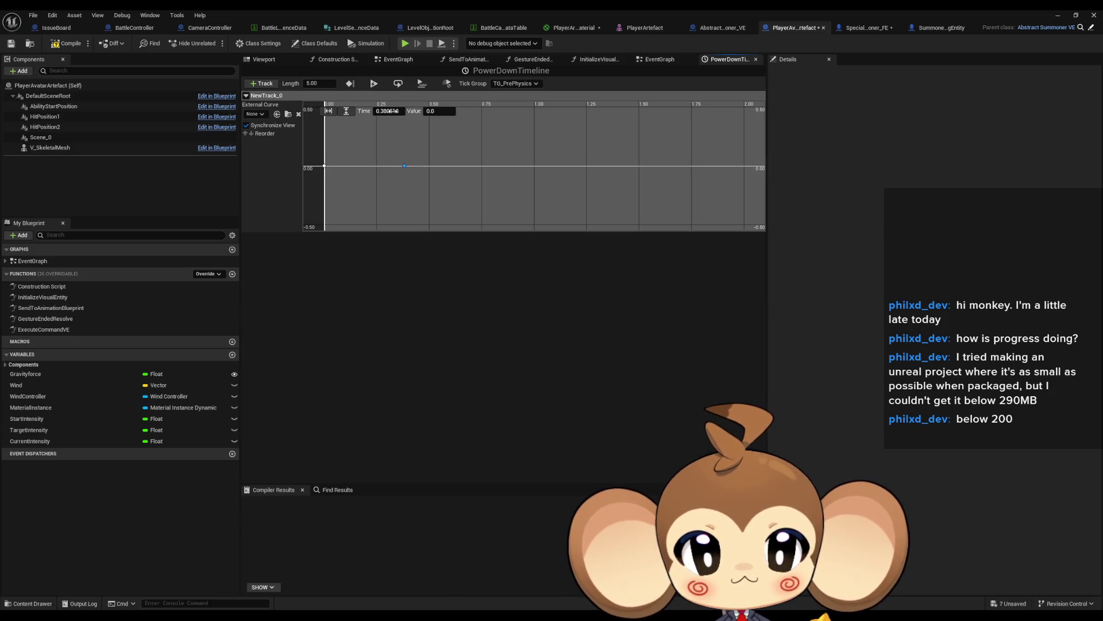
type("1.0")
key("Tab")
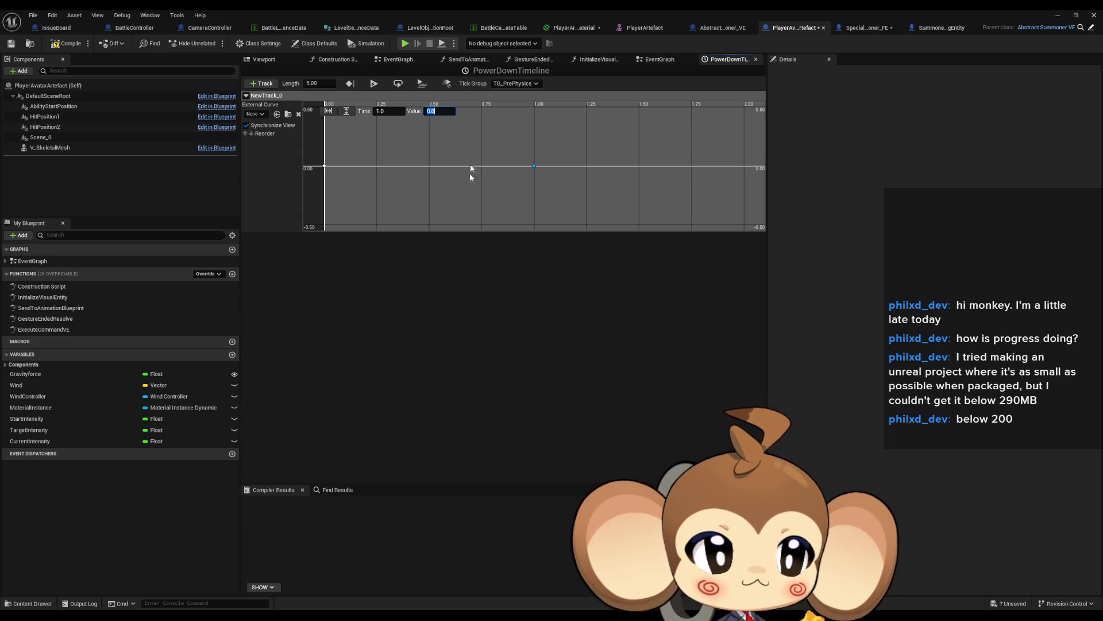
key("Return")
left_click(393, 110)
type("3")
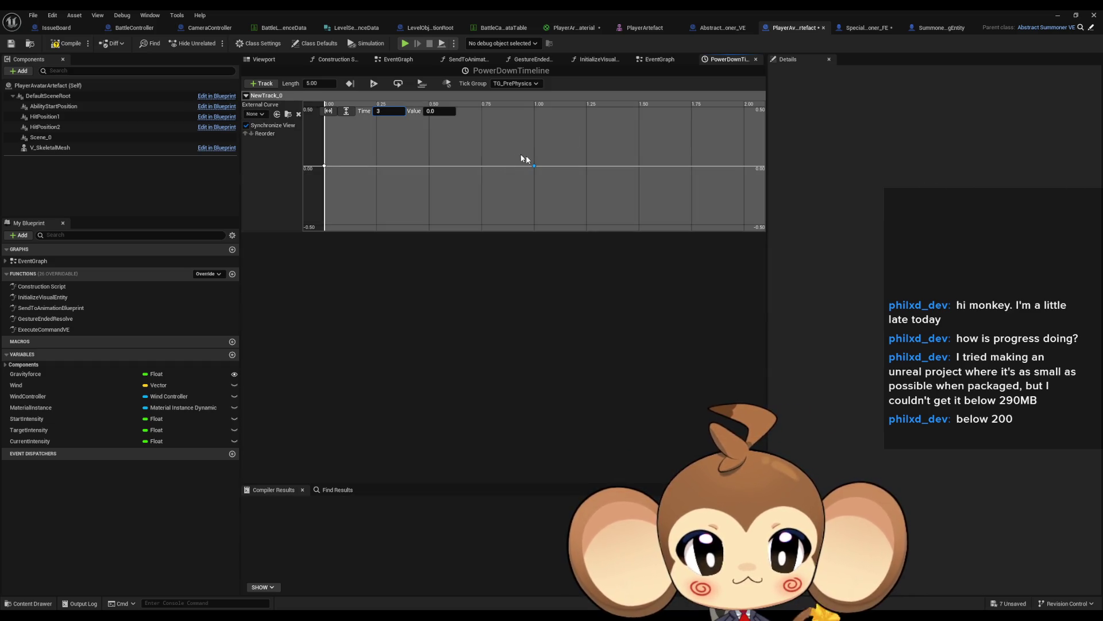
left_click(535, 166)
left_click(438, 113)
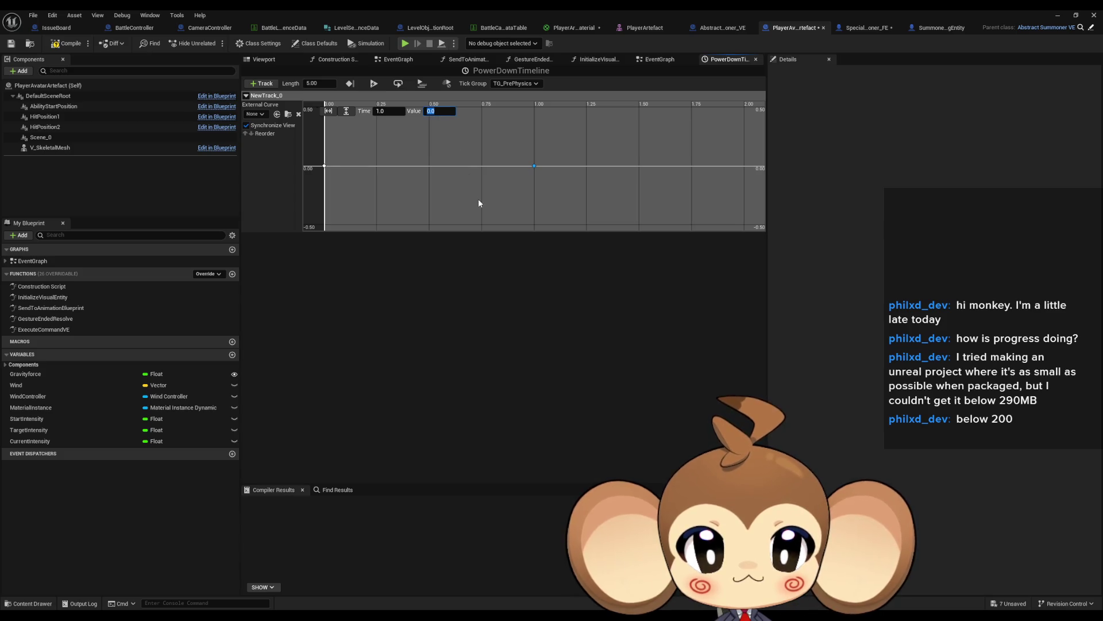
type("1")
key("Return")
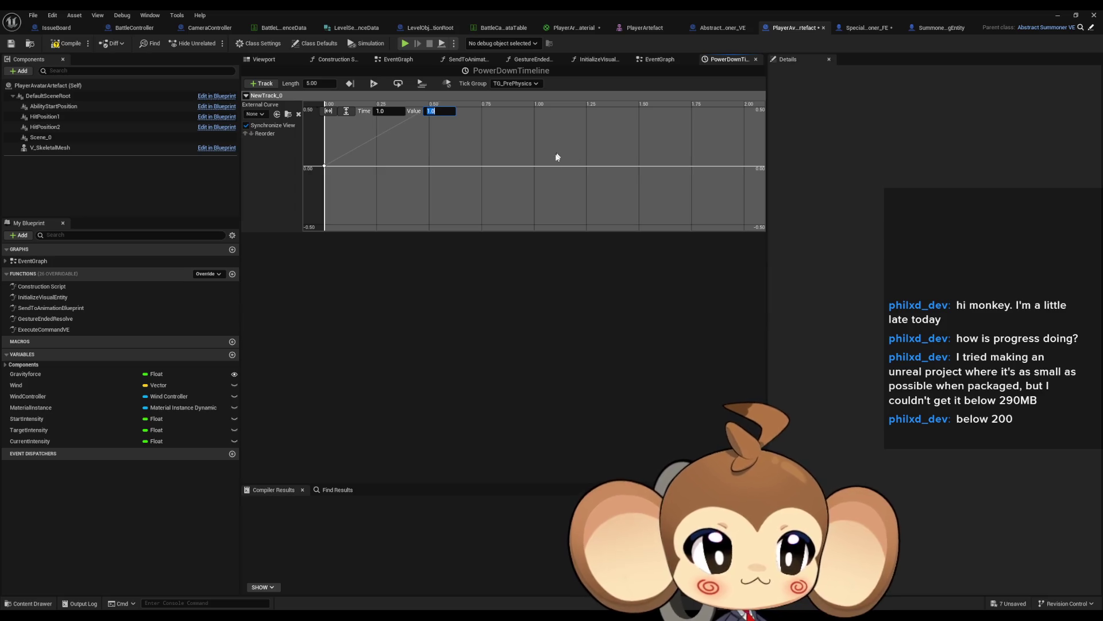
Compile the blueprint with Ctrl+S and pan to view the 0-to-1 ramp
left_click(485, 217)
mouse_move(485, 217)
left_mouse_down()
mouse_move(515, 263)
mouse_move(537, 236)
mouse_move(549, 257)
mouse_move(451, 180)
left_mouse_up()
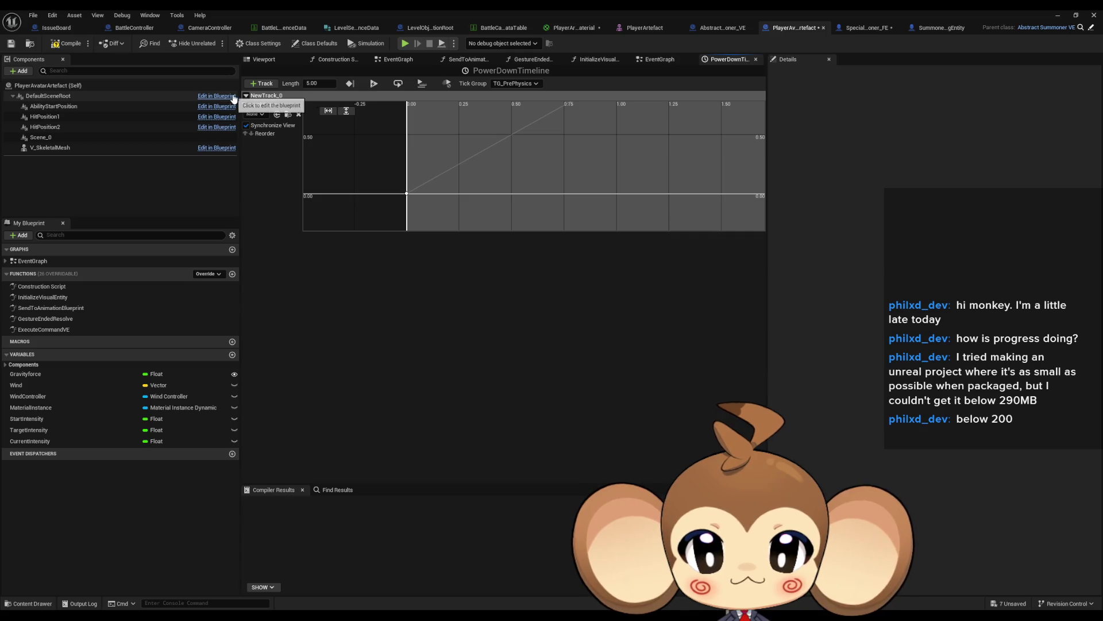
key("ctrl+s")
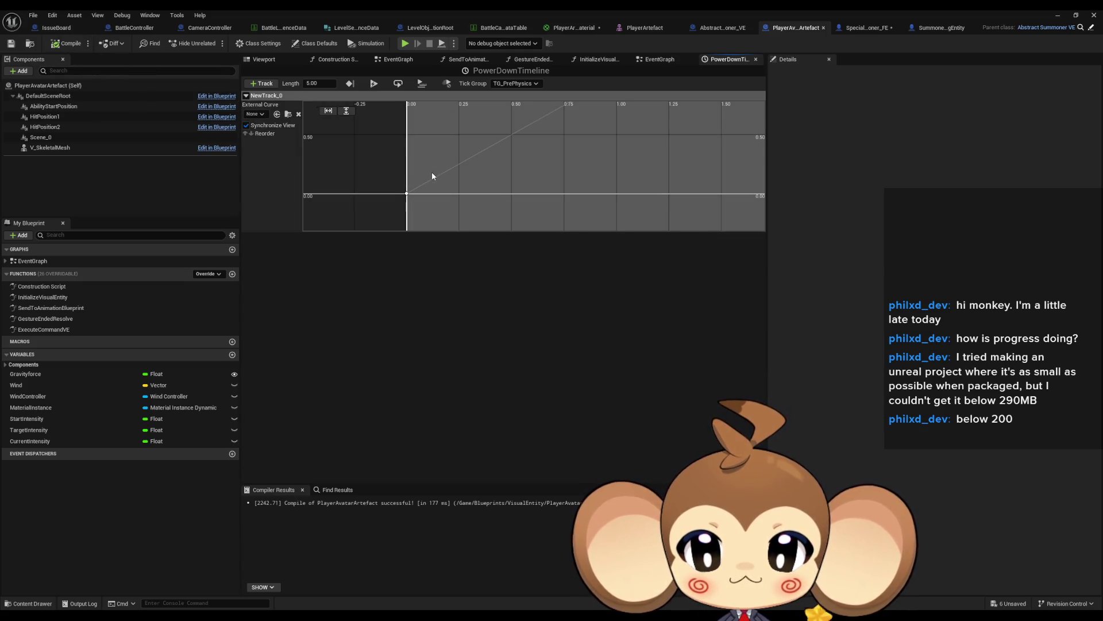
mouse_move(501, 154)
left_mouse_down()
mouse_move(594, 180)
mouse_move(548, 171)
mouse_move(547, 157)
mouse_move(569, 146)
left_mouse_up()
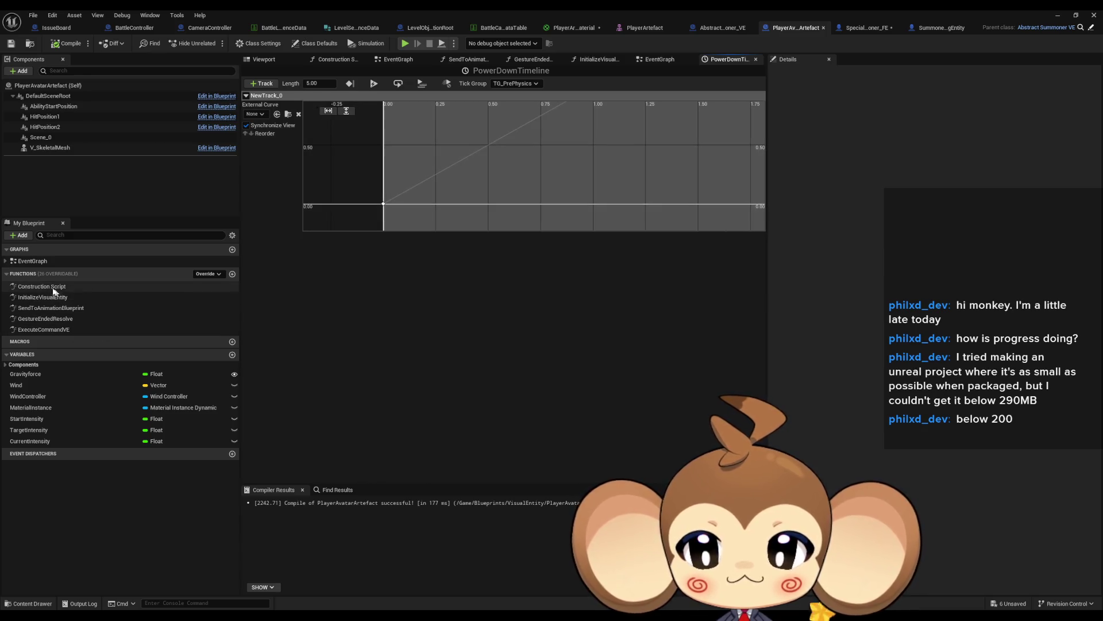
Reposition the PowerDownTimeline node in the EventGraph and inspect the MaterialInstance variable
double_click(32, 261)
scroll(440, 345, "up", 3)
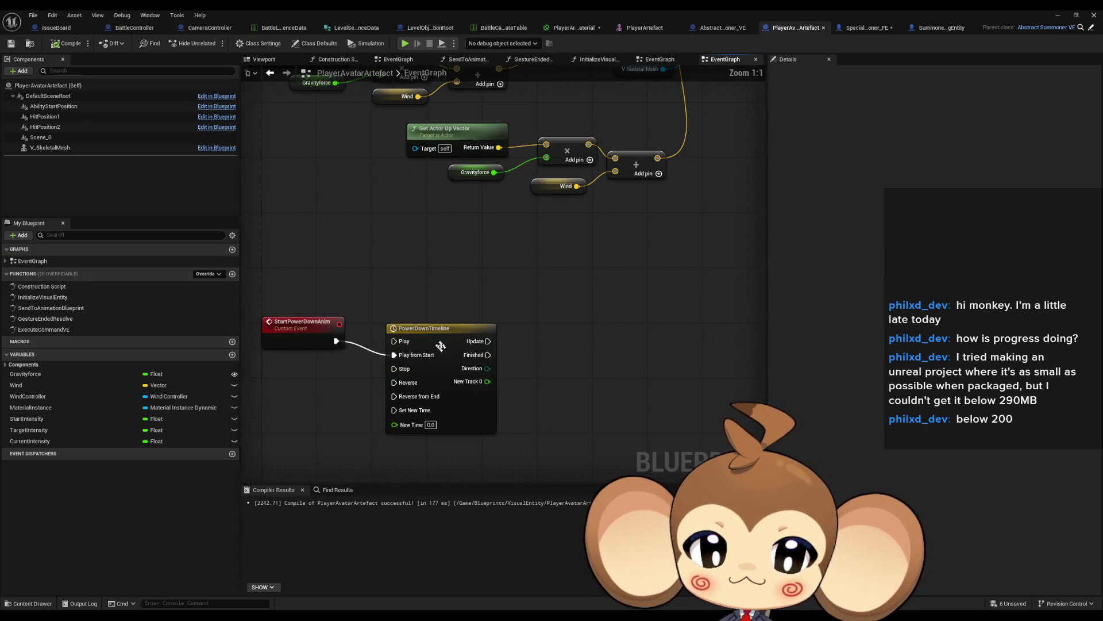
mouse_move(441, 346)
left_mouse_down()
mouse_move(396, 301)
mouse_move(497, 279)
left_mouse_up()
left_click(495, 296)
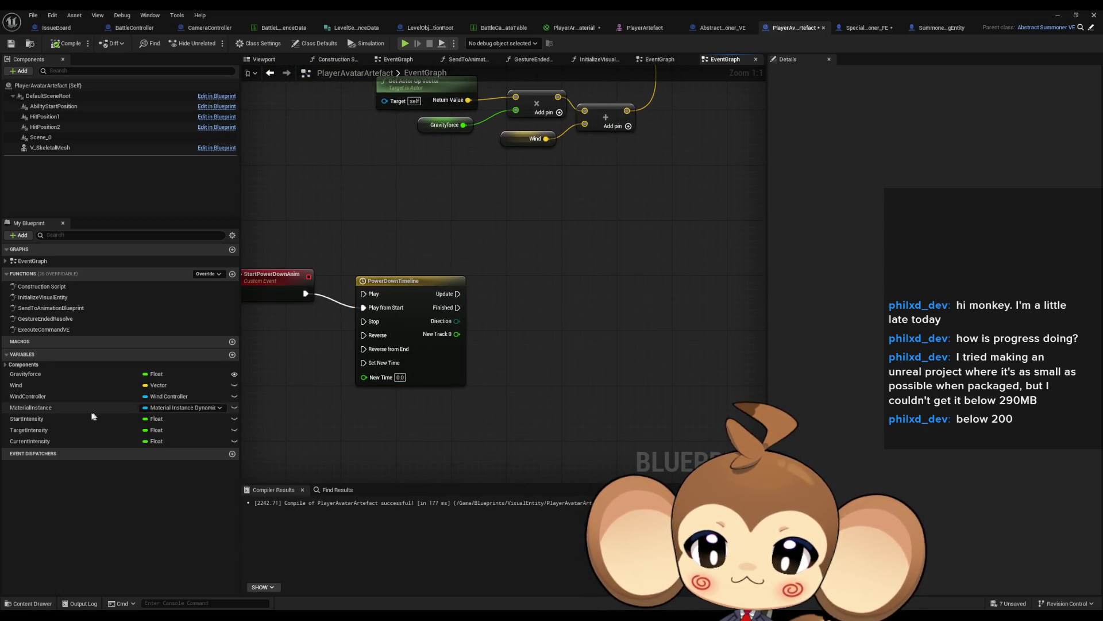
left_click_drag(57, 408, 480, 424)
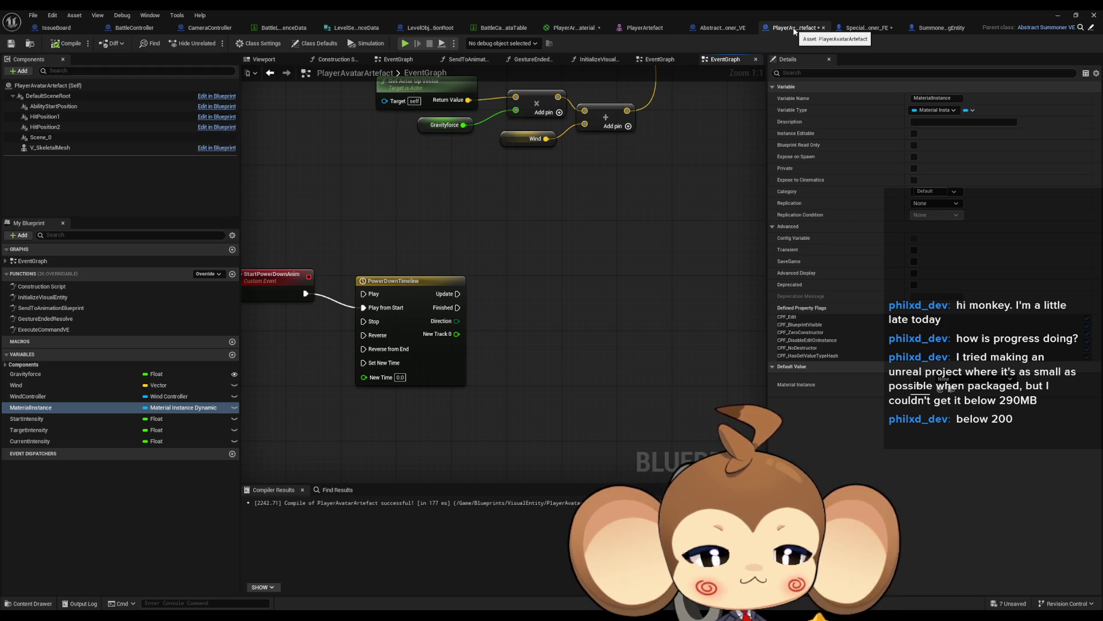
Cut the Set Scalar Parameter Value and Material Instance nodes out of InitializeVisualEntity
left_click(53, 298)
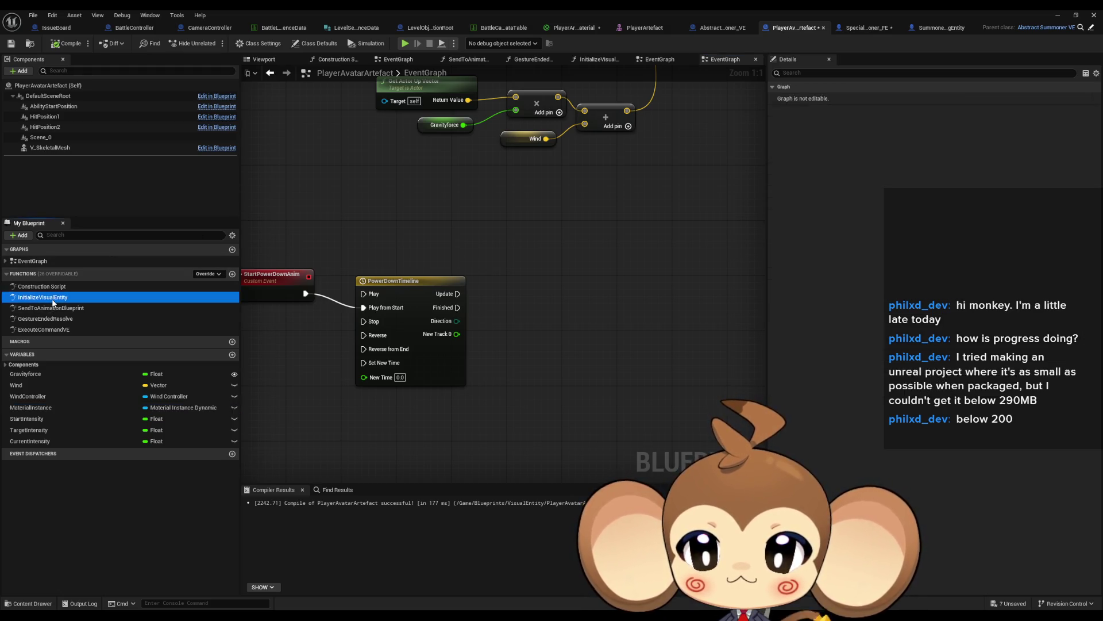
double_click(53, 301)
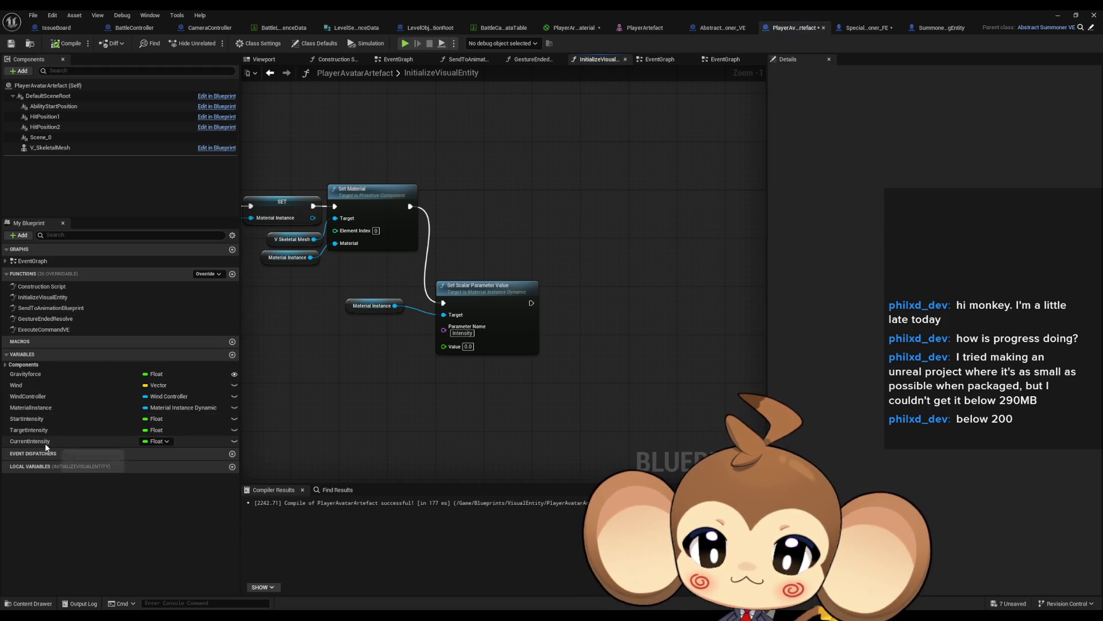
left_click_drag(484, 308, 477, 211)
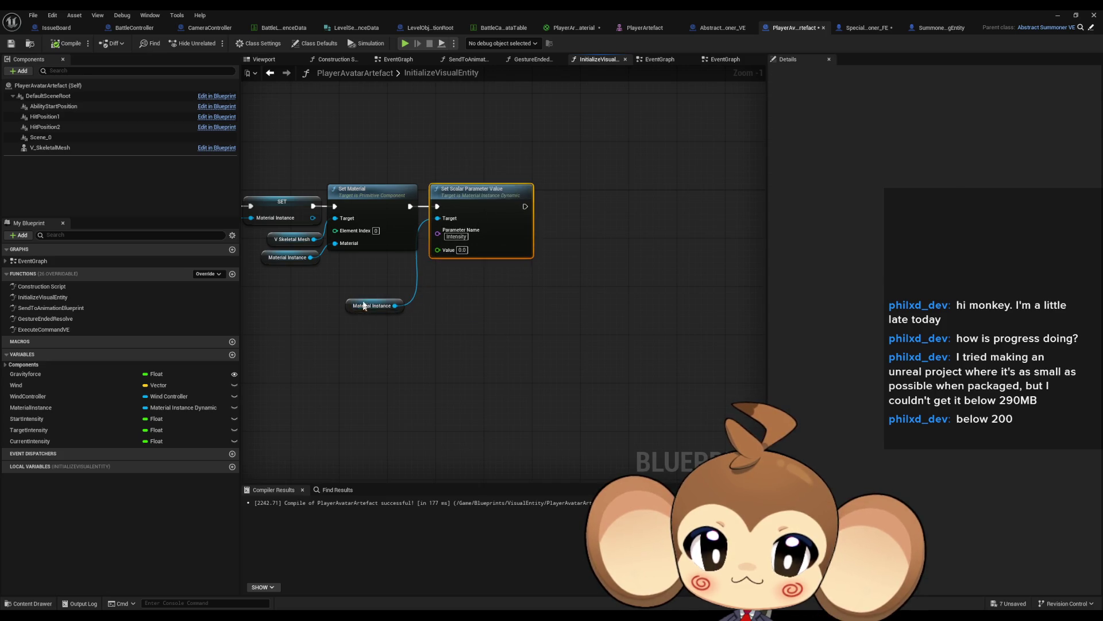
left_click_drag(364, 305, 371, 266)
left_click(467, 293)
scroll(466, 294, "up", 1)
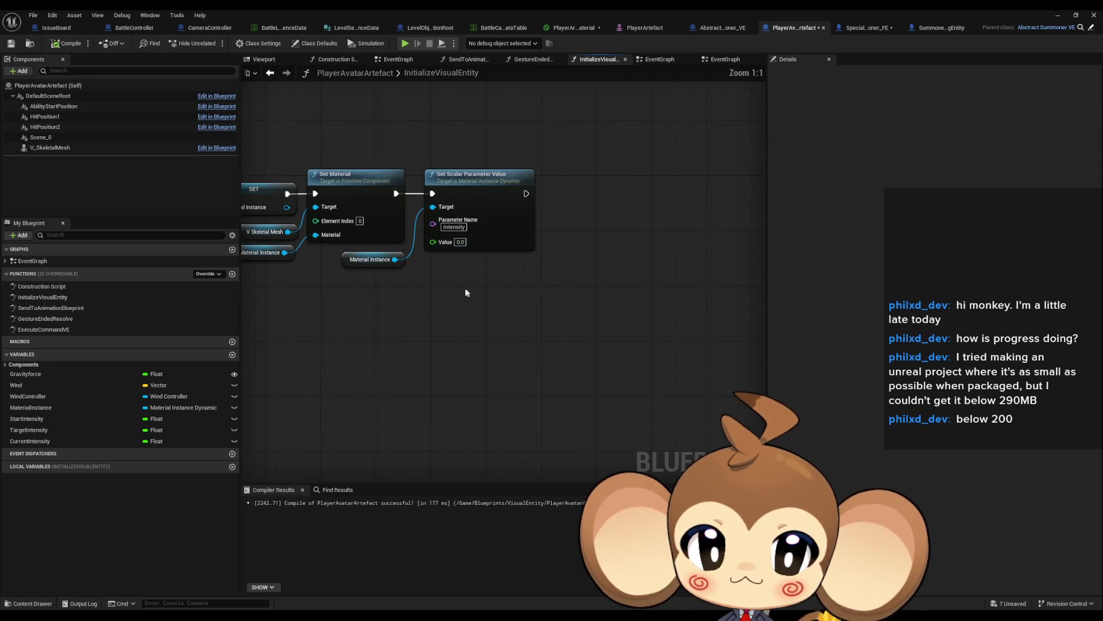
mouse_move(467, 293)
left_mouse_down()
mouse_move(523, 343)
mouse_move(556, 313)
left_mouse_up()
left_click(551, 270)
left_click(472, 309, "ctrl")
key("Delete")
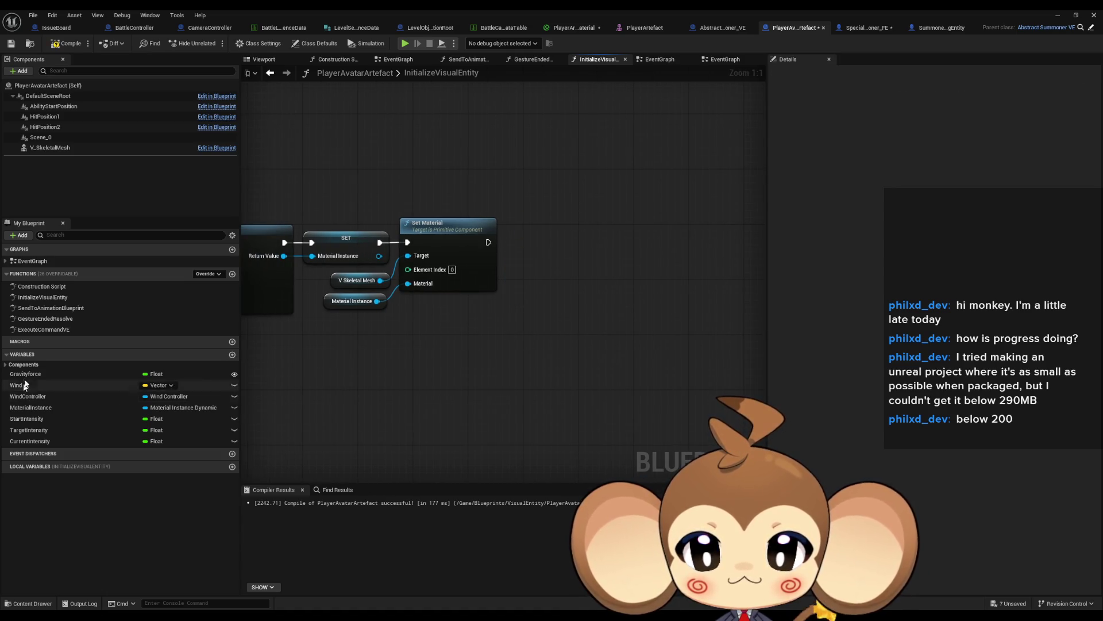
Paste two copies of the scalar nodes into the EventGraph; wire timeline Finished to the 0.01 copy
double_click(43, 261)
scroll(489, 358, "down", 4)
key("ctrl+v")
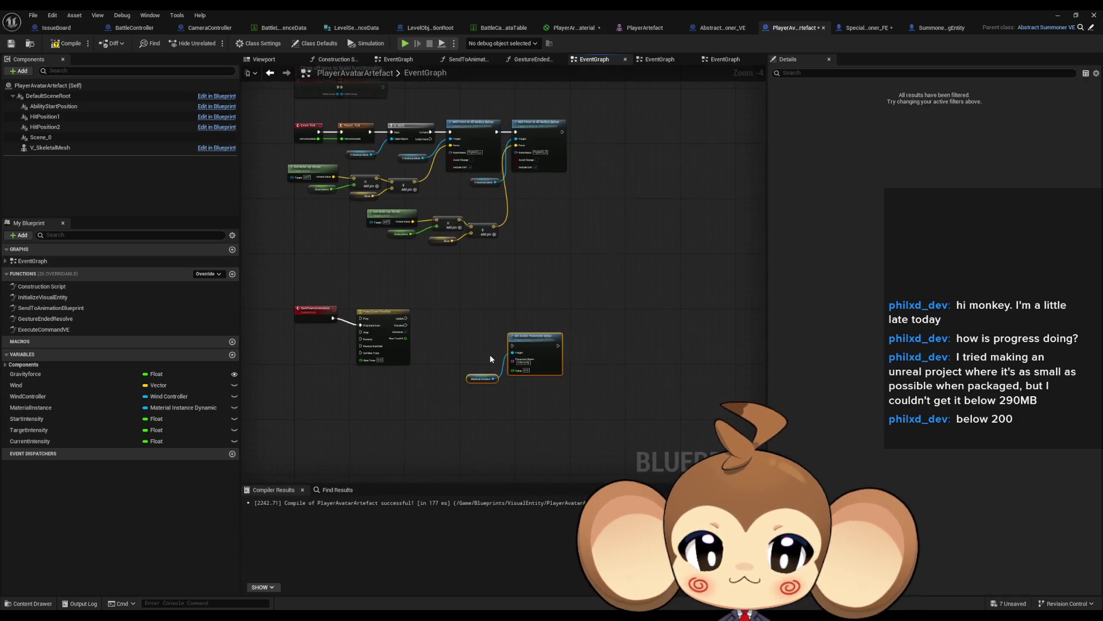
left_click_drag(538, 344, 538, 314)
key("ctrl+v")
scroll(503, 390, "up", 5)
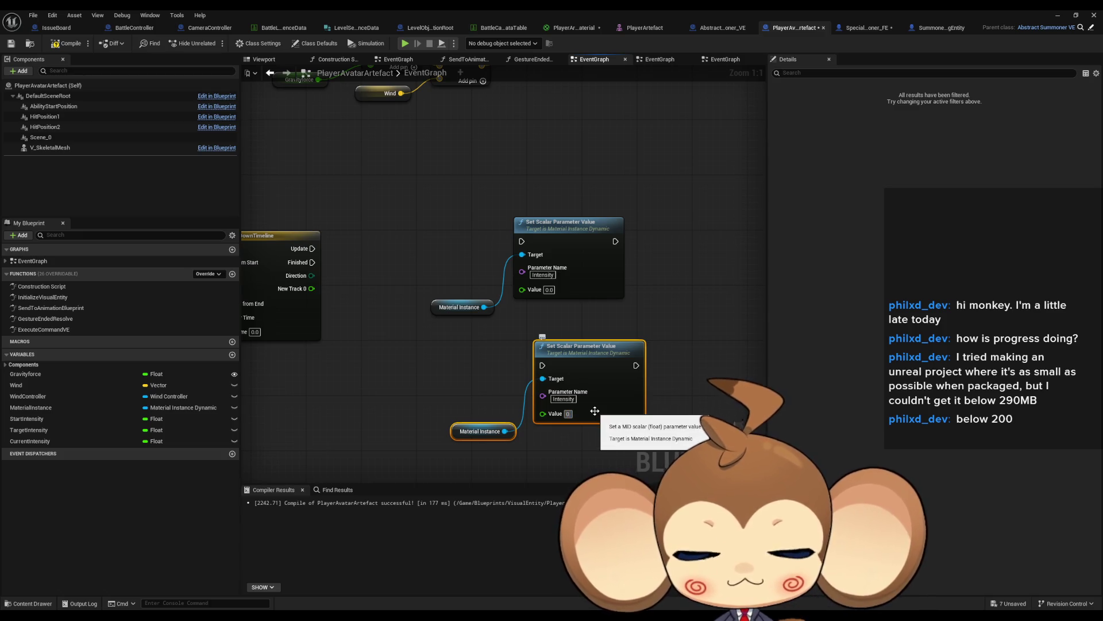
type("0.01")
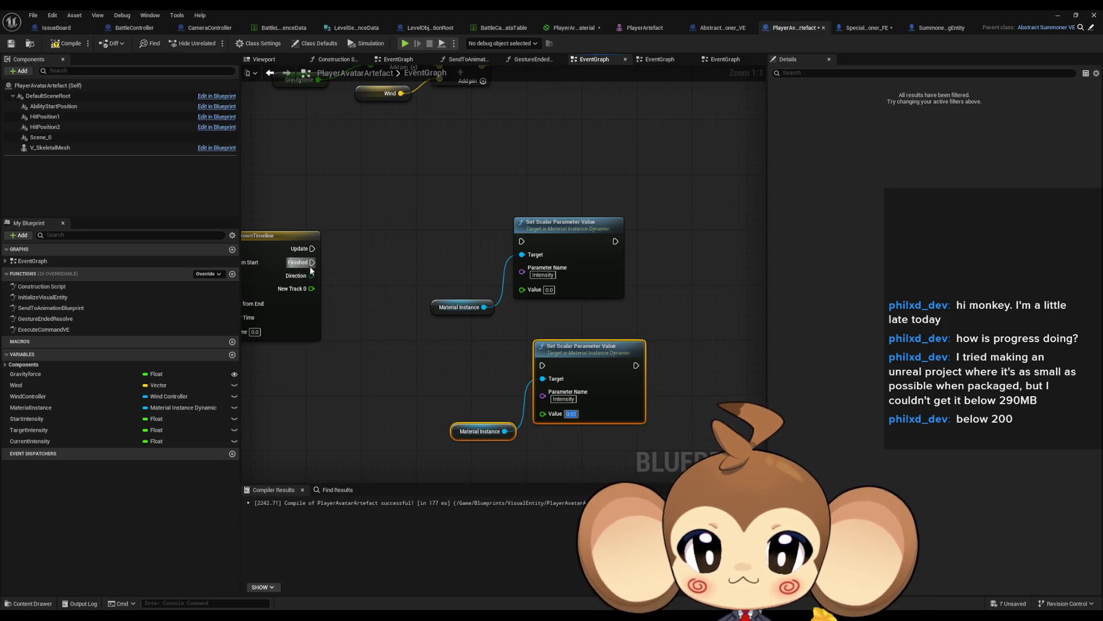
mouse_move(312, 263)
left_mouse_down()
mouse_move(504, 374)
mouse_move(541, 367)
mouse_move(518, 391)
mouse_move(538, 403)
left_mouse_up()
Add a Map Range Clamped node fed by the timeline's New Track 0 output
left_click_drag(376, 331, 424, 362)
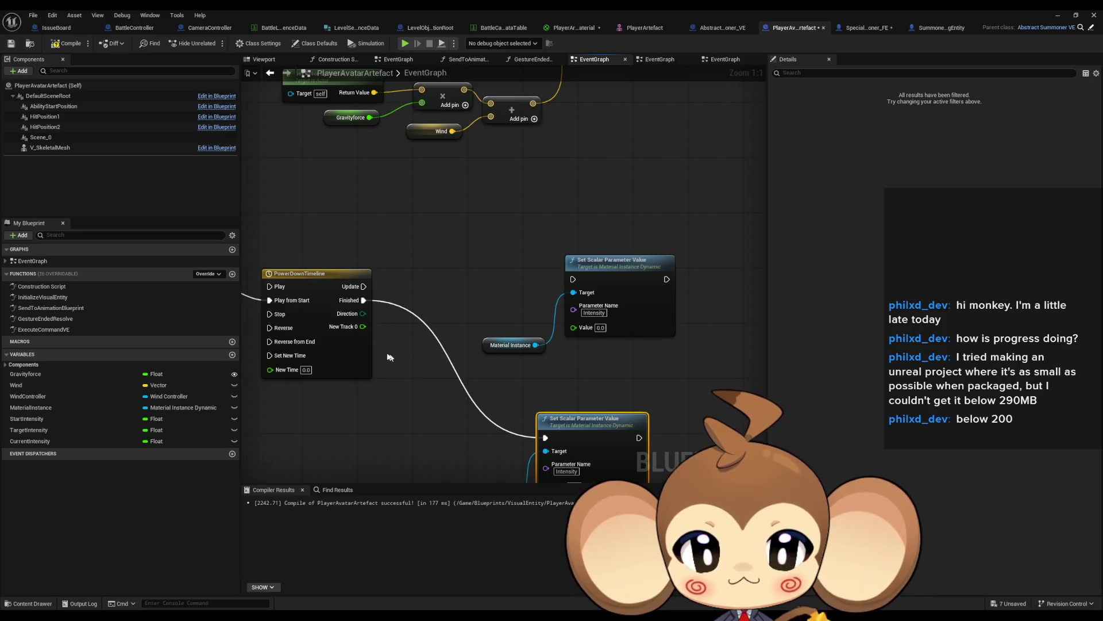
left_click_drag(391, 331, 414, 331)
type("clamp")
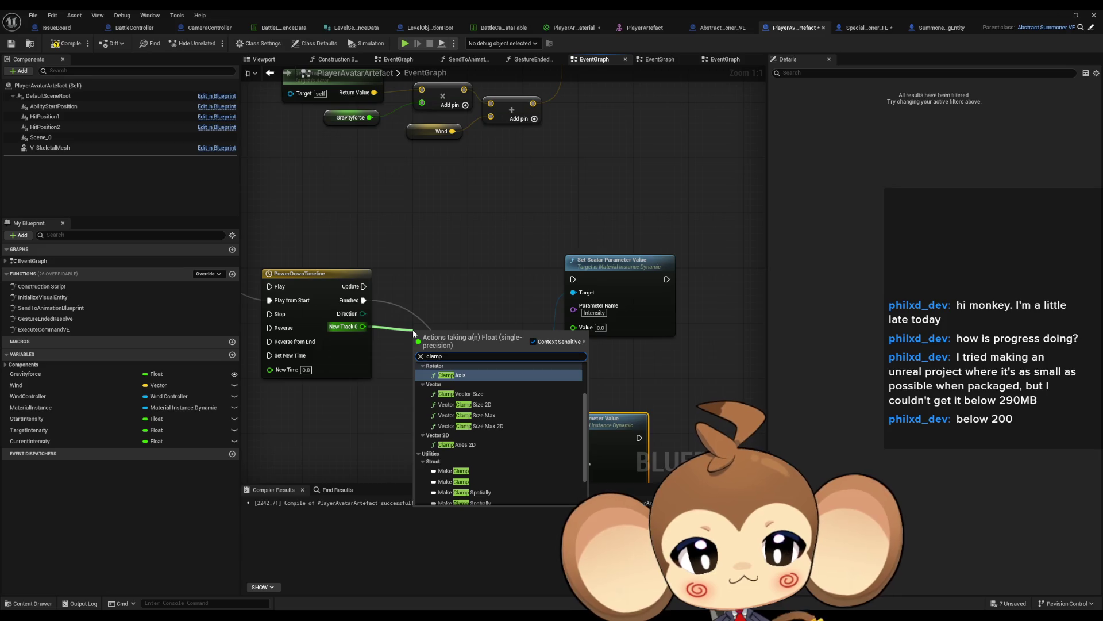
type(" flo")
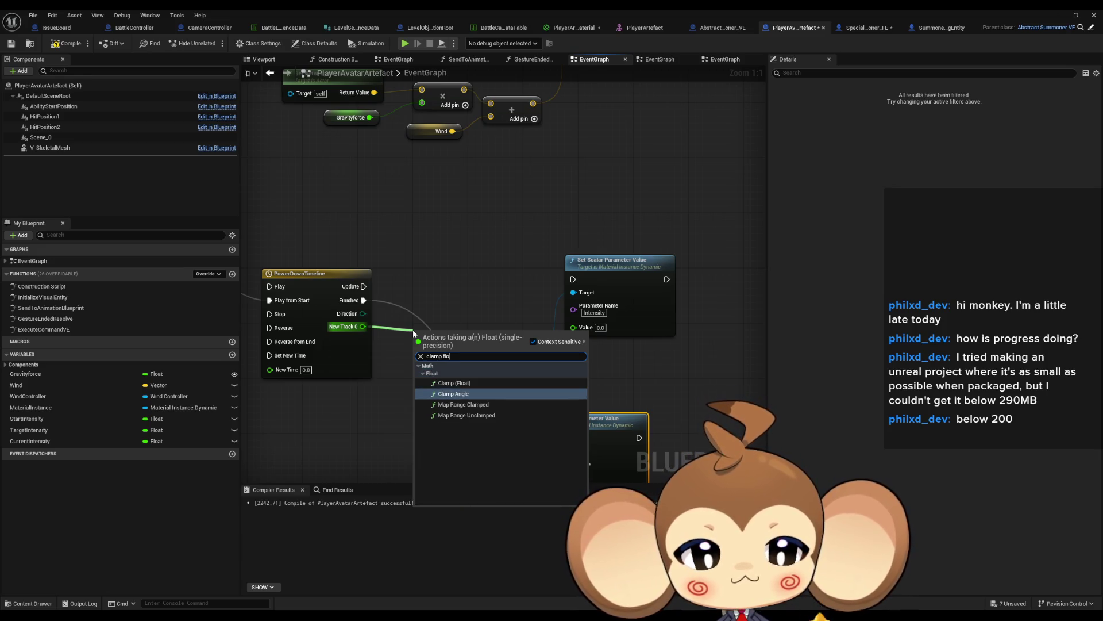
key("Up")
key("Down")
key("Down")
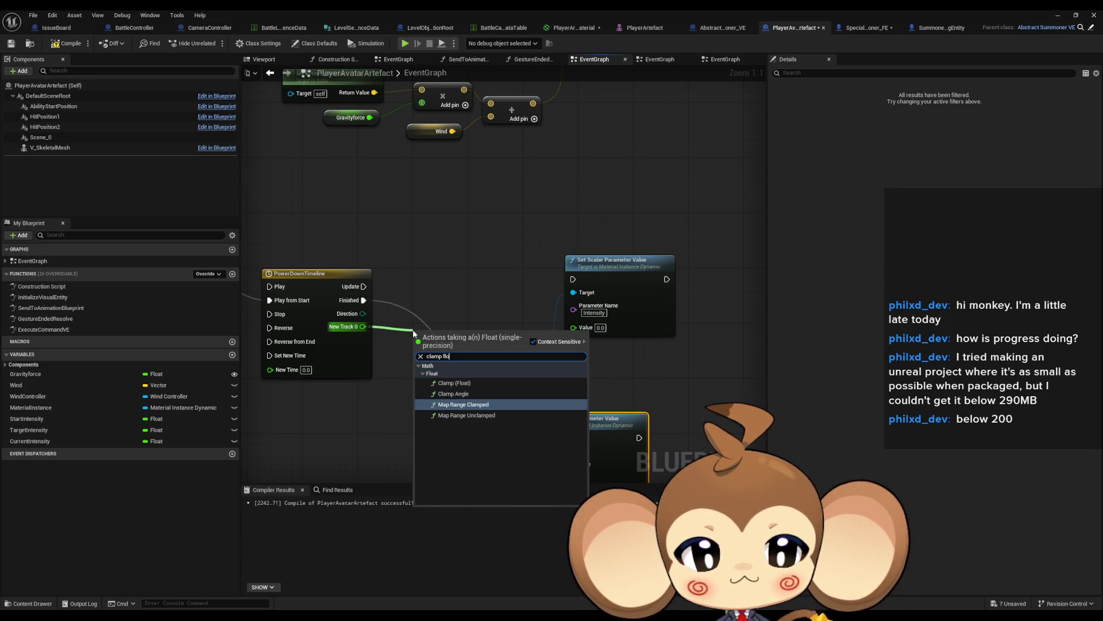
key("Return")
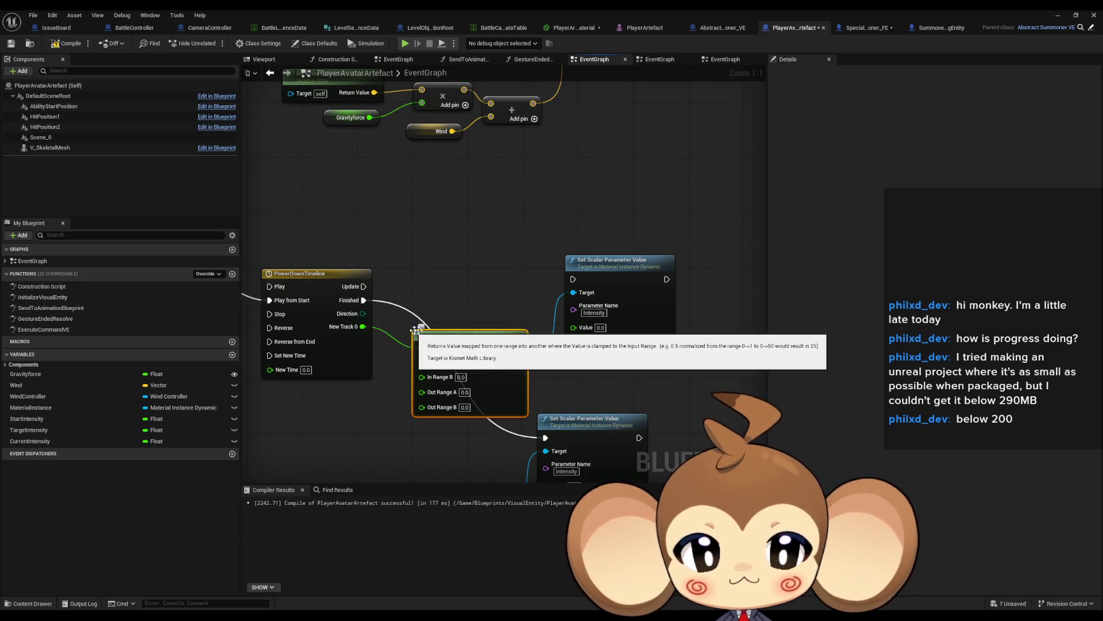
Set In Range B 3.0 and Out Range B 0.01; wire Return Value and timeline Update to Set Scalar
left_click_drag(528, 339, 632, 361)
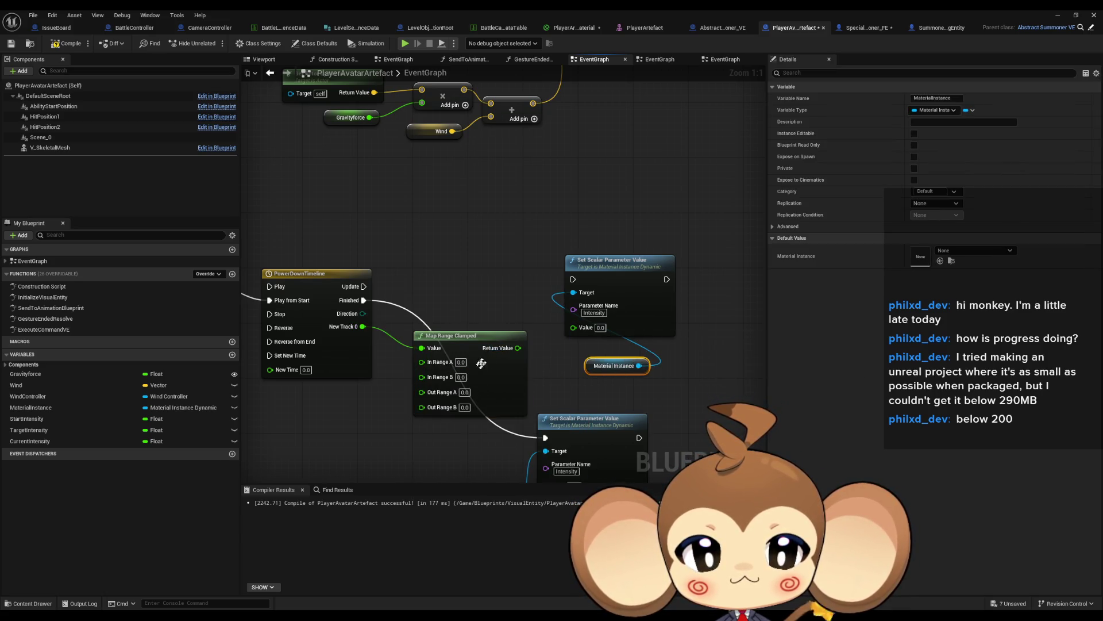
left_click_drag(481, 363, 474, 328)
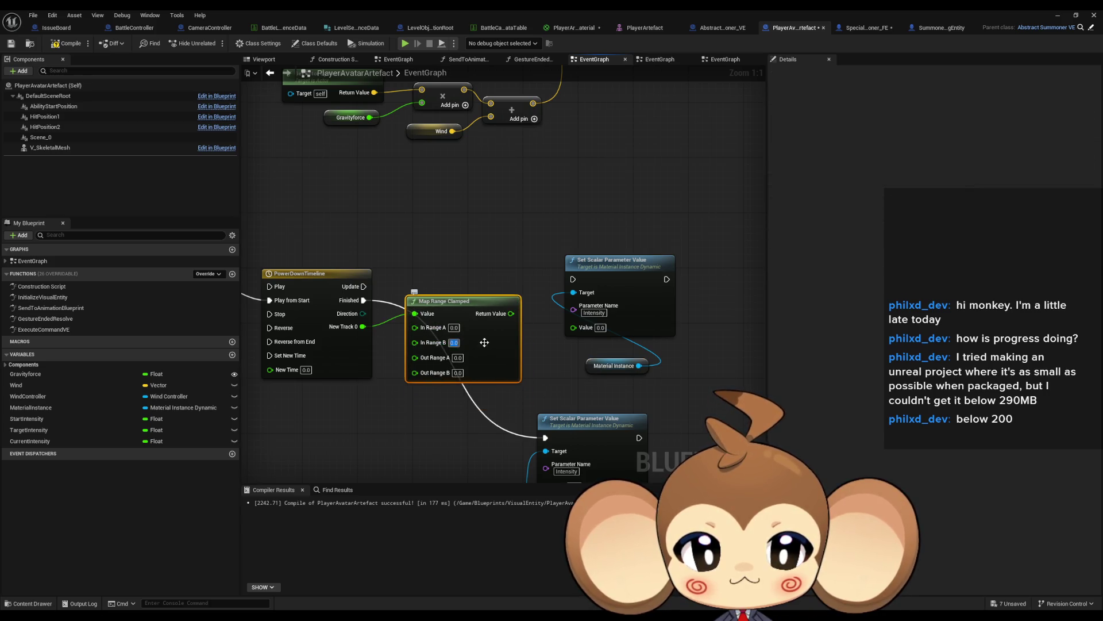
left_click(561, 356)
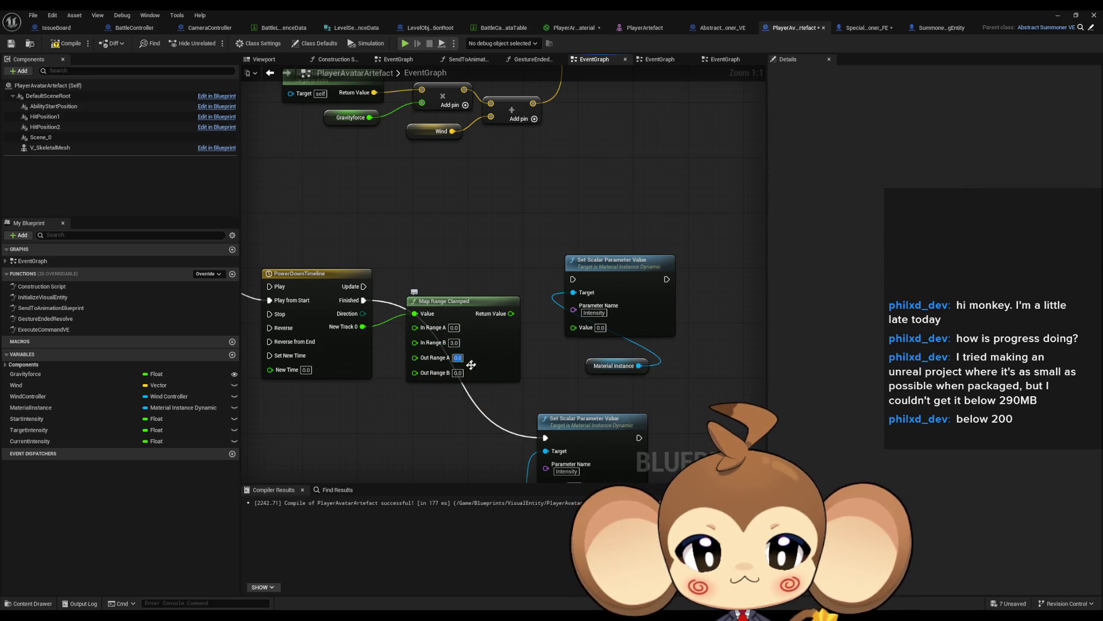
type("0")
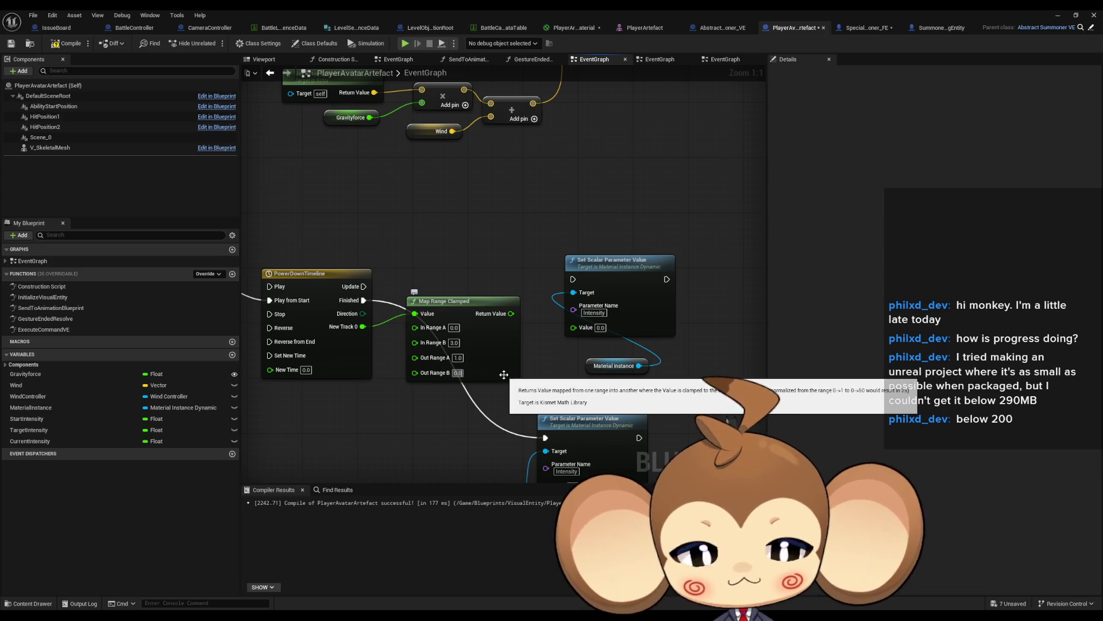
left_click_drag(513, 313, 573, 327)
left_click_drag(466, 300, 466, 328)
left_click_drag(376, 287, 573, 279)
Tidy the Material Instance, Map Range Clamped and both Set Scalar nodes into alignment
mouse_move(614, 365)
left_mouse_down()
mouse_move(462, 314)
mouse_move(468, 355)
left_mouse_up()
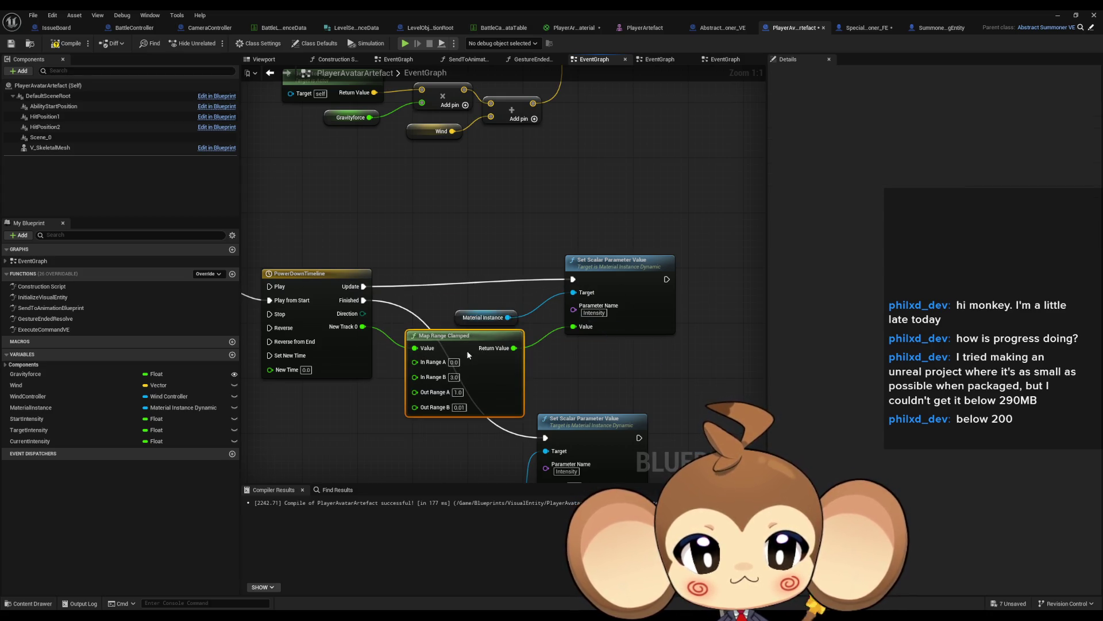
left_click_drag(647, 274, 612, 281)
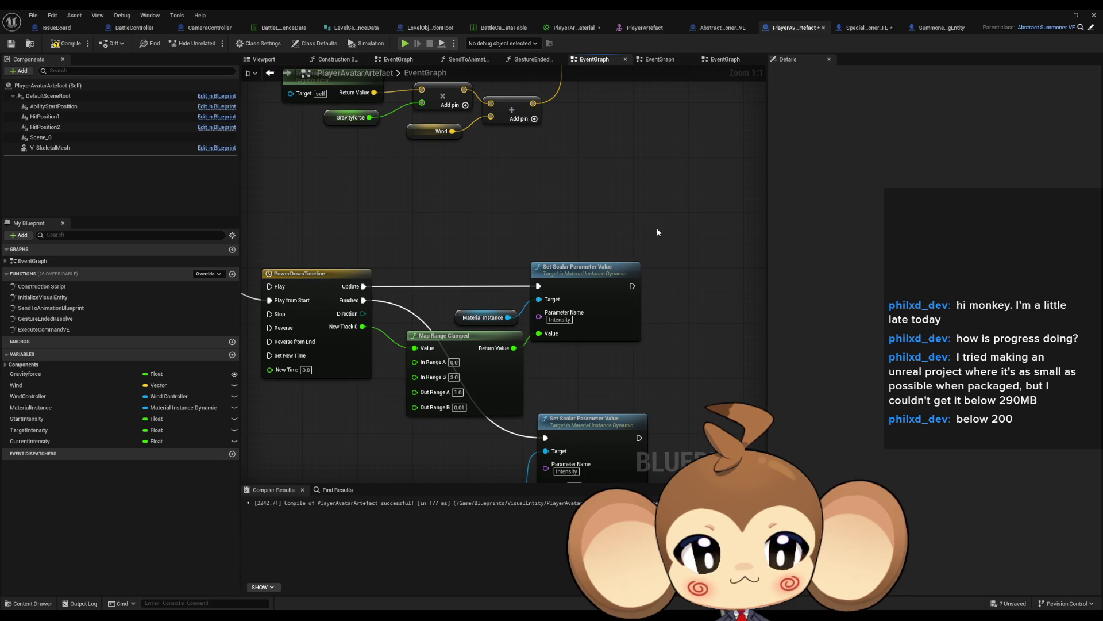
left_click_drag(624, 326, 621, 273)
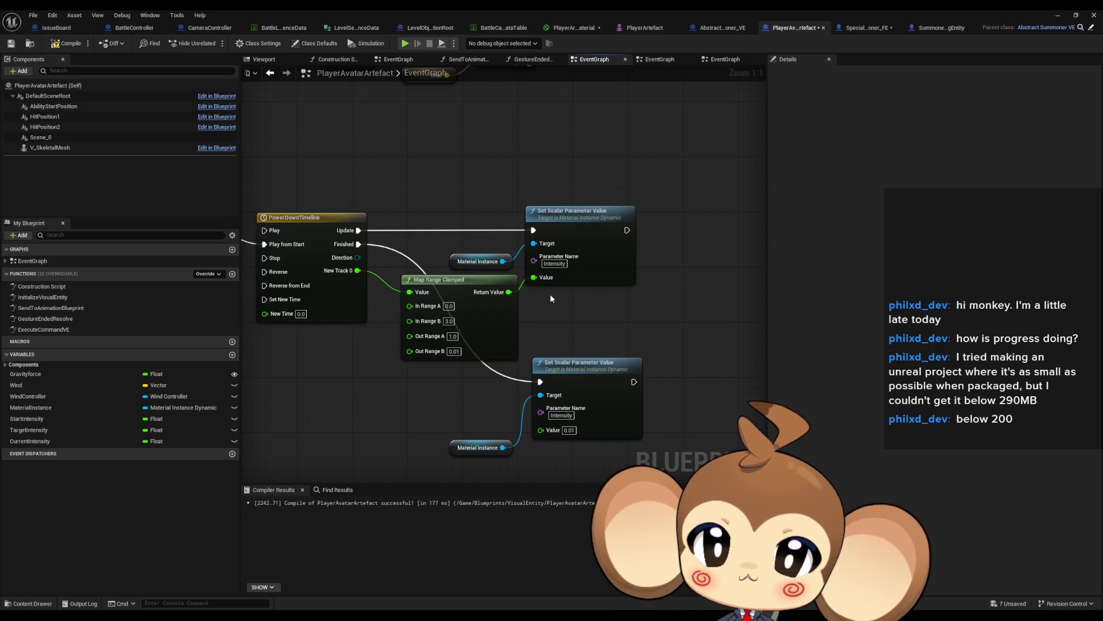
left_click_drag(554, 295, 570, 281)
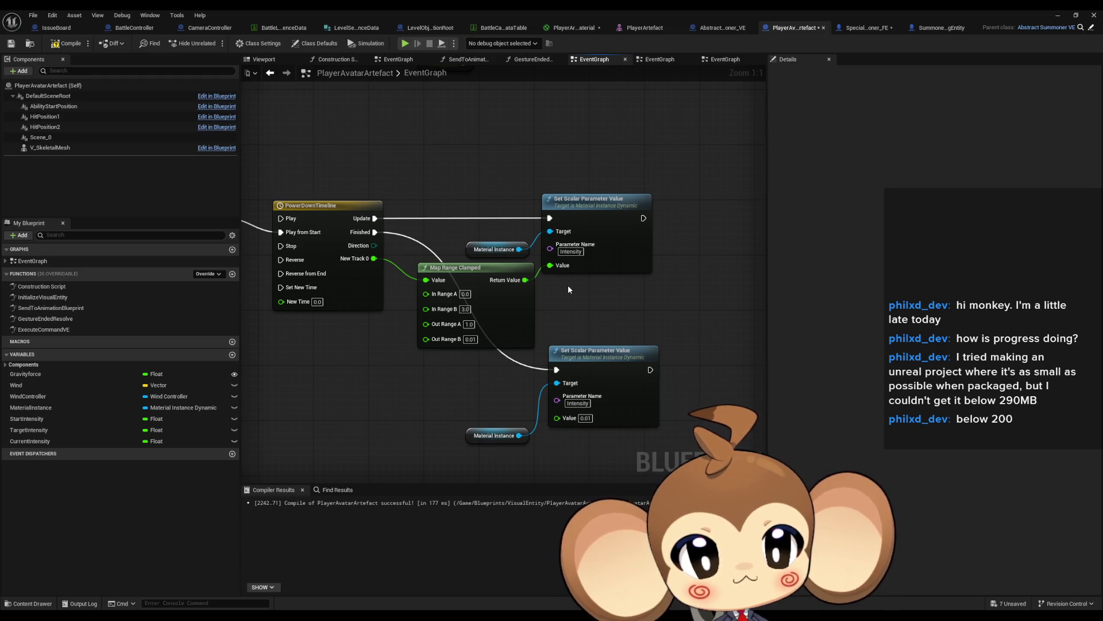
left_click_drag(597, 352, 591, 352)
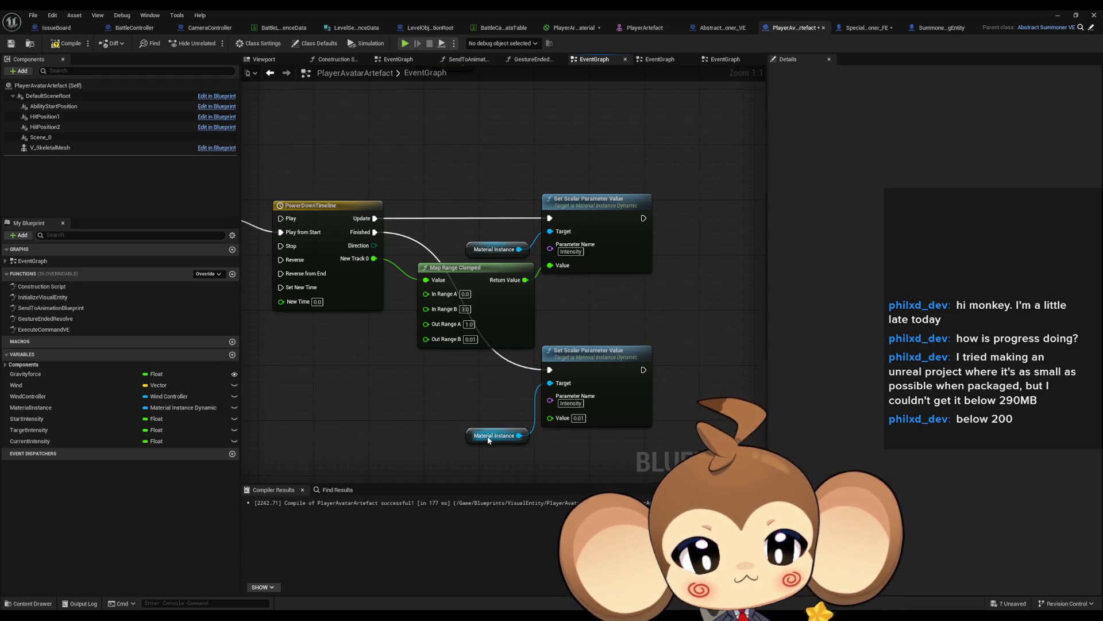
mouse_move(488, 440)
left_mouse_down()
mouse_move(630, 419)
mouse_move(548, 418)
left_mouse_up()
double_click(48, 329)
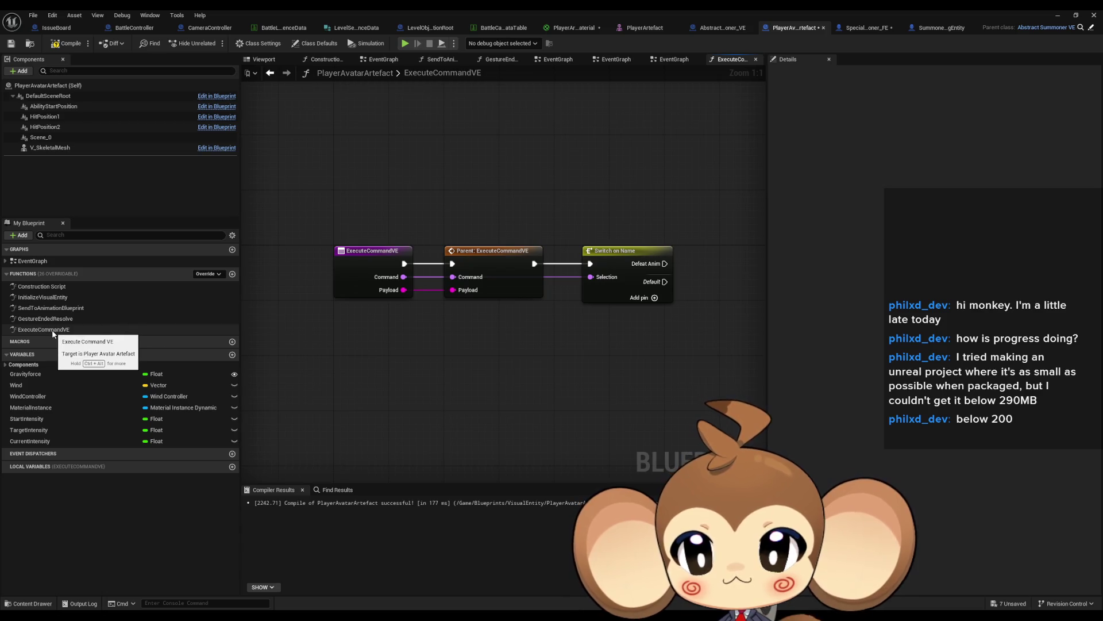
Make room beside Switch on Name, abandoning a 'defe' node search
left_click_drag(679, 327, 526, 315)
right_click(558, 295)
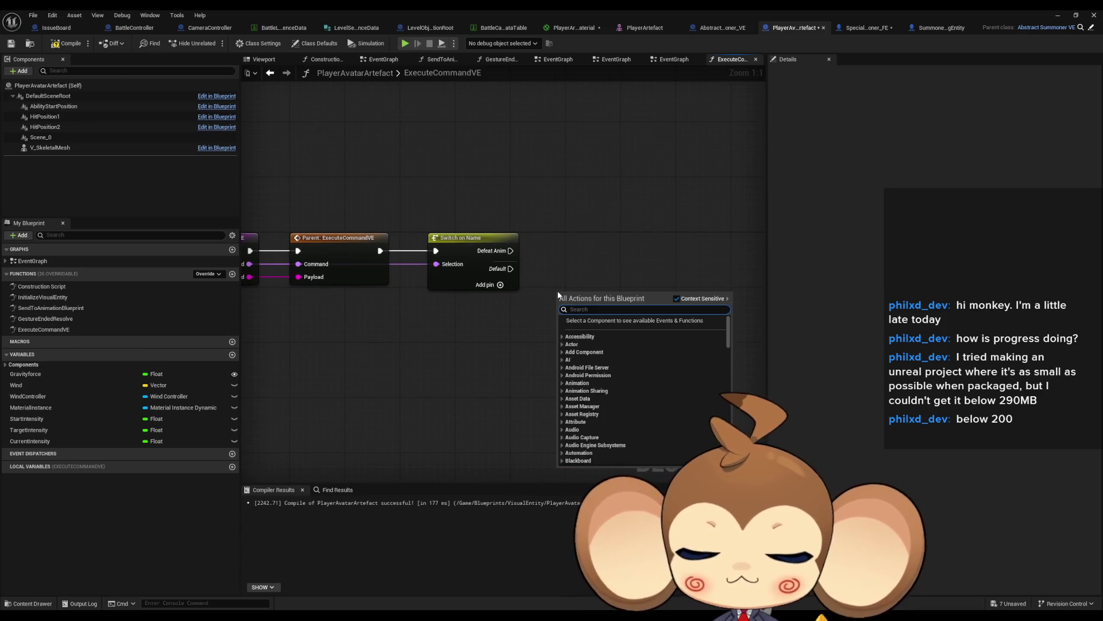
type("def")
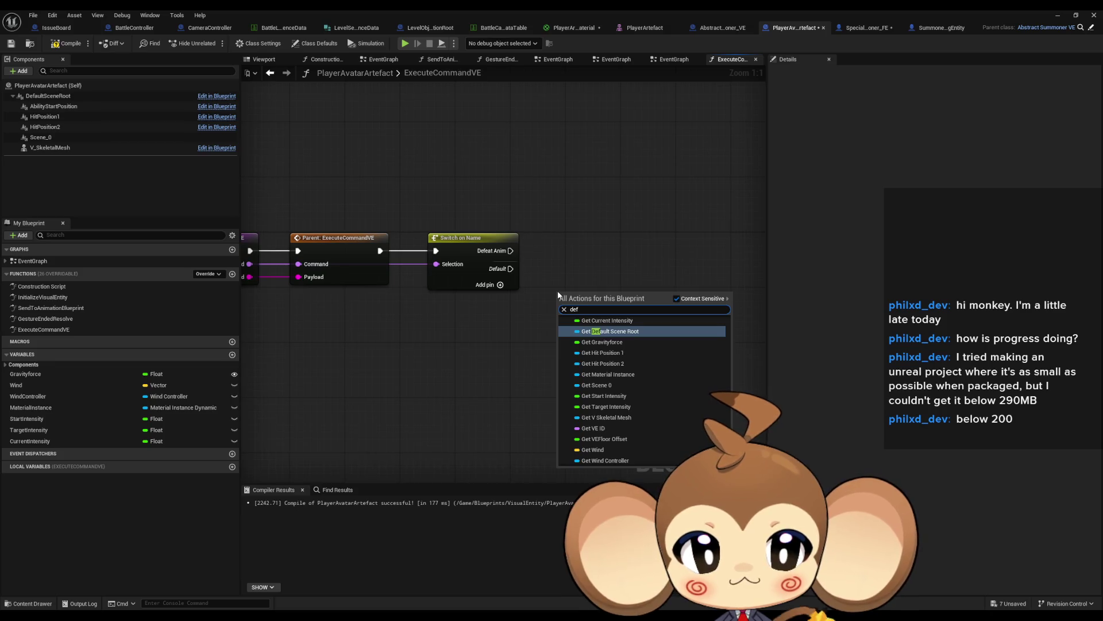
type("e")
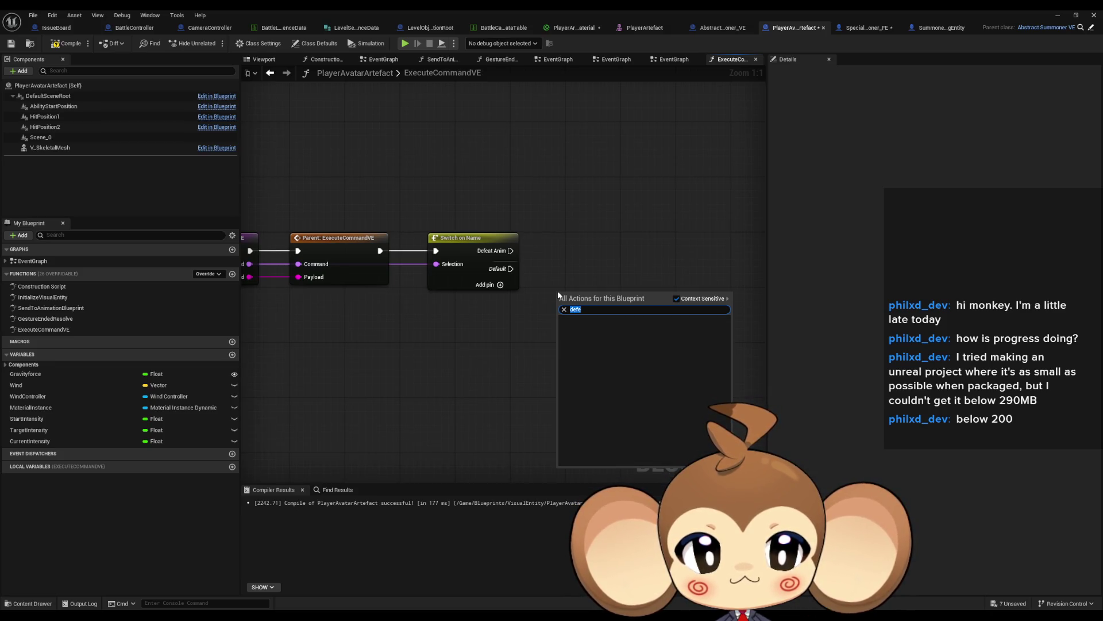
key("BackSpace")
left_click(618, 252)
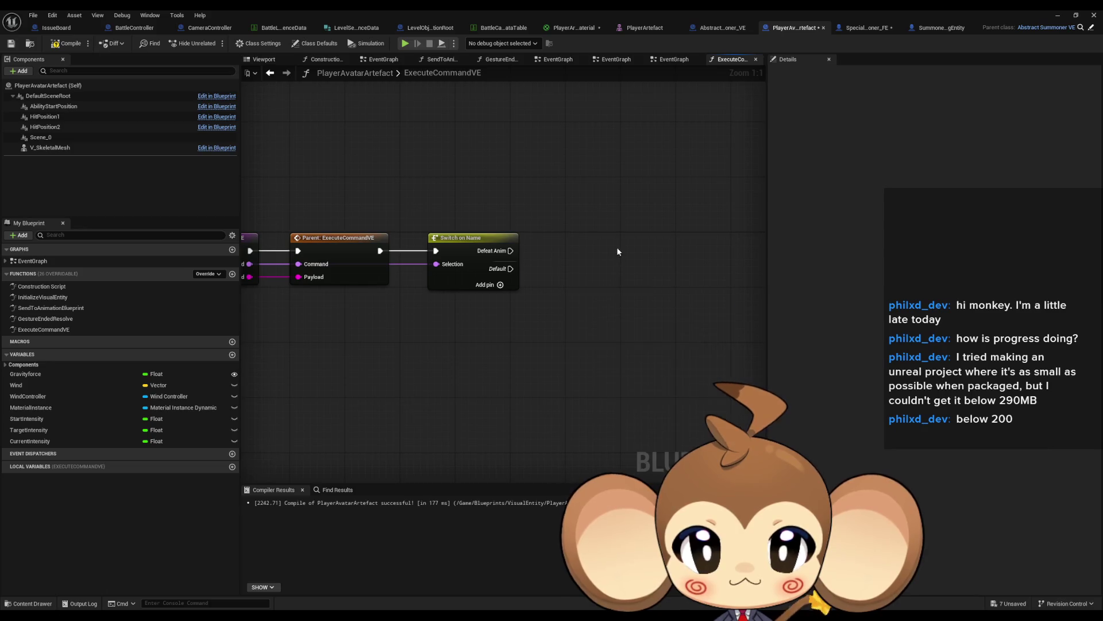
double_click(67, 262)
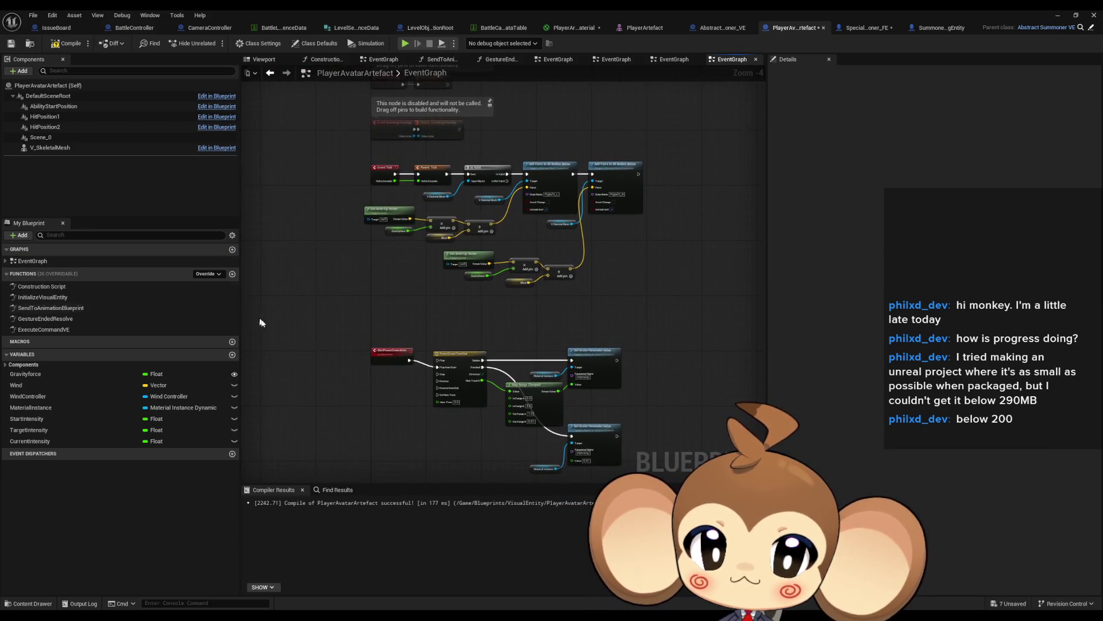
double_click(39, 329)
Add a Start Power Down Anim call and wire the Defeat Anim case into it
right_click(584, 323)
type("start")
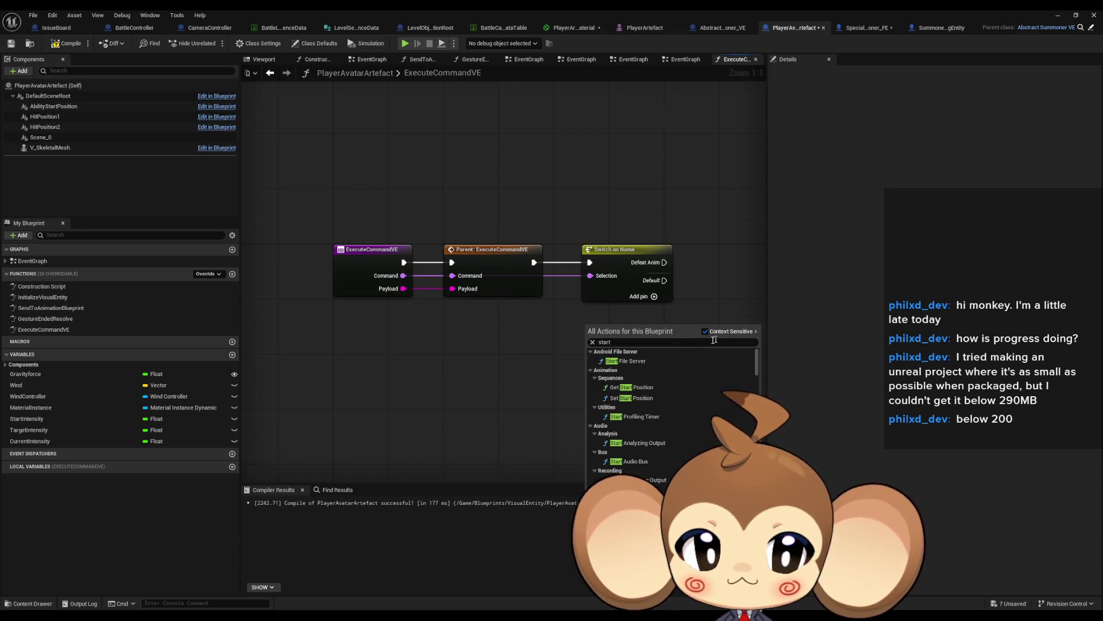
left_click(589, 351)
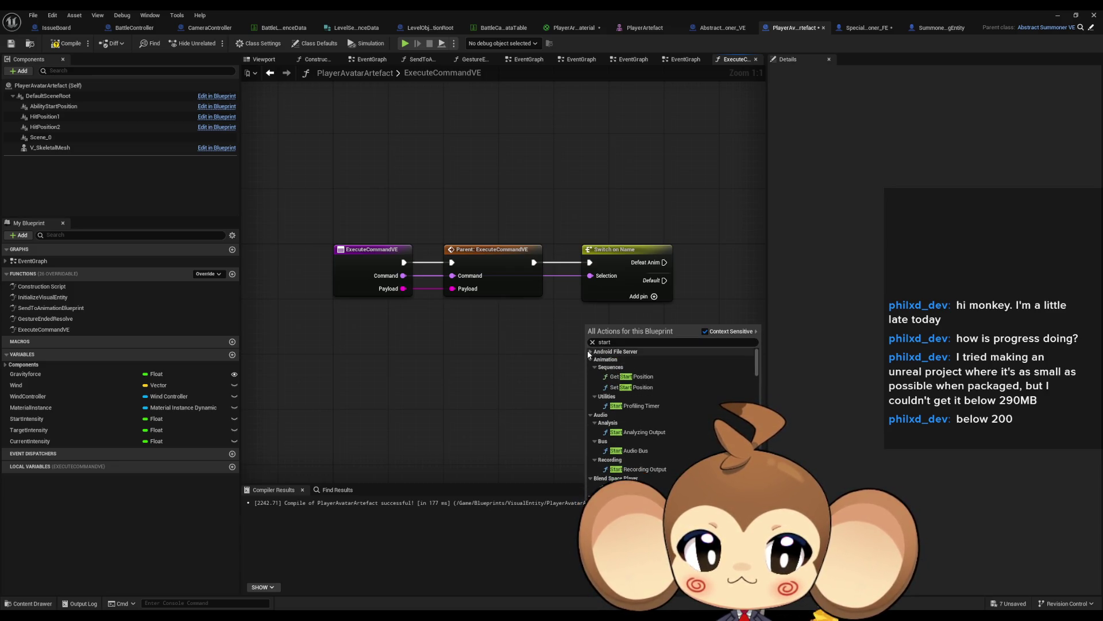
left_click(591, 360)
left_click(589, 367)
left_click(590, 375)
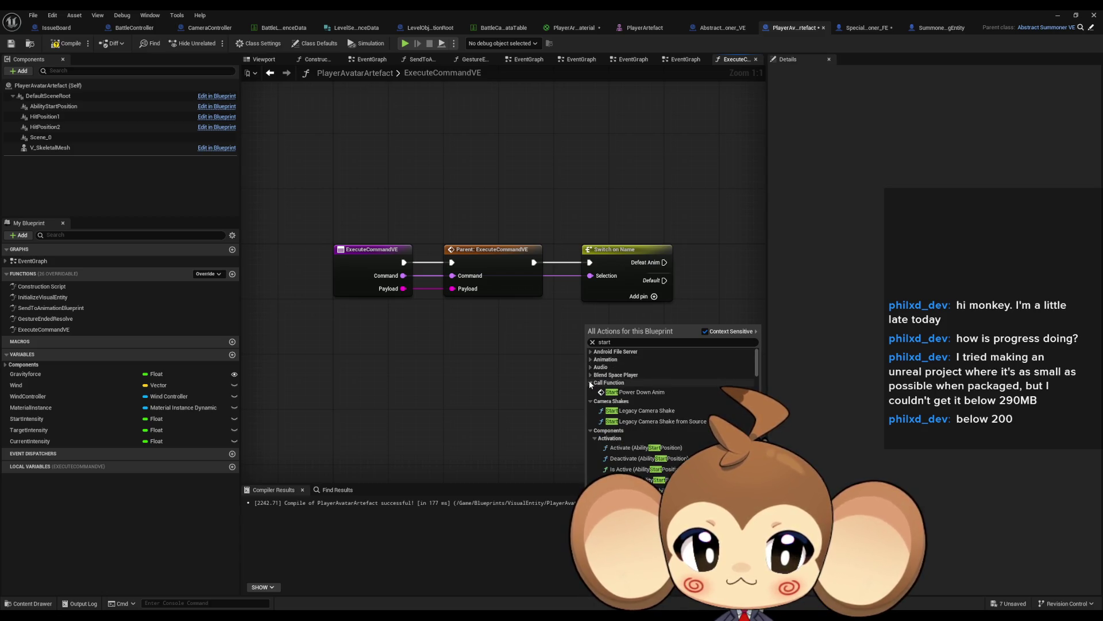
left_click(635, 392)
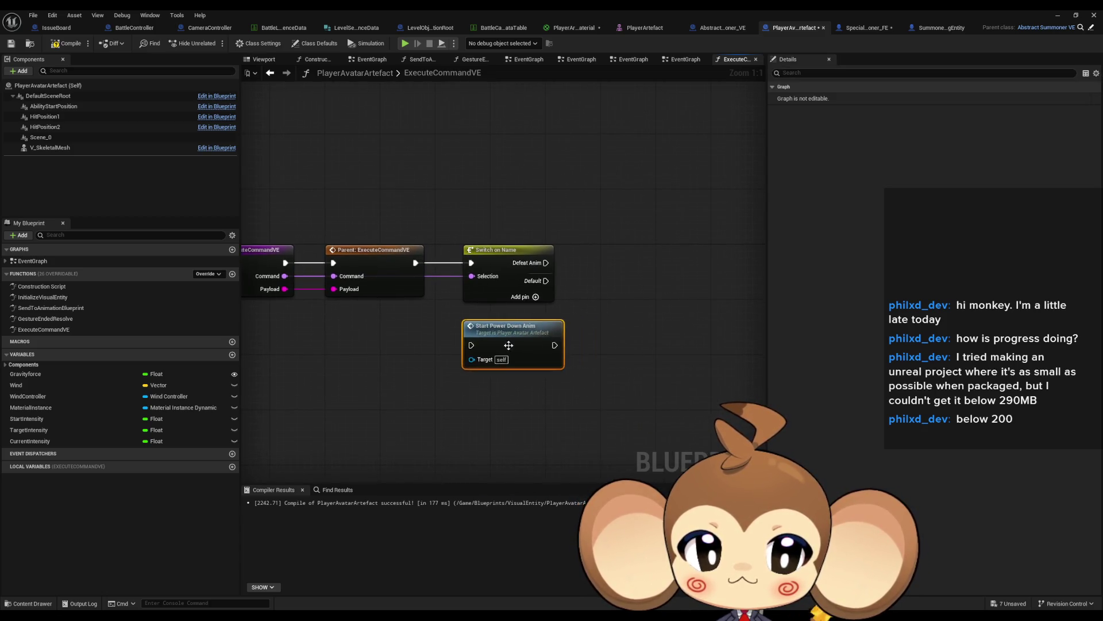
left_click_drag(503, 350, 623, 268)
left_click_drag(546, 262, 588, 263)
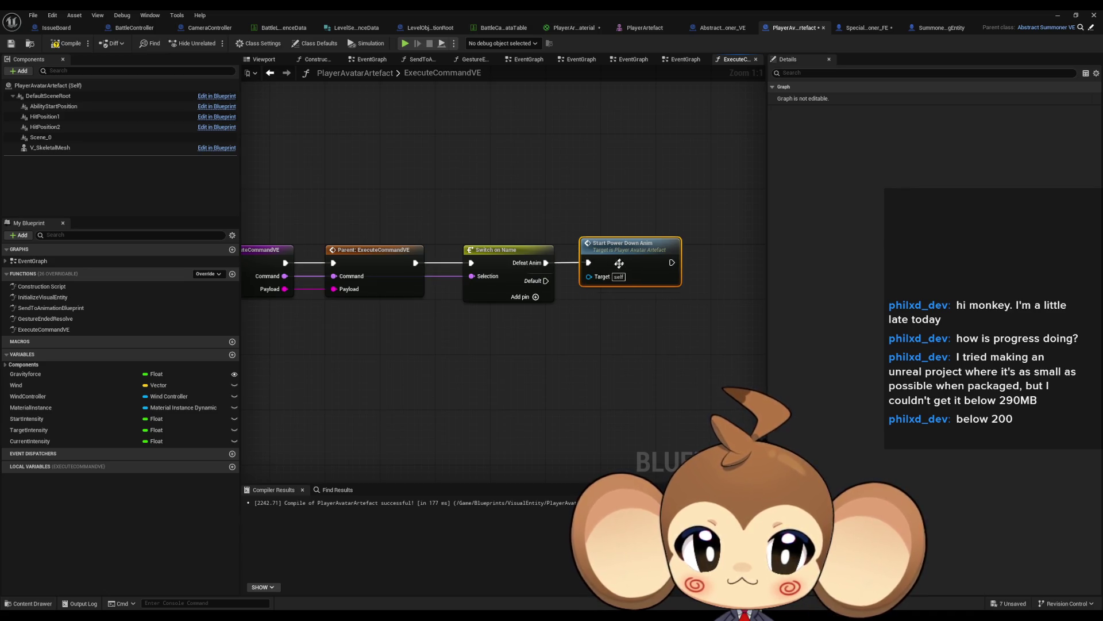
key("alt+Tab")
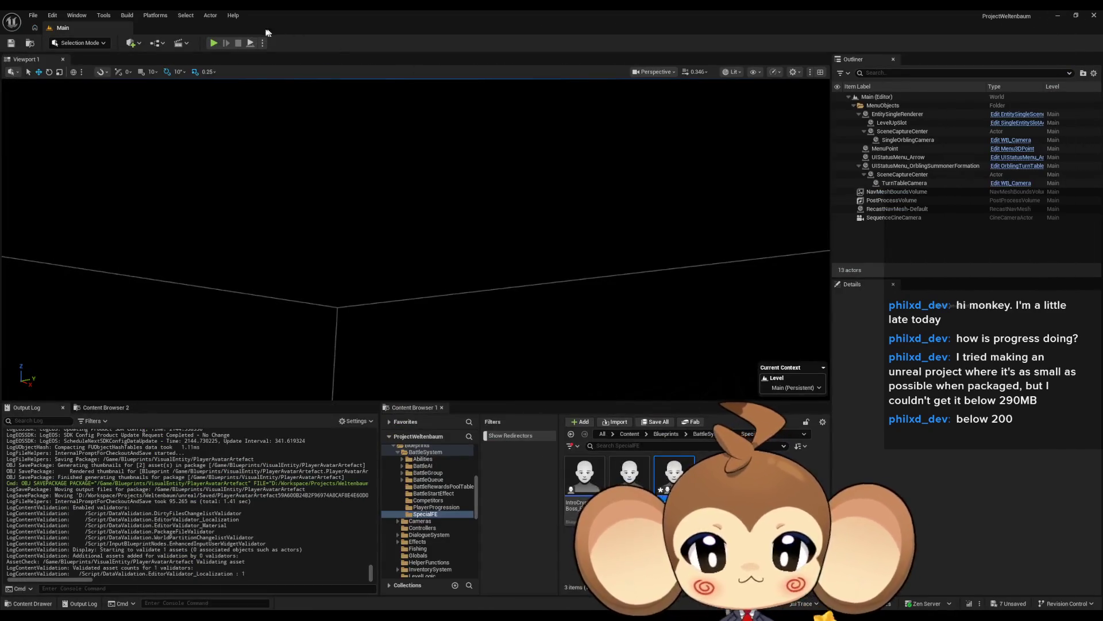
Play the level in the editor with Alt+P, which crashes the editor
key("alt+p")
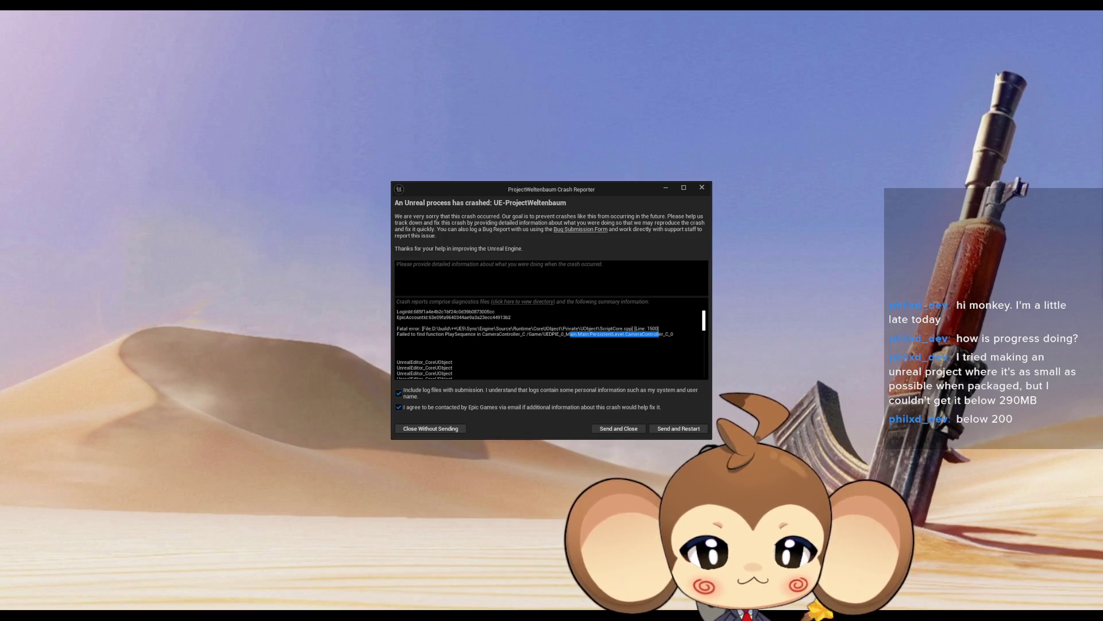
Read the PlaySequence-not-found error in the crash log, then Send and Restart
scroll(611, 337, "down", 10)
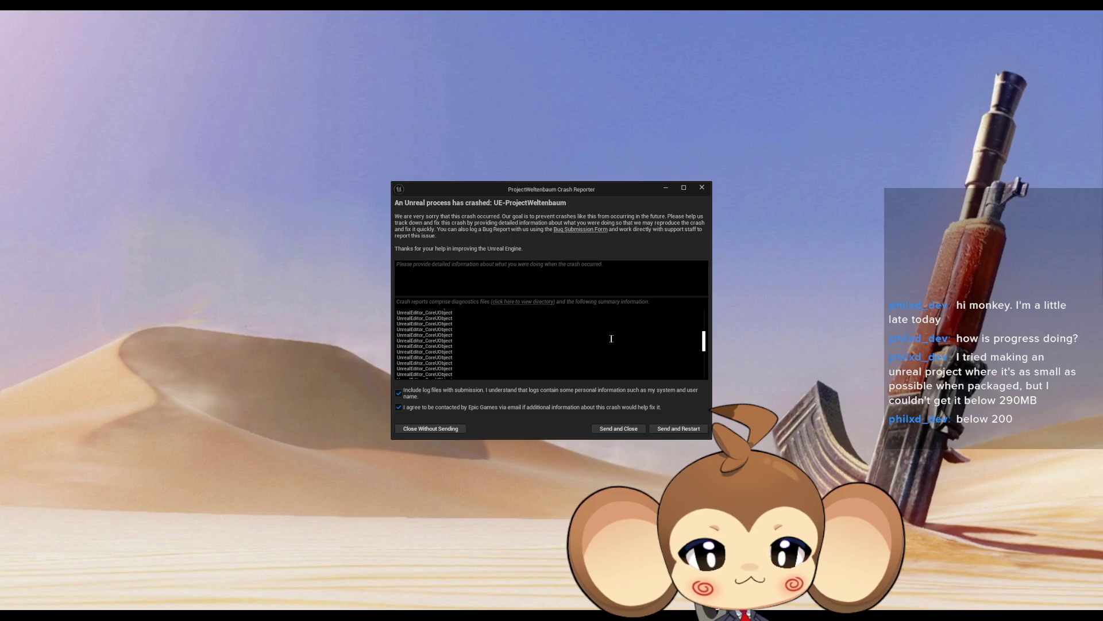
scroll(550, 343, "down", 5)
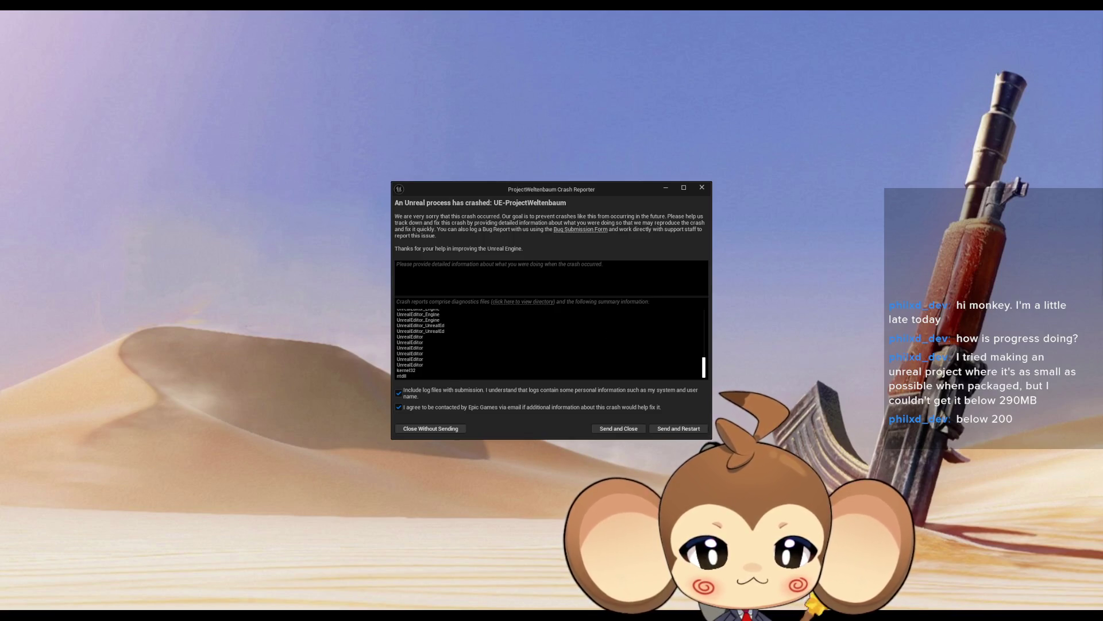
scroll(550, 343, "up", 15)
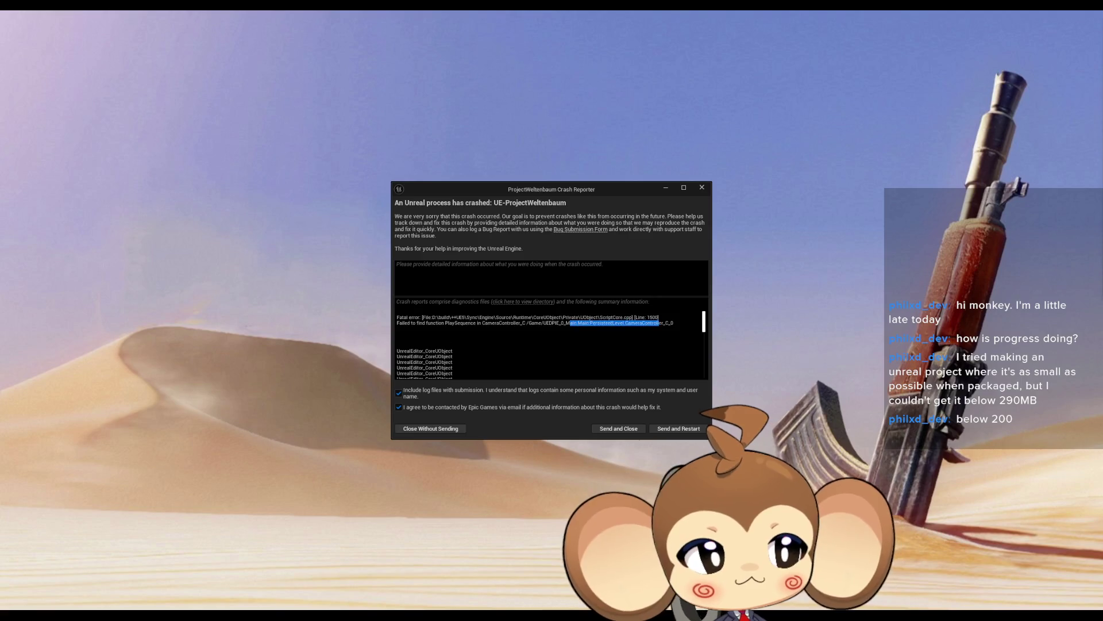
scroll(602, 333, "up", 2)
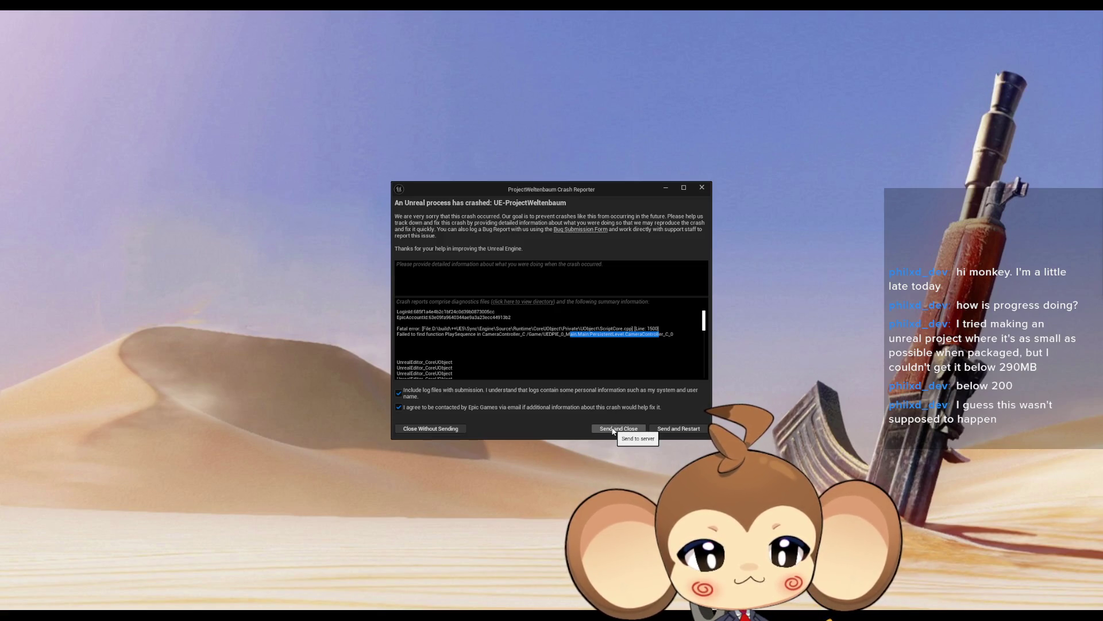
left_click(676, 429)
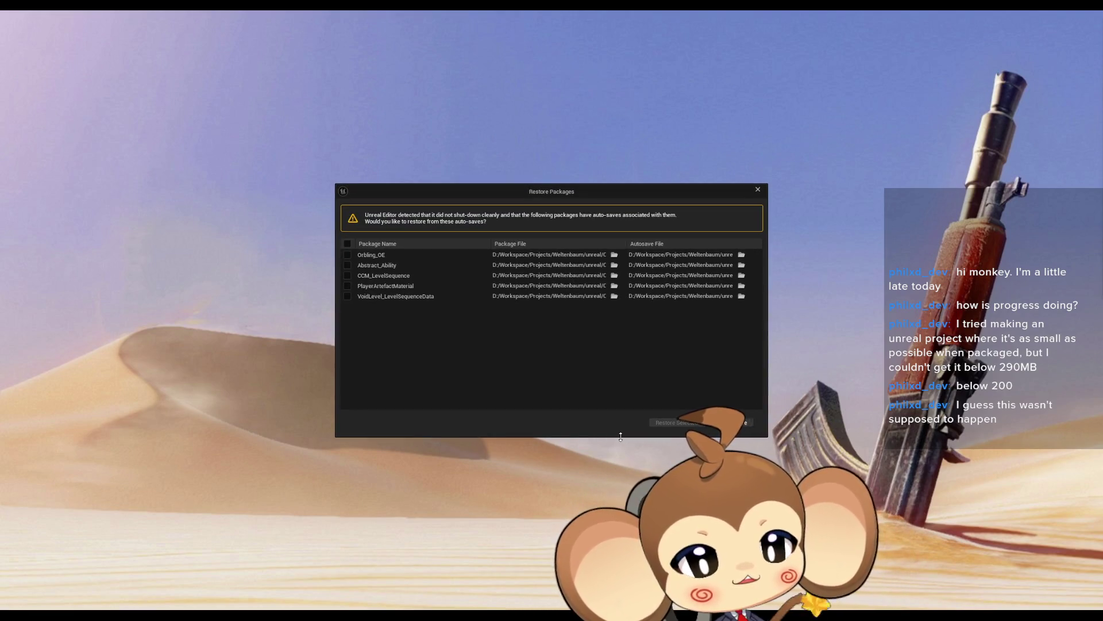
Restore all five auto-saved packages and dismiss the revision control warning
left_click(347, 243)
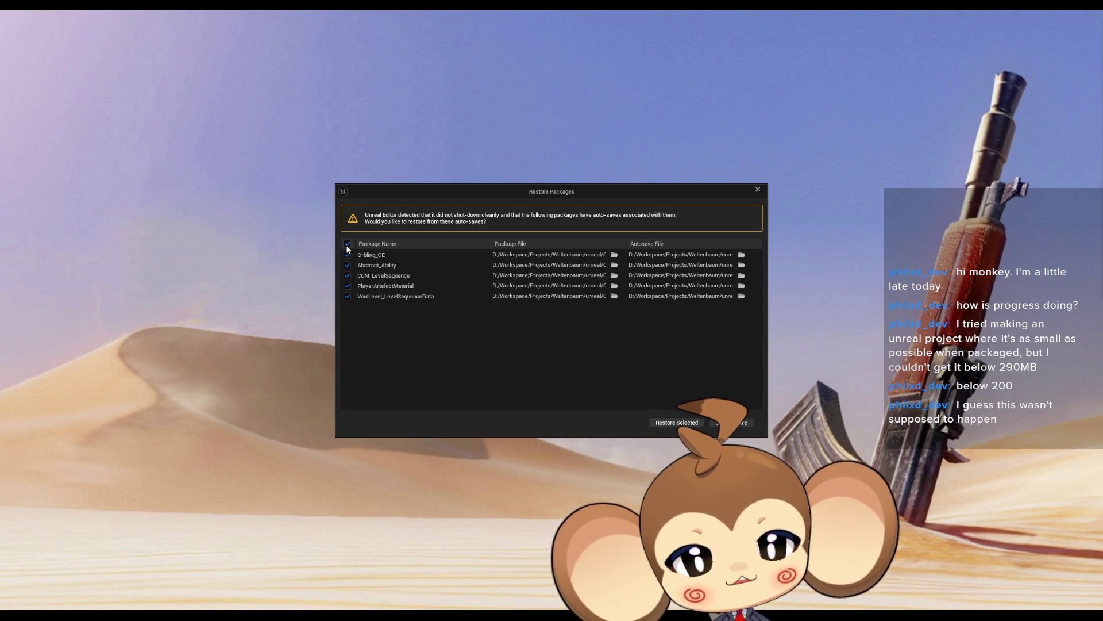
left_click(676, 422)
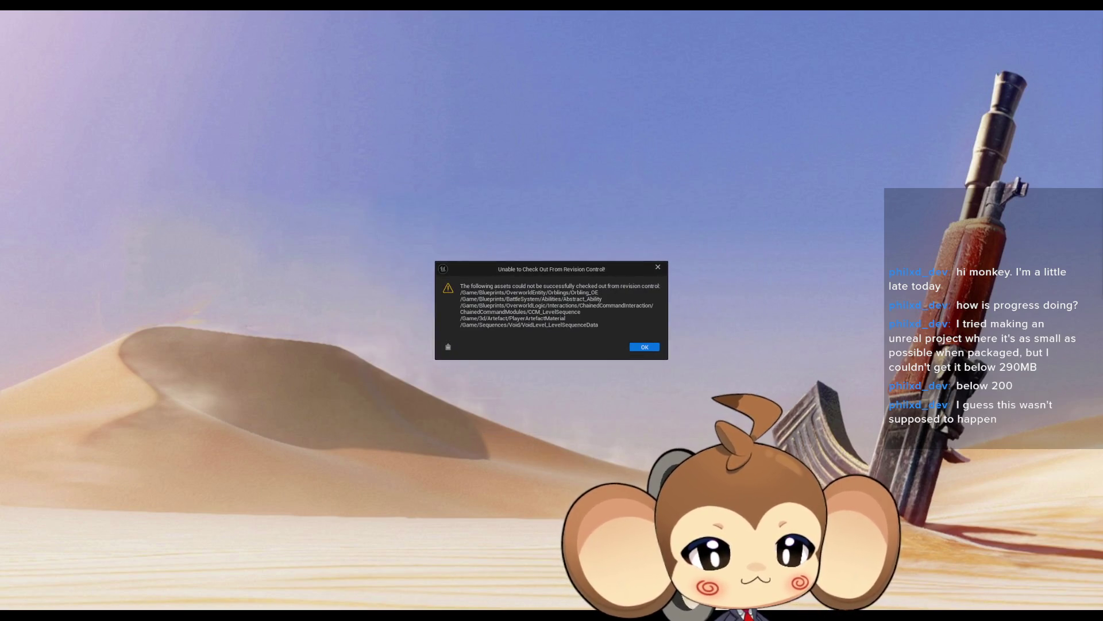
left_click(644, 346)
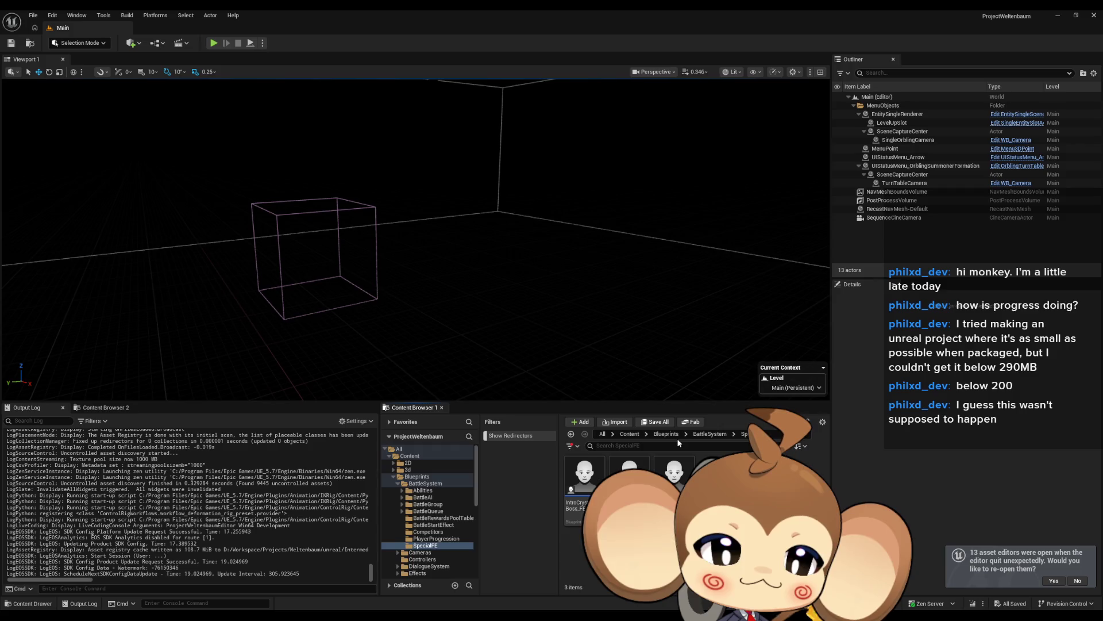
Open Special_Artefact_Summoner_FE and remove the [0] element pin from Make Array
left_click(675, 471)
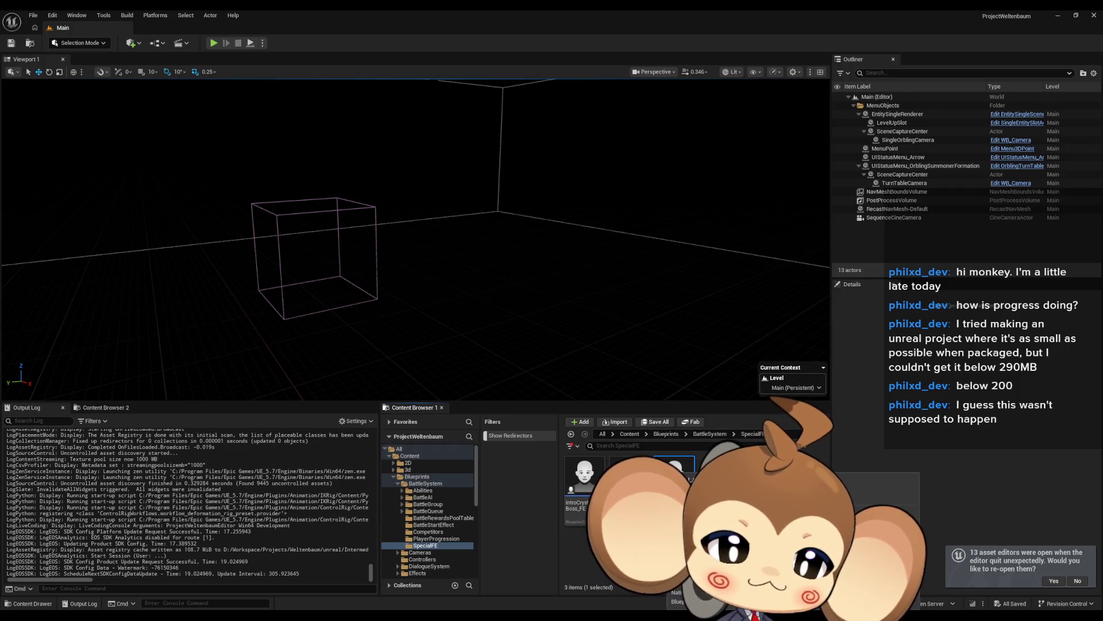
double_click(675, 471)
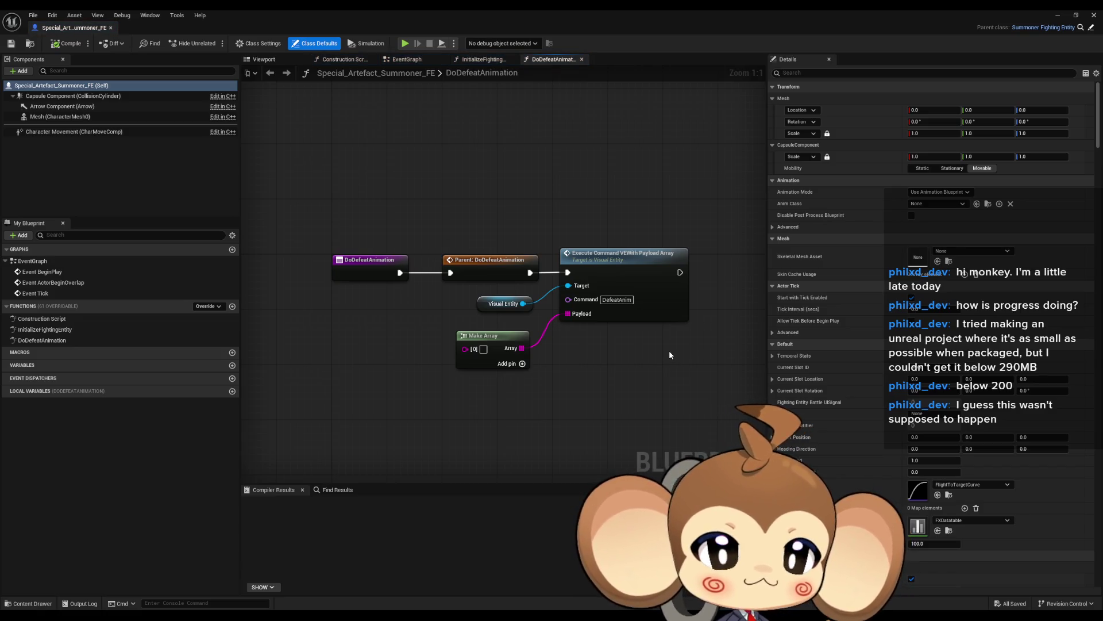
left_click(653, 261)
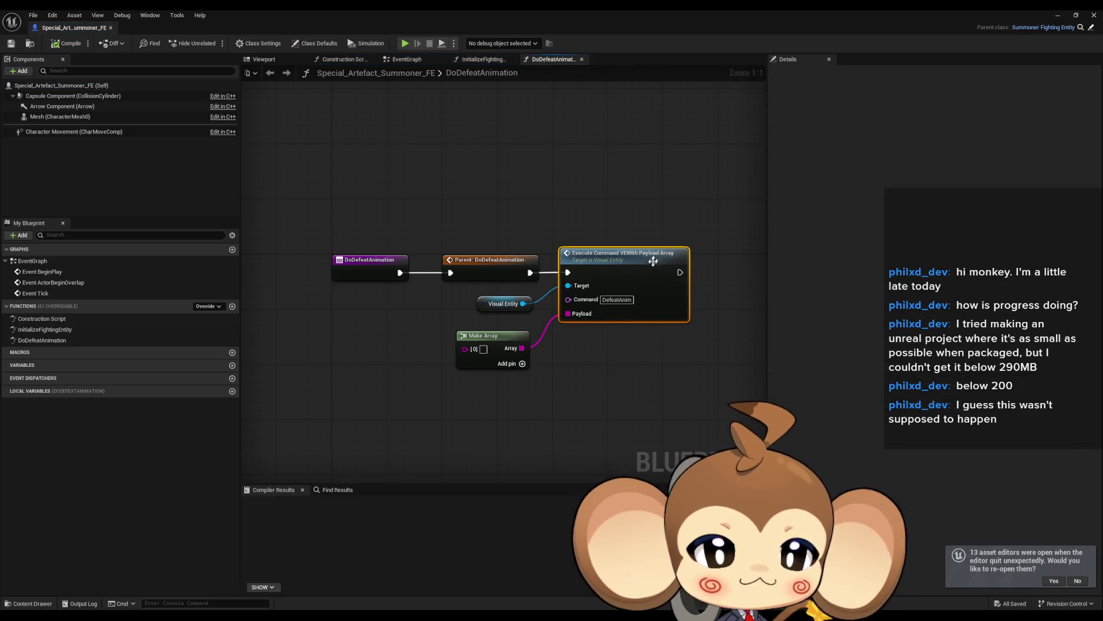
right_click(472, 355)
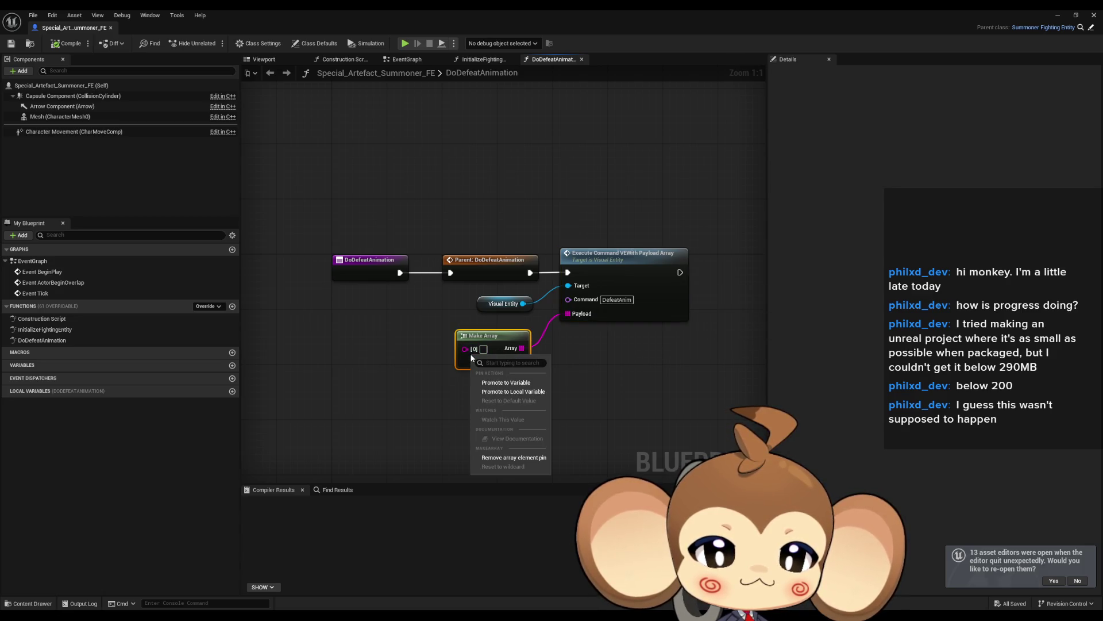
key("Escape")
right_click(473, 354)
left_click(505, 453)
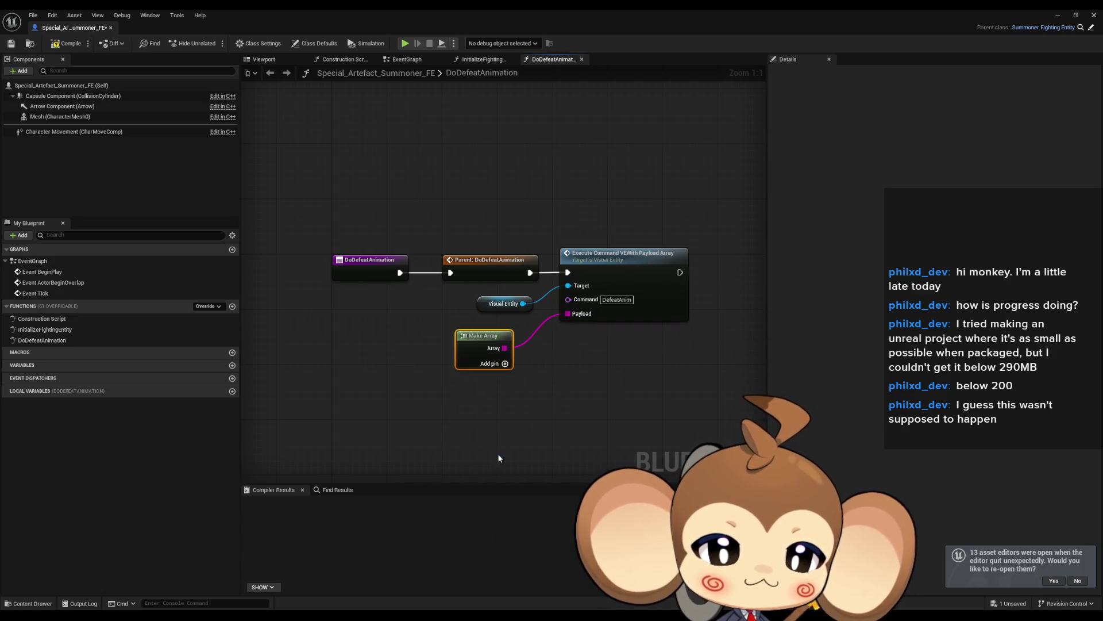
Compile the blueprint, float its editor window, and go to the Blueprints folder
left_click(682, 370)
left_click(65, 45)
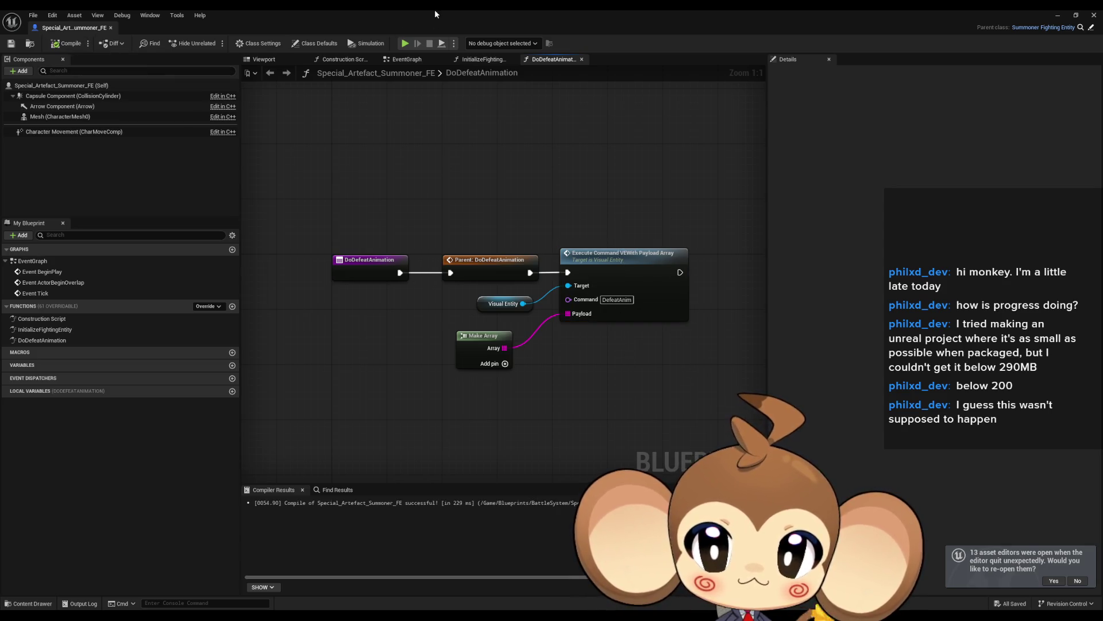
double_click(435, 10)
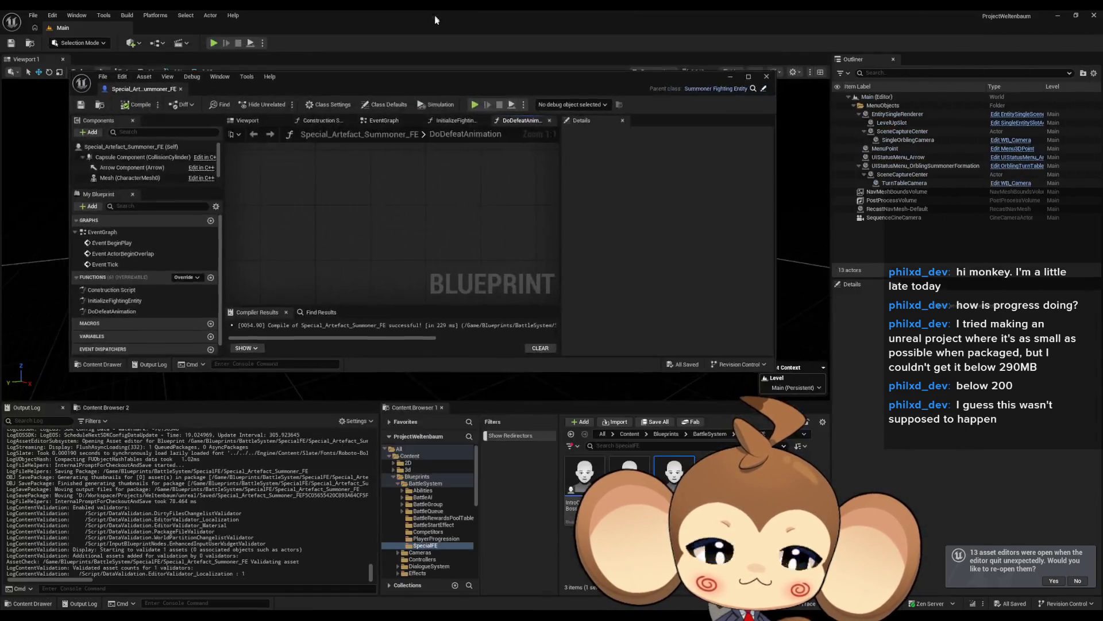
left_click(667, 434)
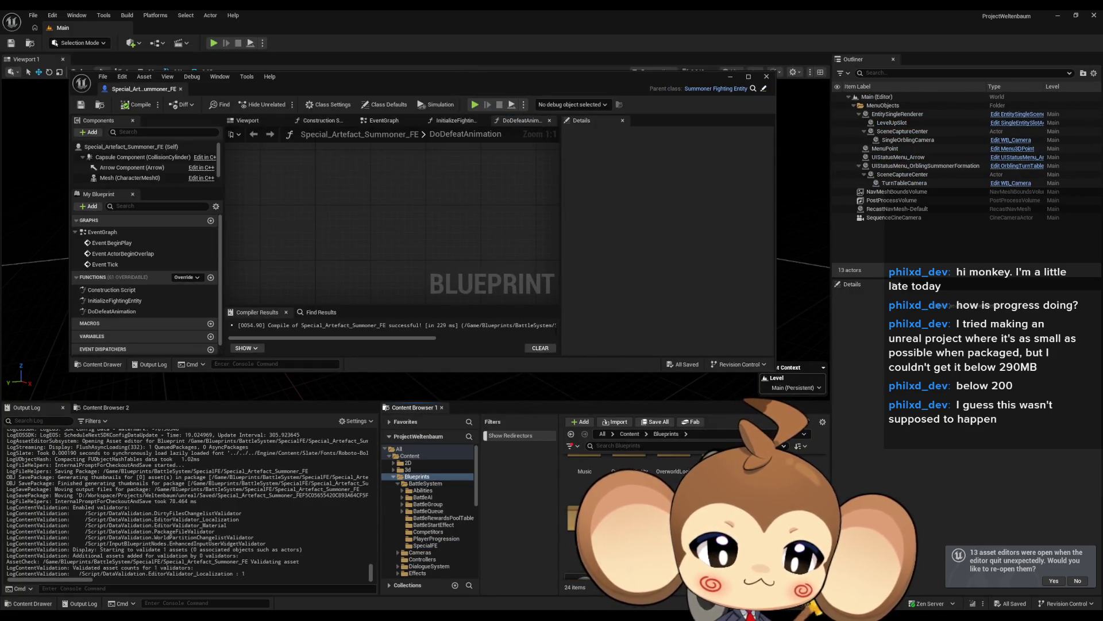
Open PlayerAvatarArtefact from VisualEntity and jump to the StartPowerDownAnim event definition
left_click(423, 513)
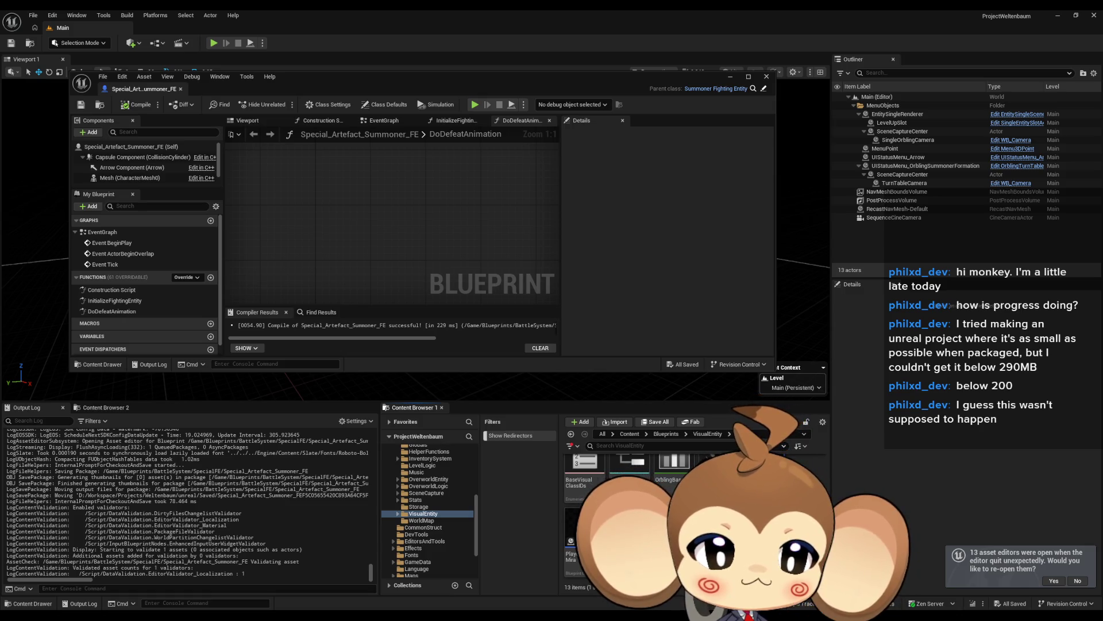
double_click(299, 76)
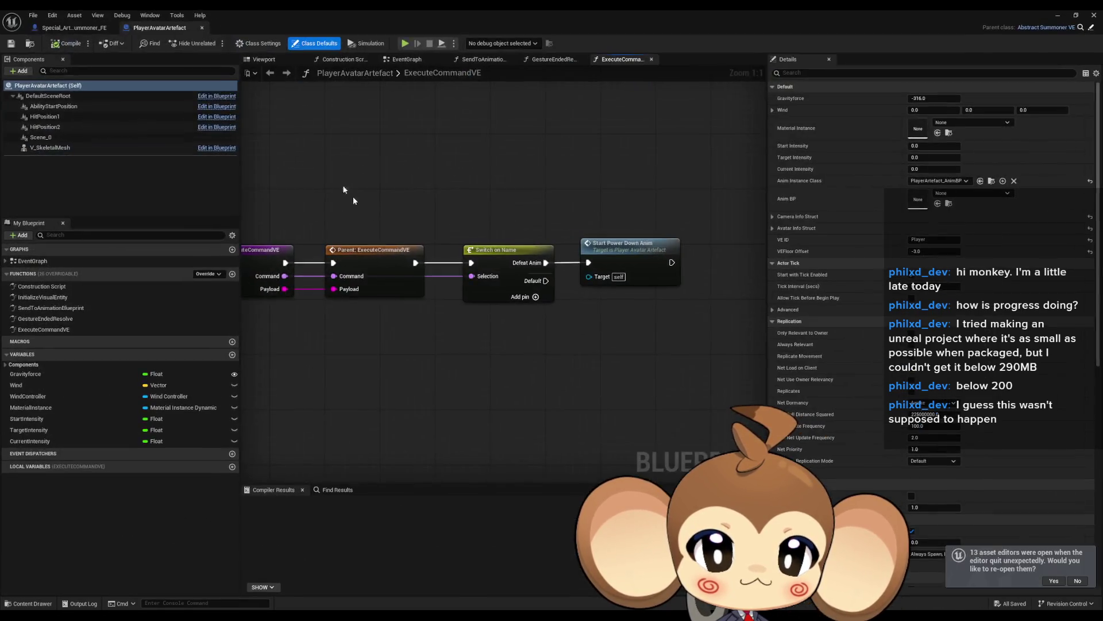
left_click(466, 172)
left_click(627, 272)
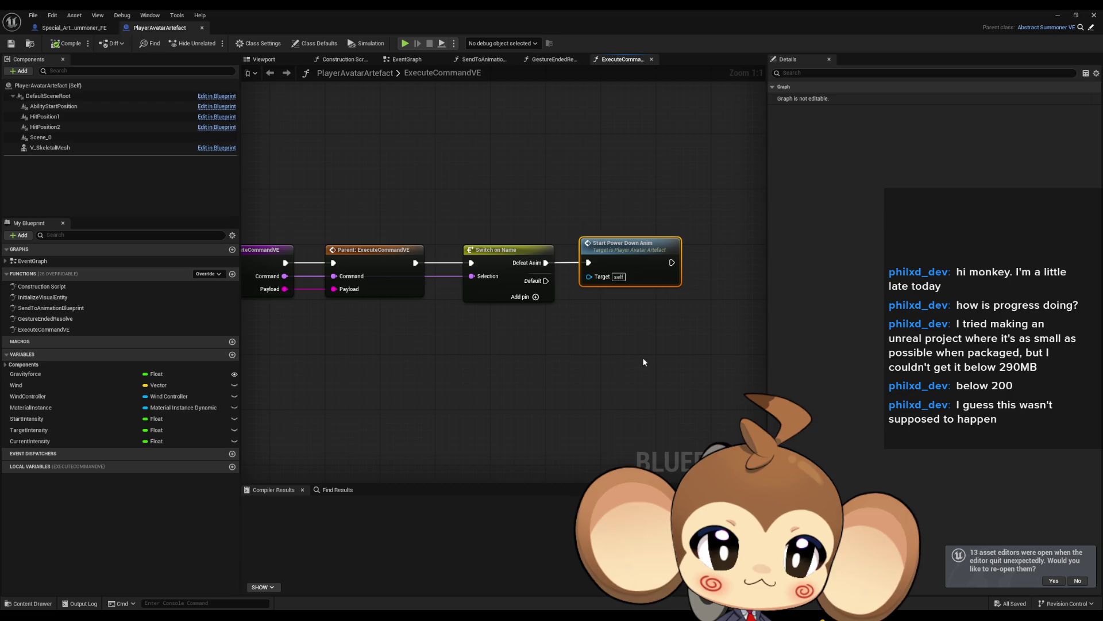
double_click(629, 256)
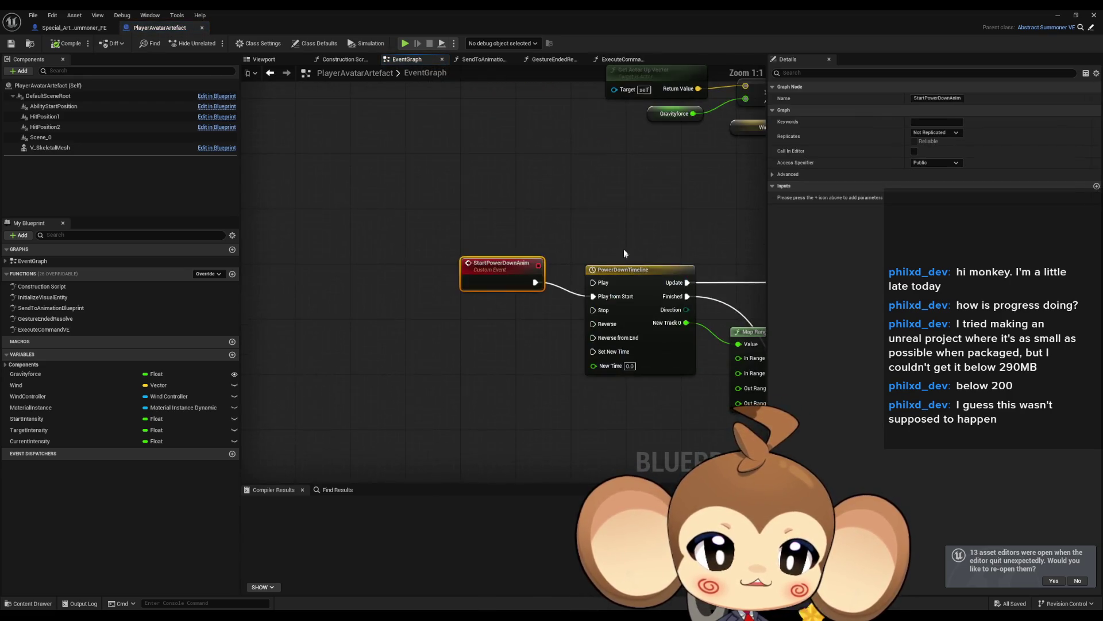
left_click(1058, 15)
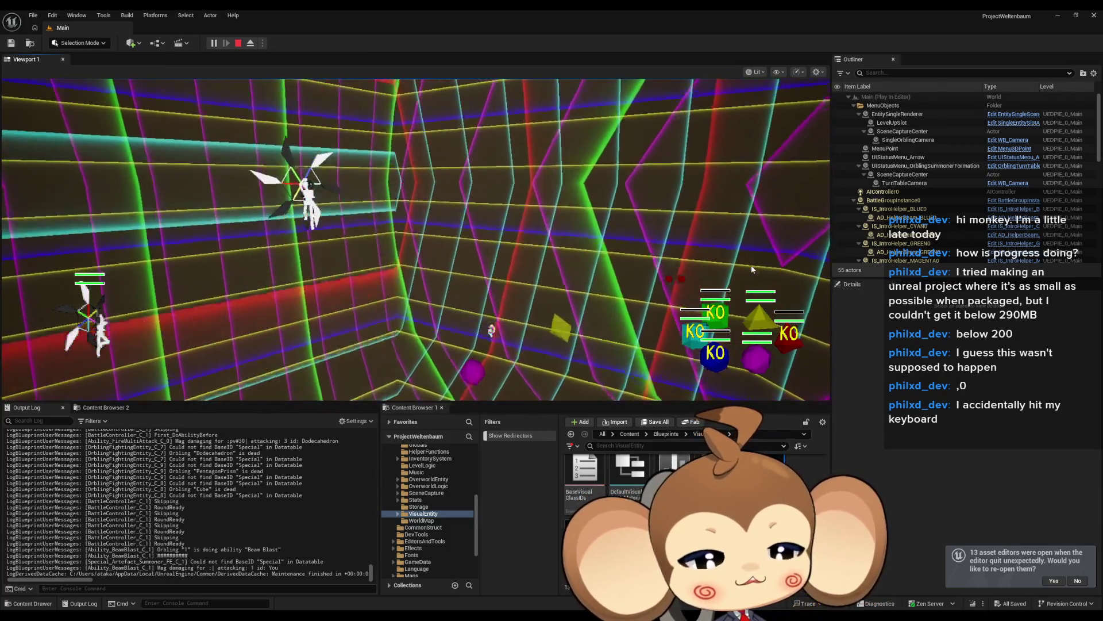
Toggle fullscreen play with F11 on and off, then stop the play session
key("F11")
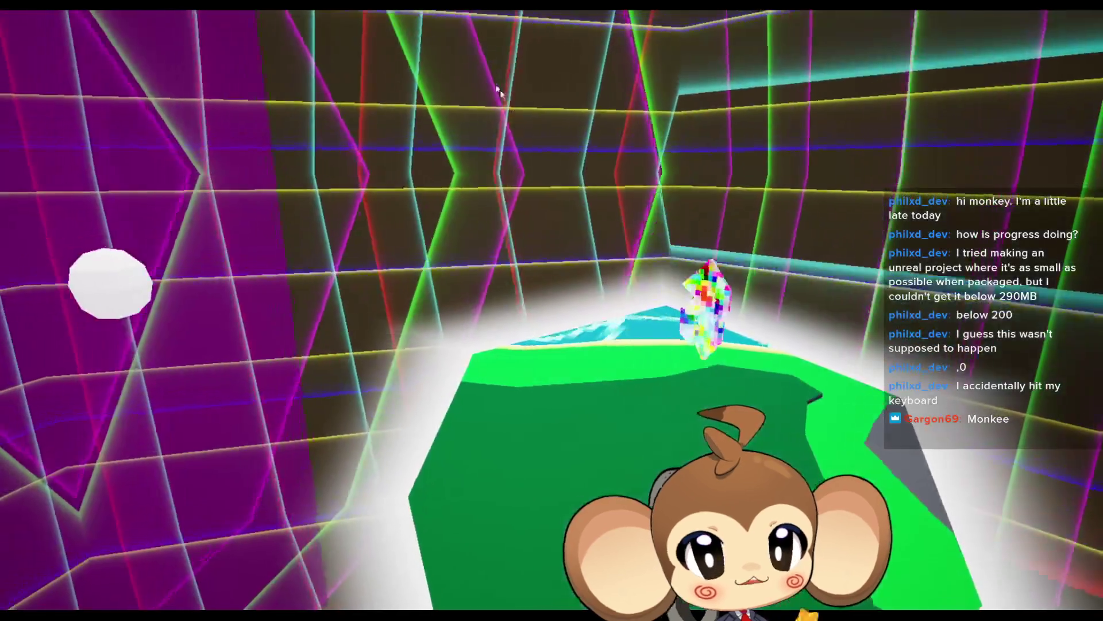
key("F11")
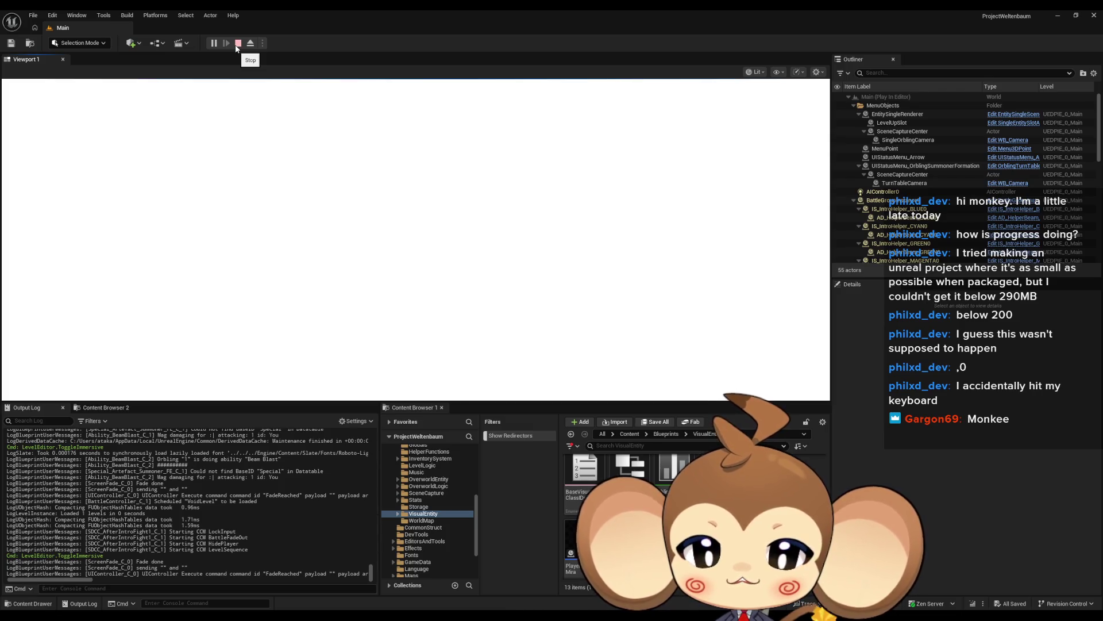
left_click(237, 45)
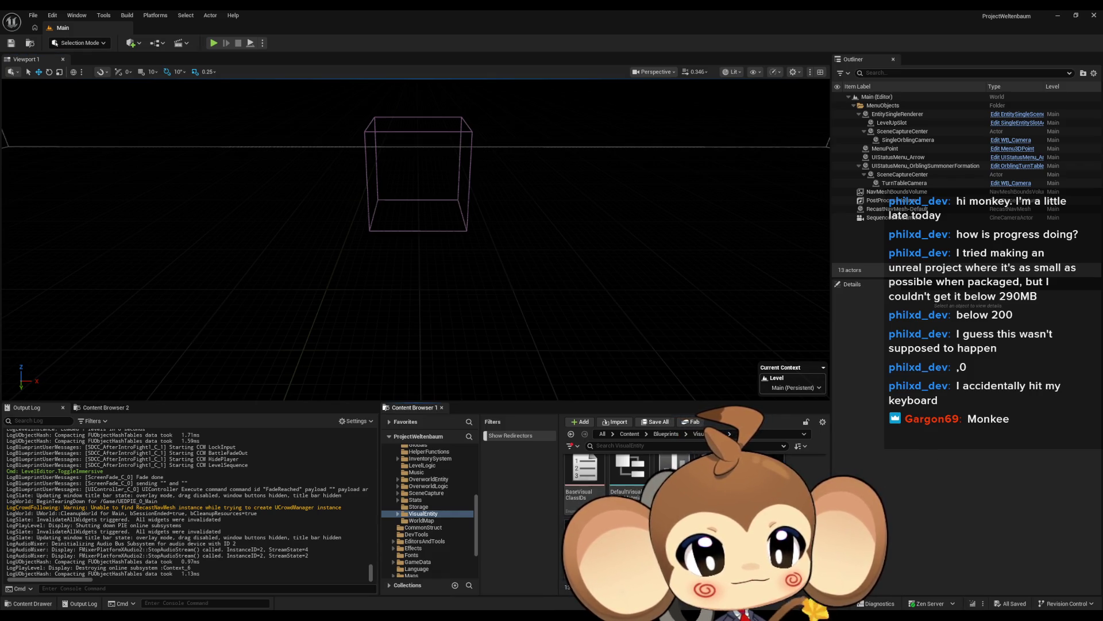
Open PowerDownTimeline and rename track NewTrack_0, leaving a misspelled name
key("alt+Tab")
left_click_drag(660, 336, 662, 269)
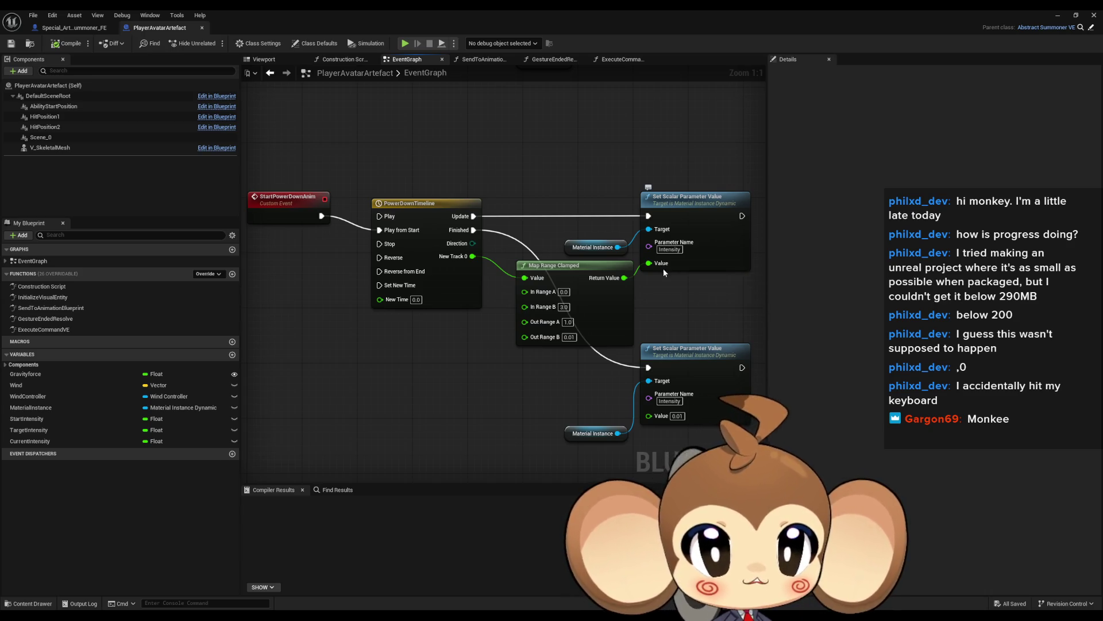
left_click_drag(663, 268, 599, 278)
double_click(363, 222)
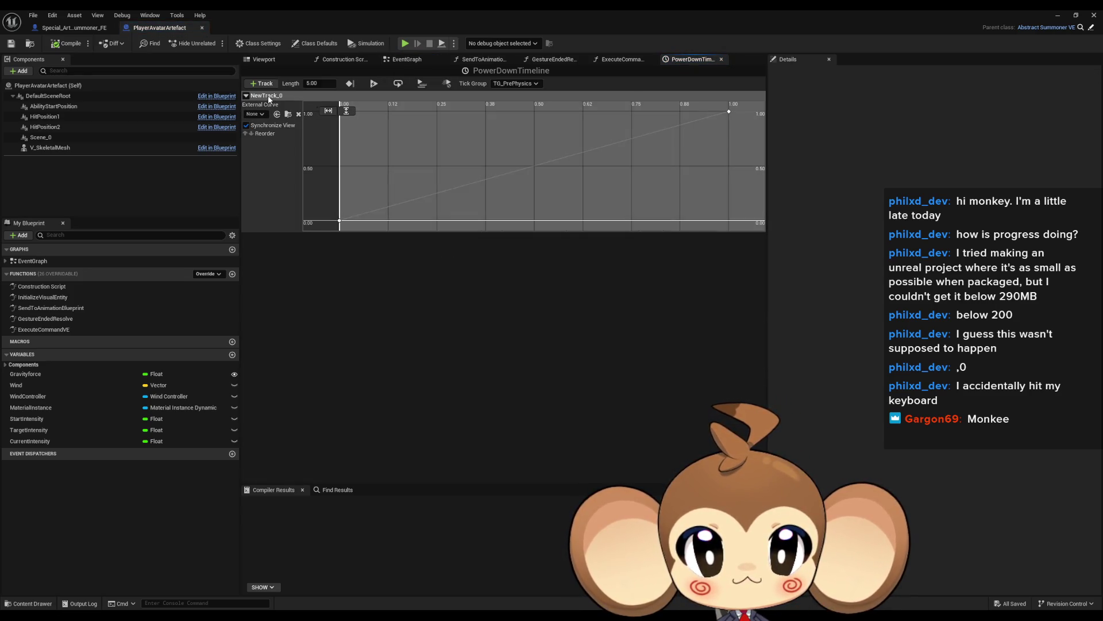
left_click(246, 96)
left_click(245, 97)
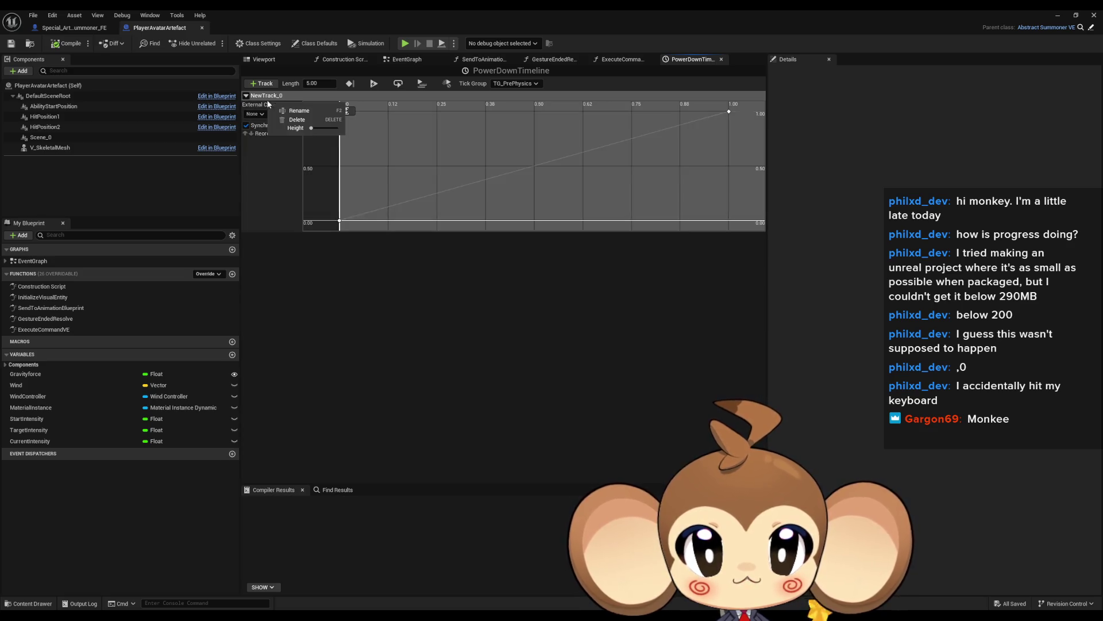
right_click(268, 97)
left_click(296, 110)
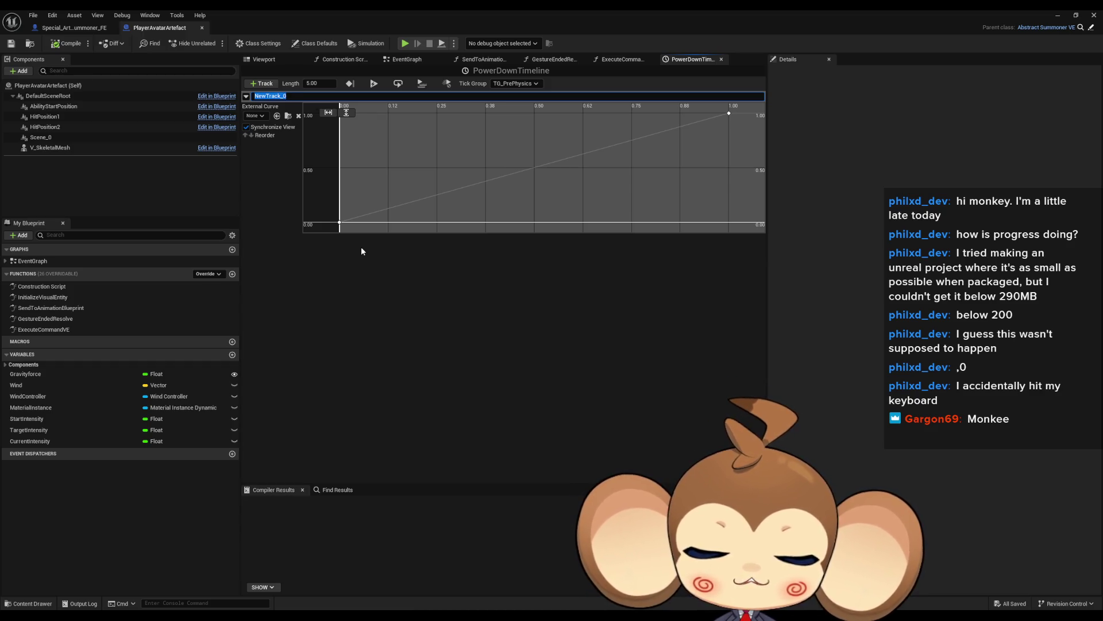
key("BackSpace")
type("Int")
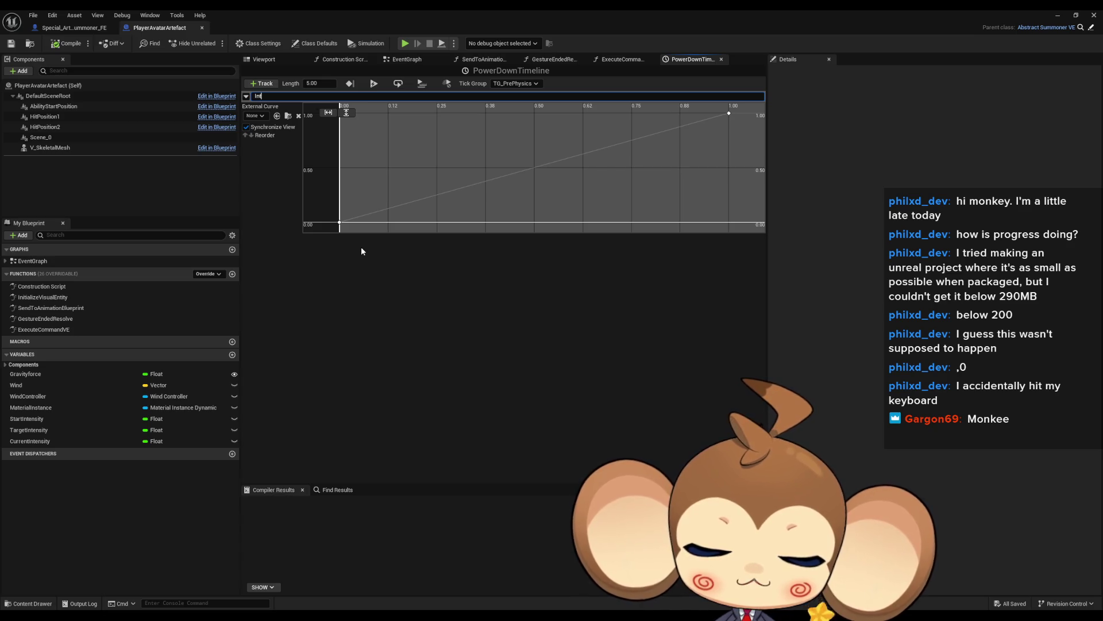
type("ensity")
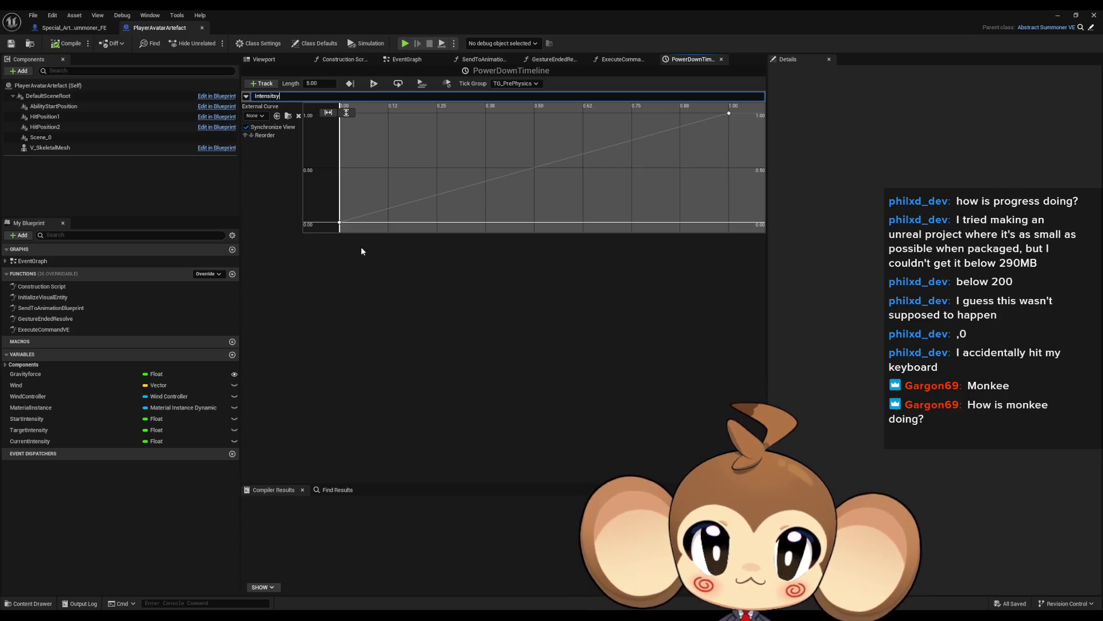
type("Track")
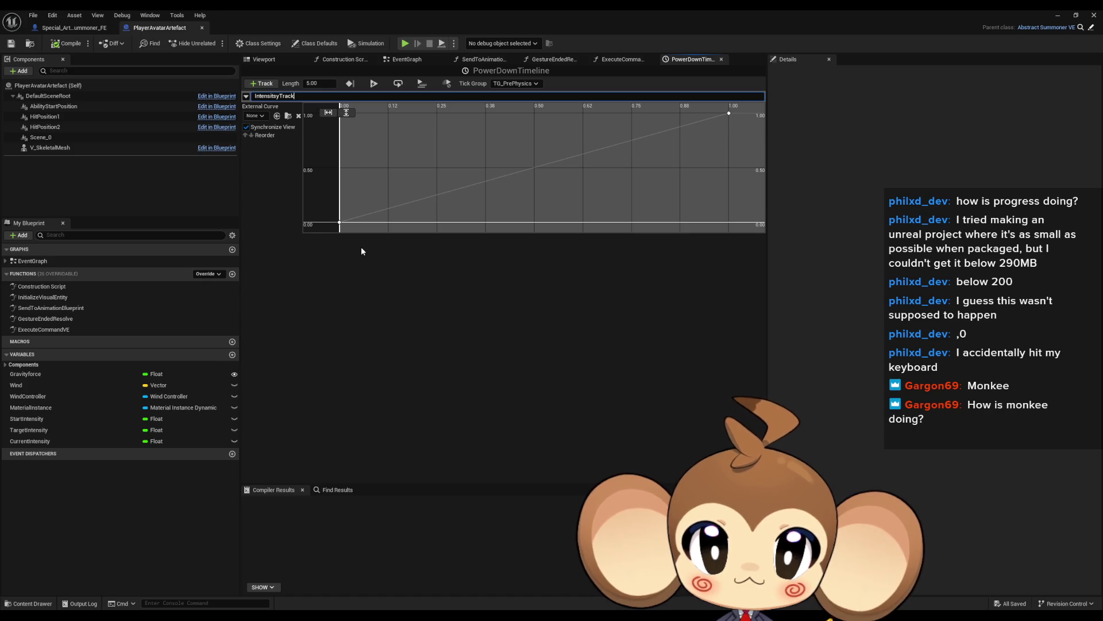
key("Return")
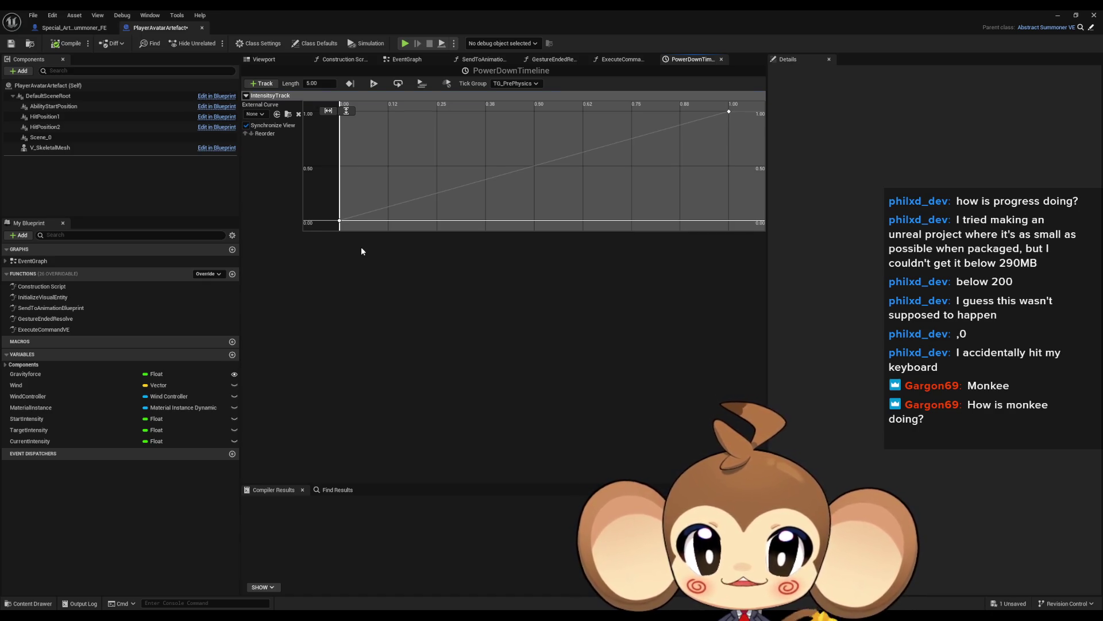
Correct the timeline track's name to IntensityTrack
left_click(247, 96)
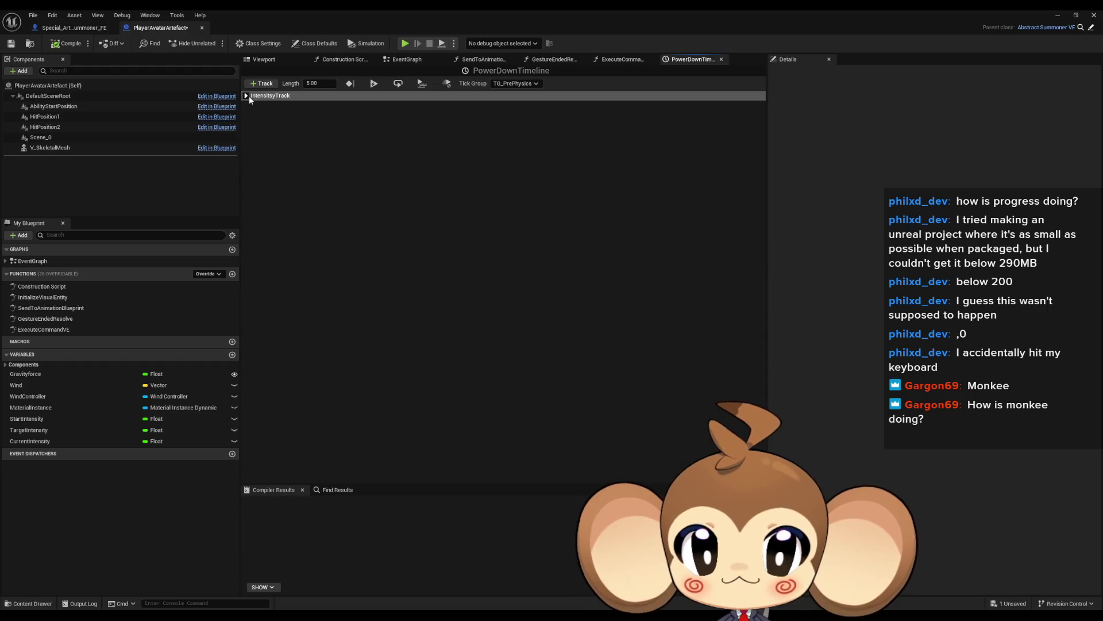
left_click(249, 96)
right_click(253, 99)
left_click(291, 105)
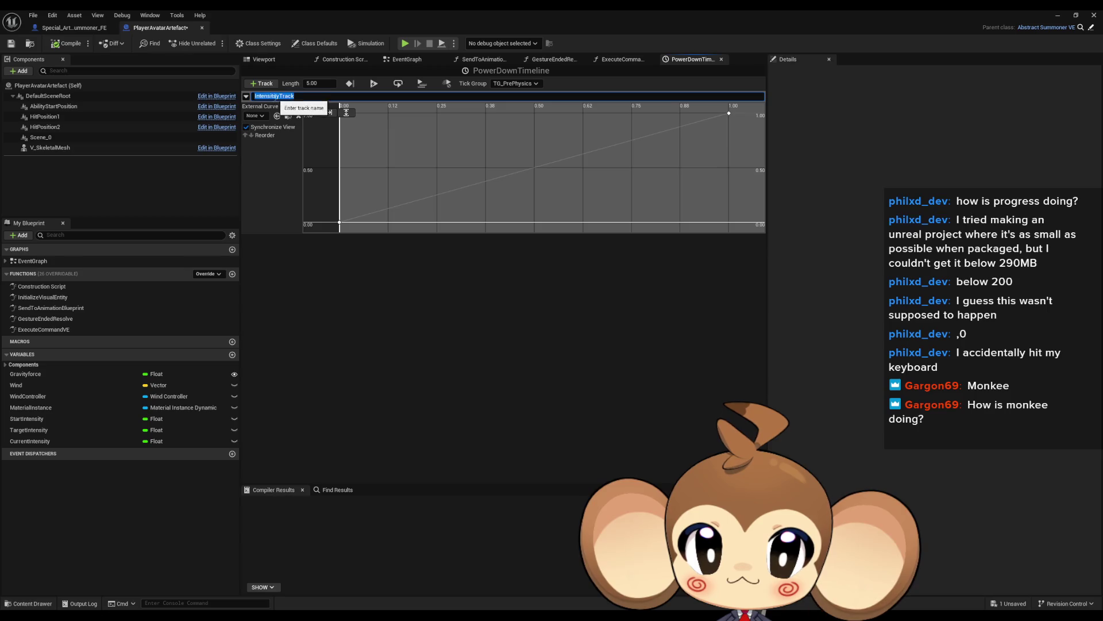
key("Delete")
key("Return")
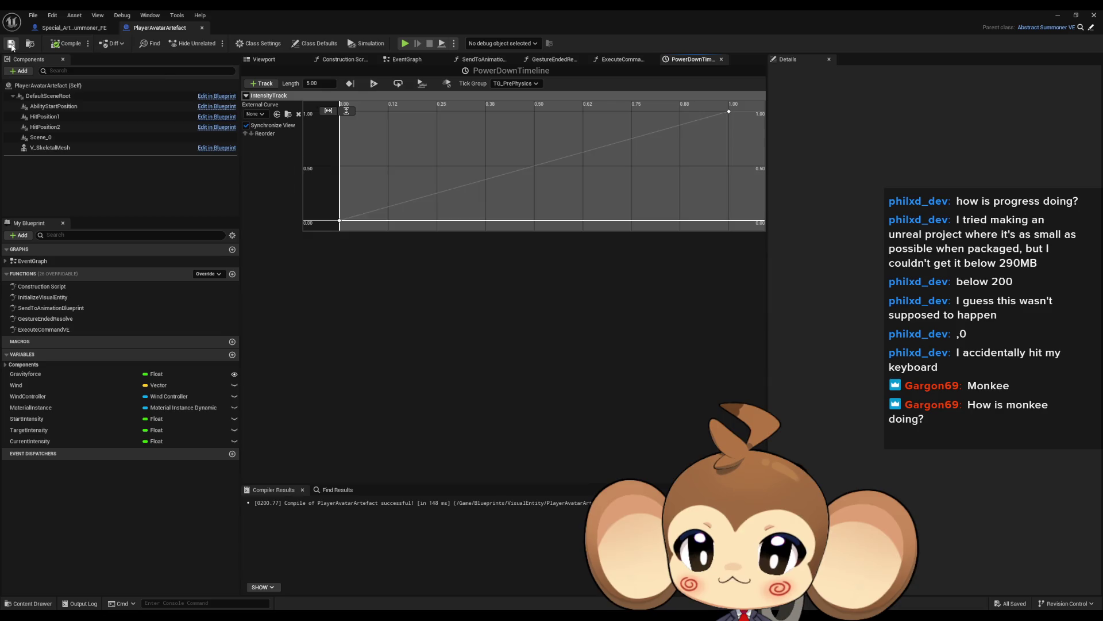
left_click(1059, 16)
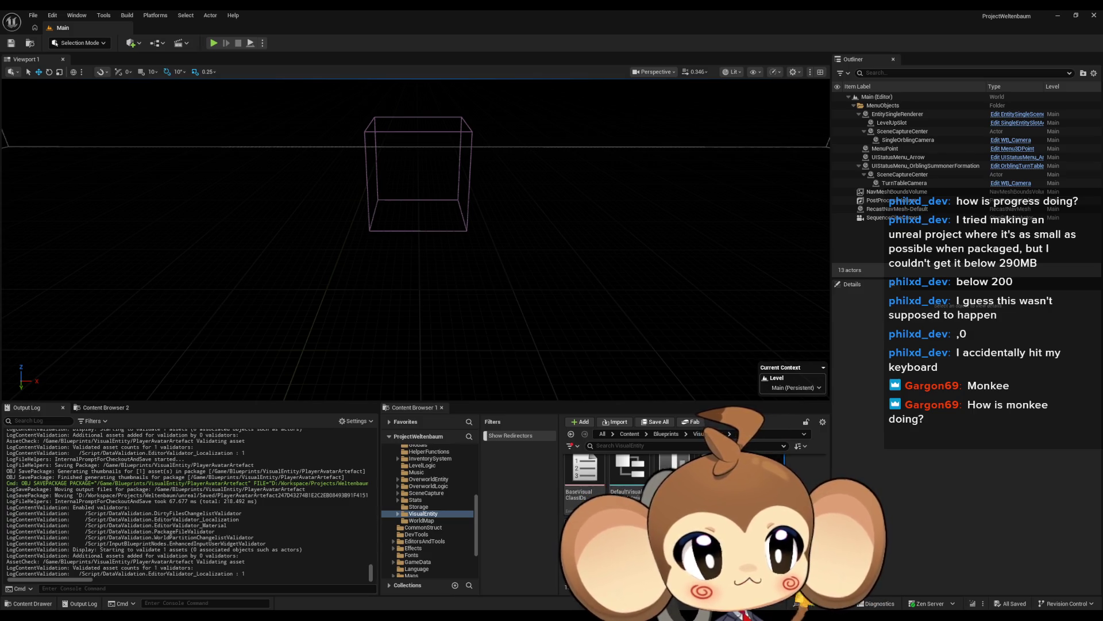
Play the level, then bring back the PlayerAvatarArtefact editor as a smaller floating window
left_click(212, 43)
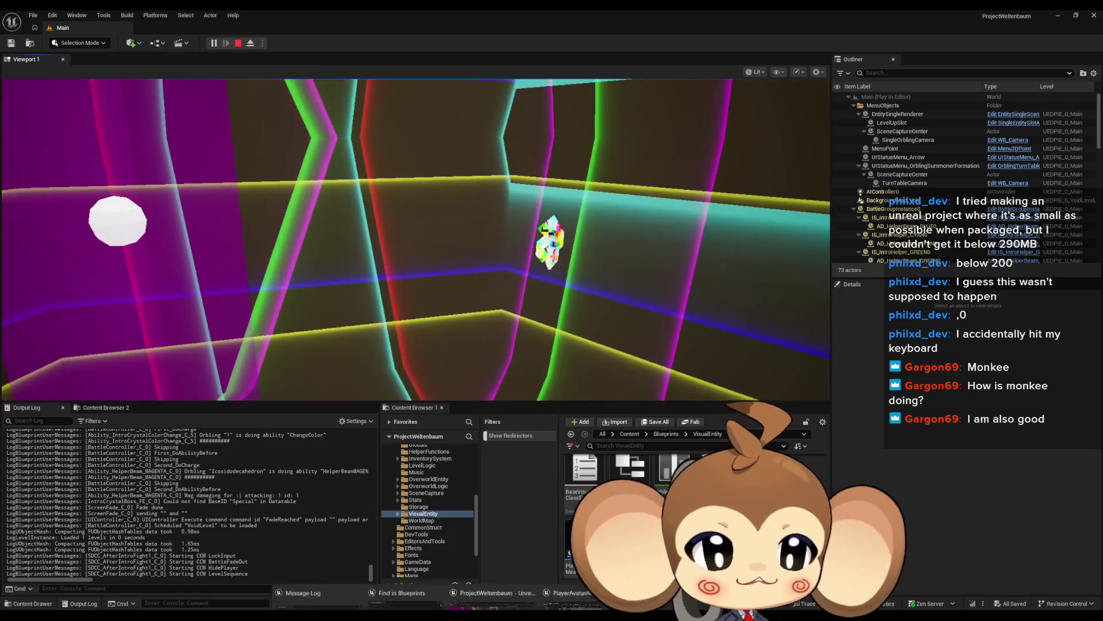
key("alt+Tab")
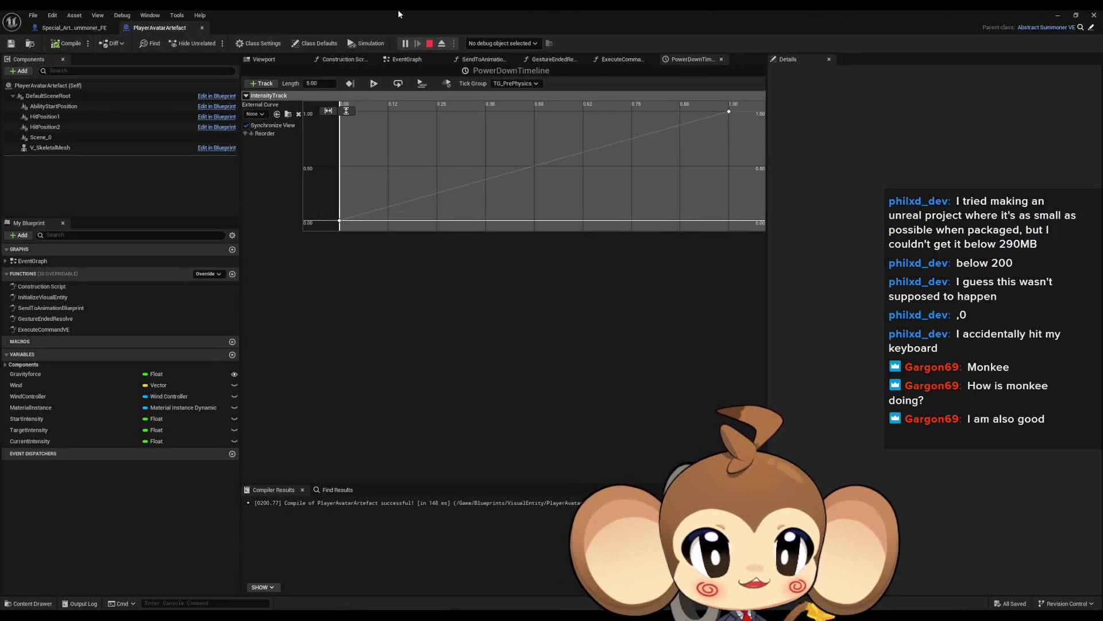
left_click_drag(397, 9, 323, 81)
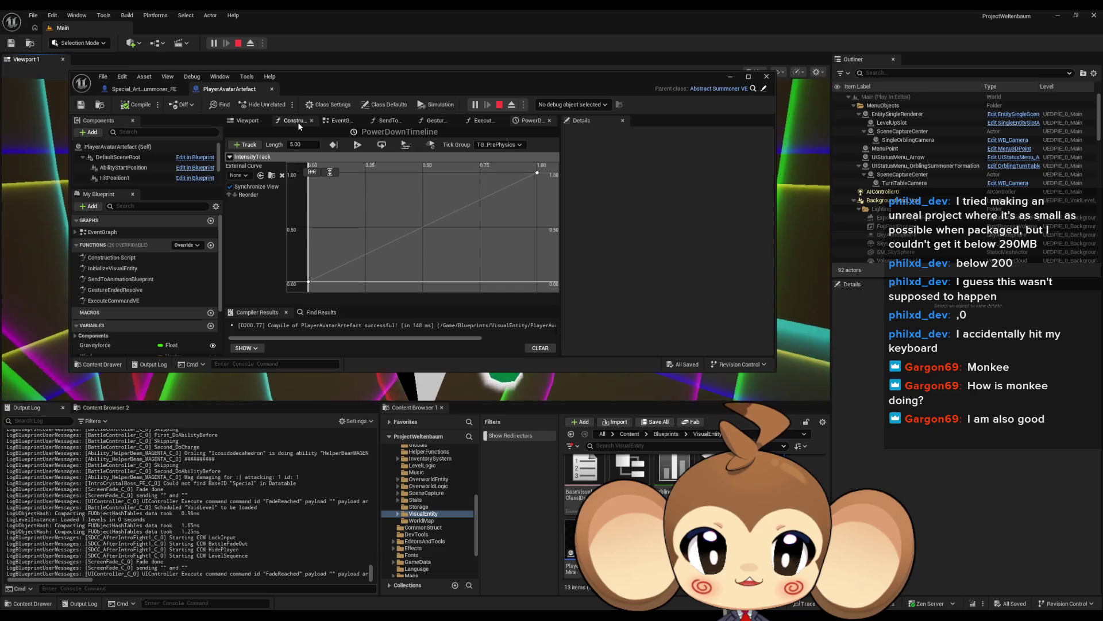
Show PlayerAvatarArtefact's EventGraph and bring the PowerDownTimeline and Map Range Clamped nodes into view
left_click(250, 122)
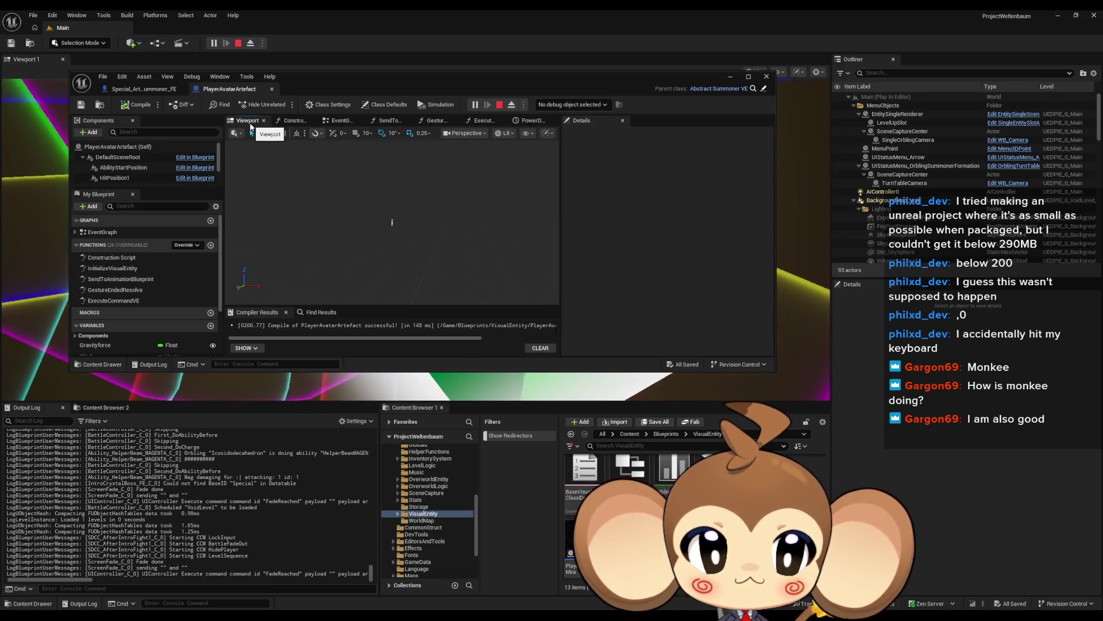
left_click(354, 121)
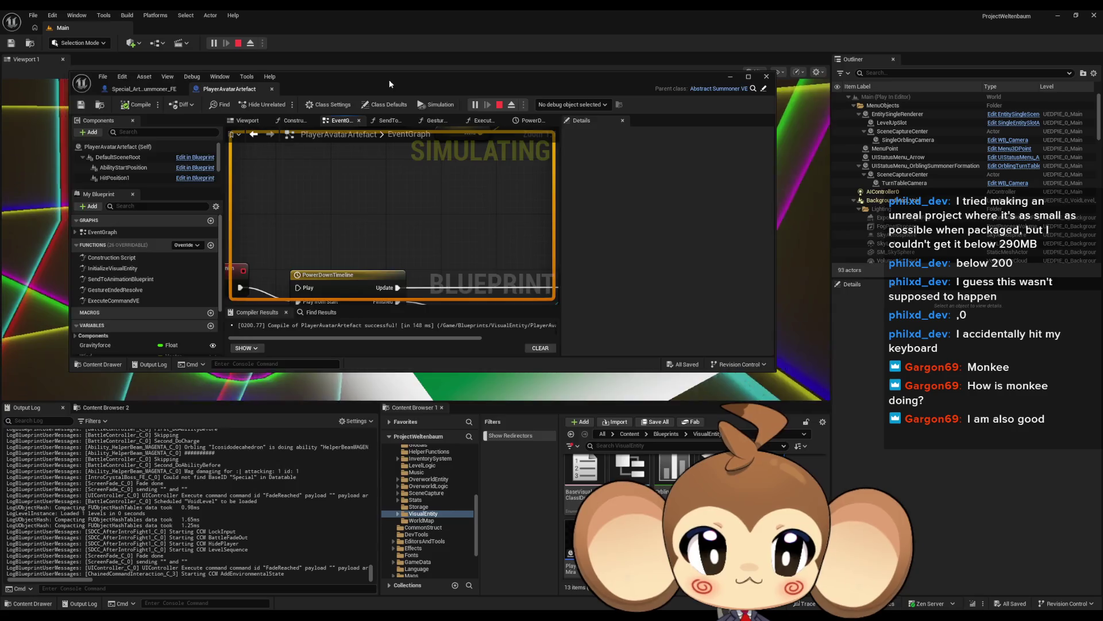
left_click_drag(460, 86, 730, 241)
scroll(714, 384, "down", 3)
left_click_drag(715, 384, 686, 310)
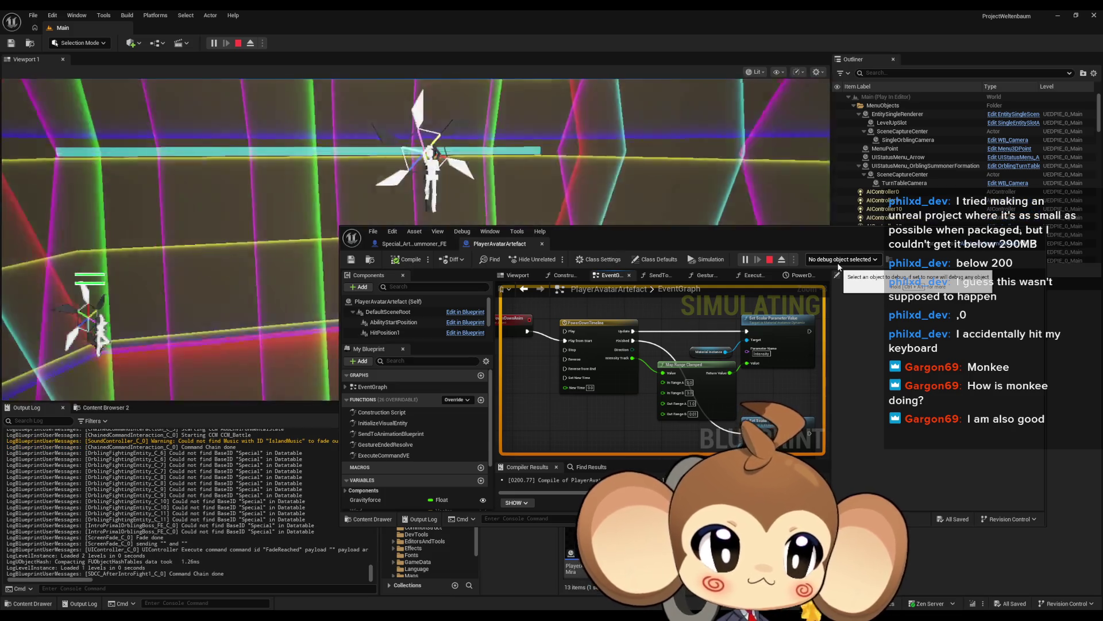
Set the debug object to PlayerAvatarArtefact2 (spawned) and move the editor aside to uncover the game
left_click(838, 260)
left_click(850, 288)
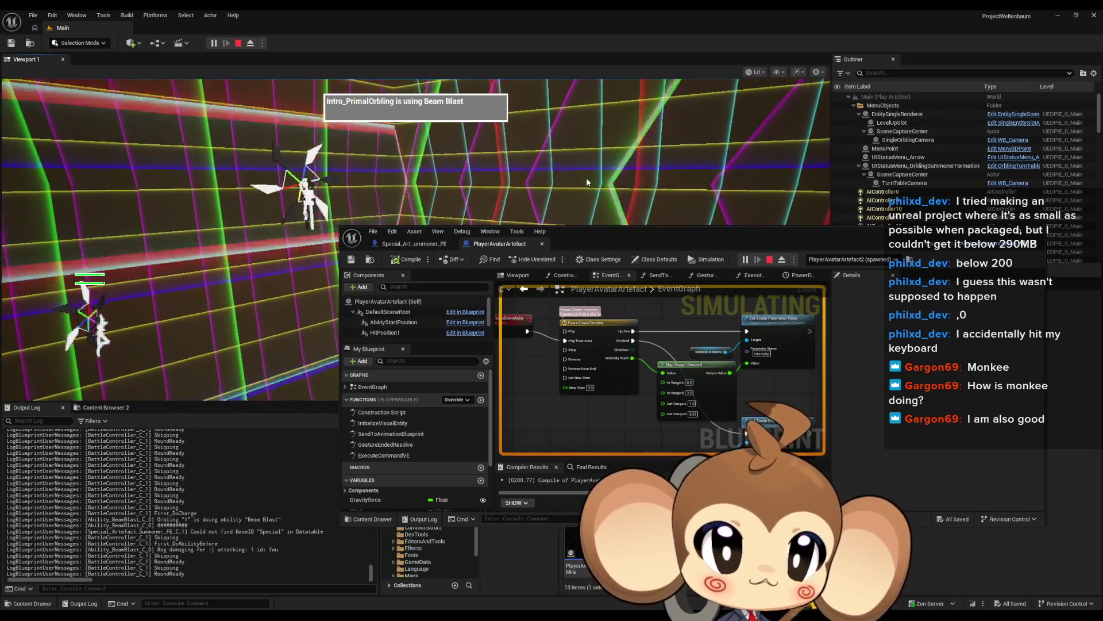
mouse_move(596, 241)
left_mouse_down()
mouse_move(481, 396)
mouse_move(358, 382)
left_mouse_up()
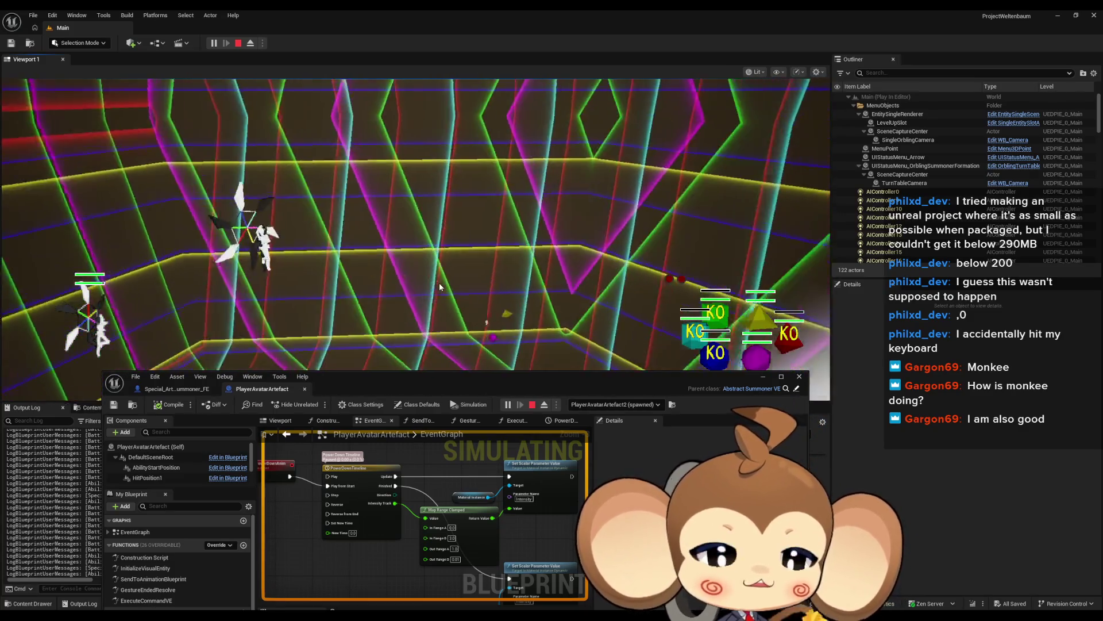
Stop play and inspect the Parent: DoDefeatAnimation node in Special_Artefact_Summoner_FE
left_click(533, 408)
left_click(171, 388)
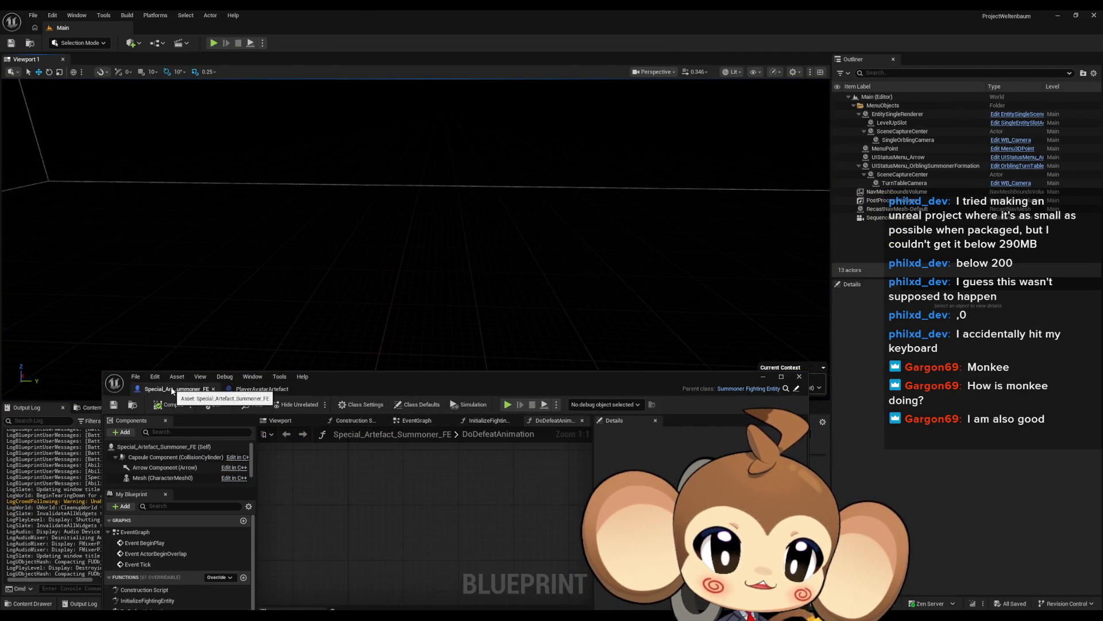
scroll(444, 509, "up", 3)
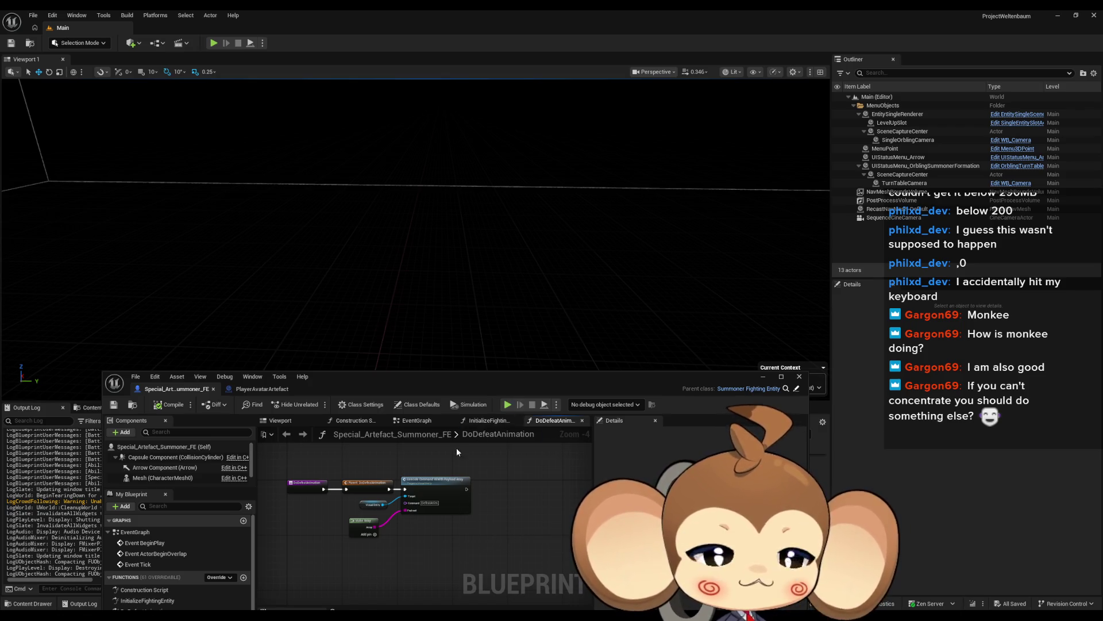
left_click_drag(473, 384, 554, 202)
scroll(513, 381, "down", 2)
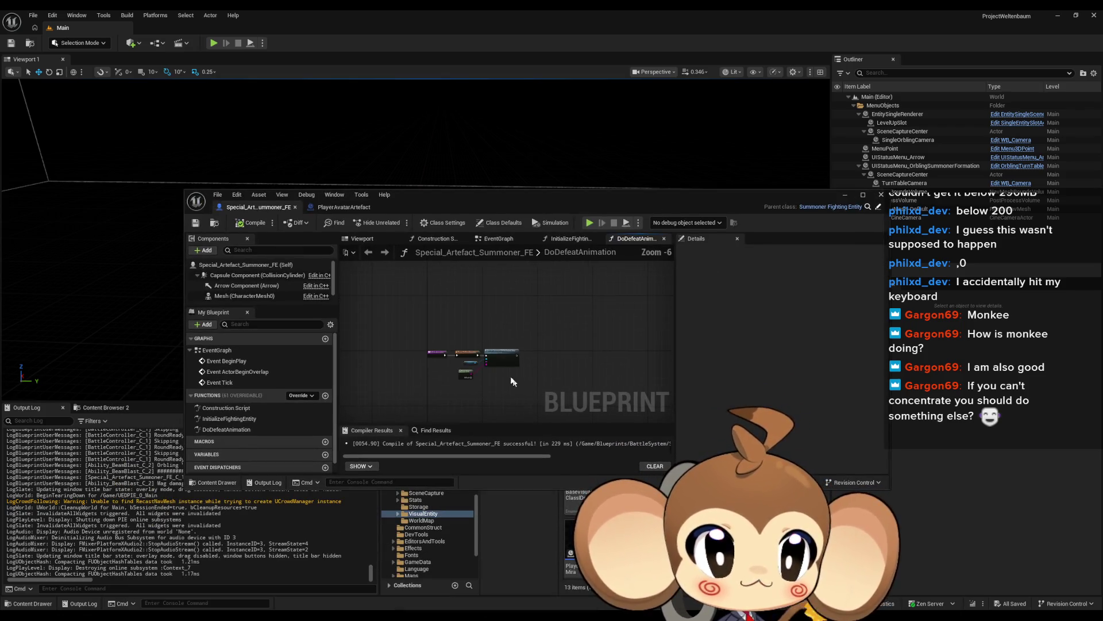
scroll(511, 360, "up", 7)
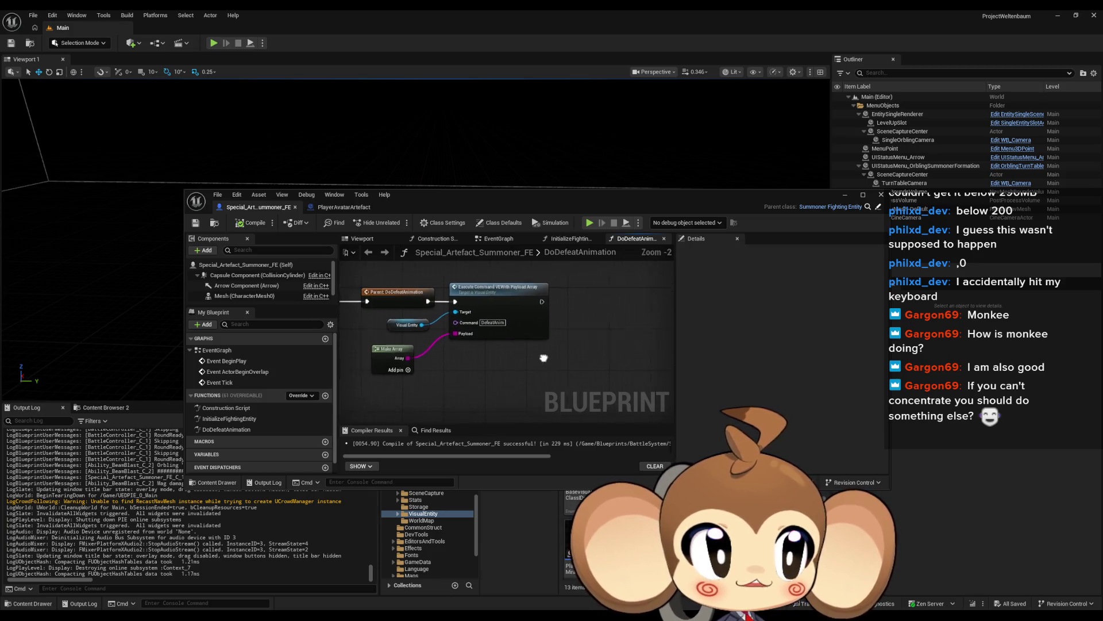
mouse_move(536, 324)
left_mouse_down()
mouse_move(586, 335)
mouse_move(616, 390)
left_mouse_up()
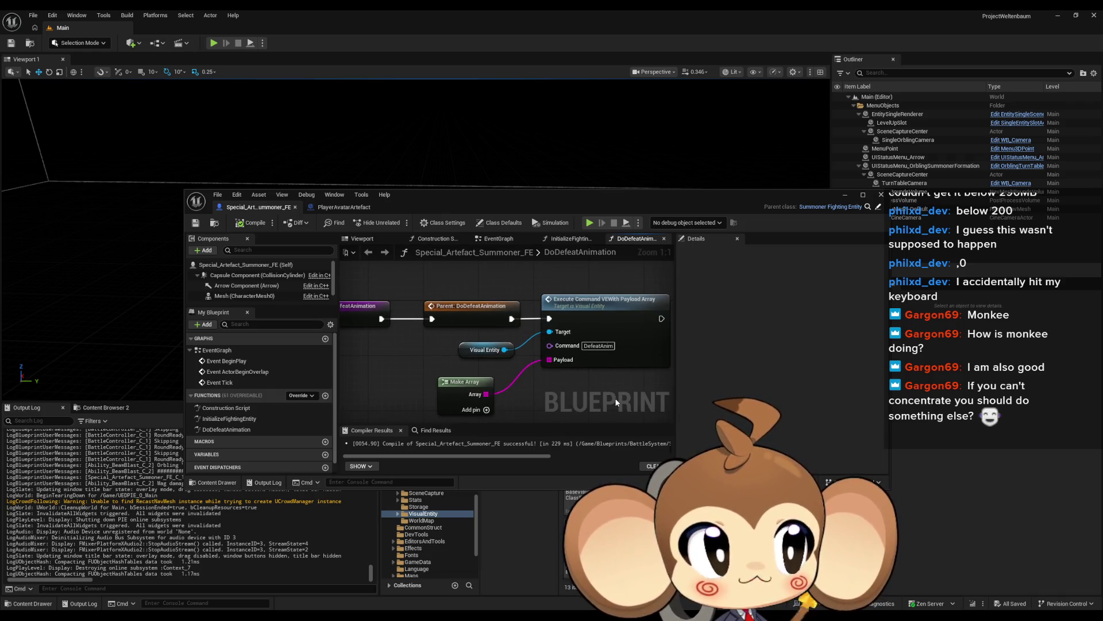
left_click_drag(615, 392, 609, 386)
scroll(609, 385, "down", 1)
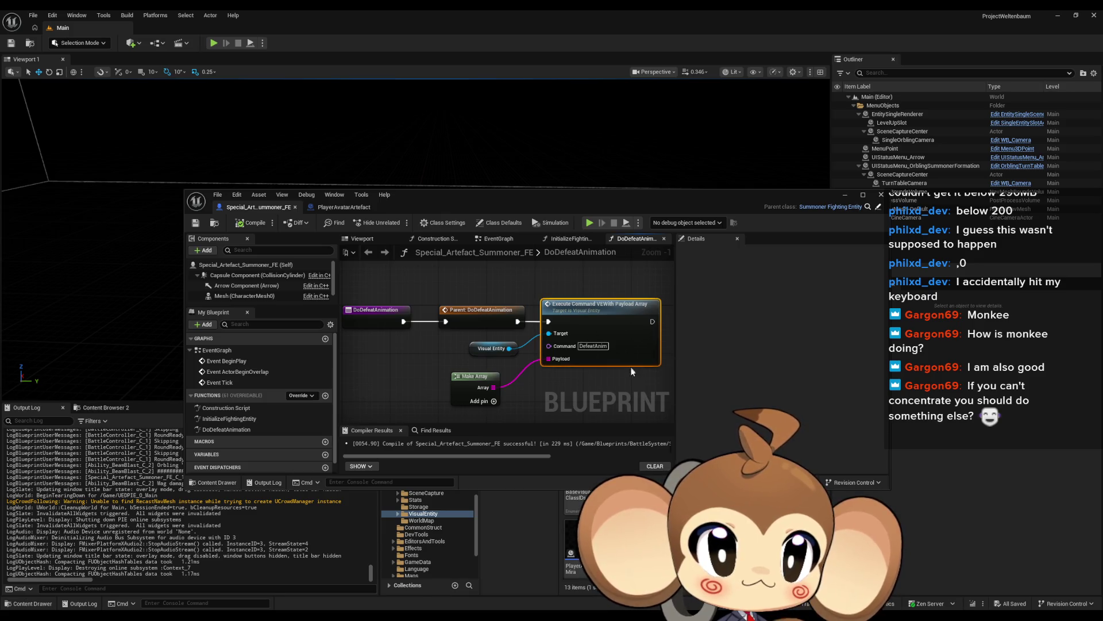
left_click_drag(626, 375, 615, 375)
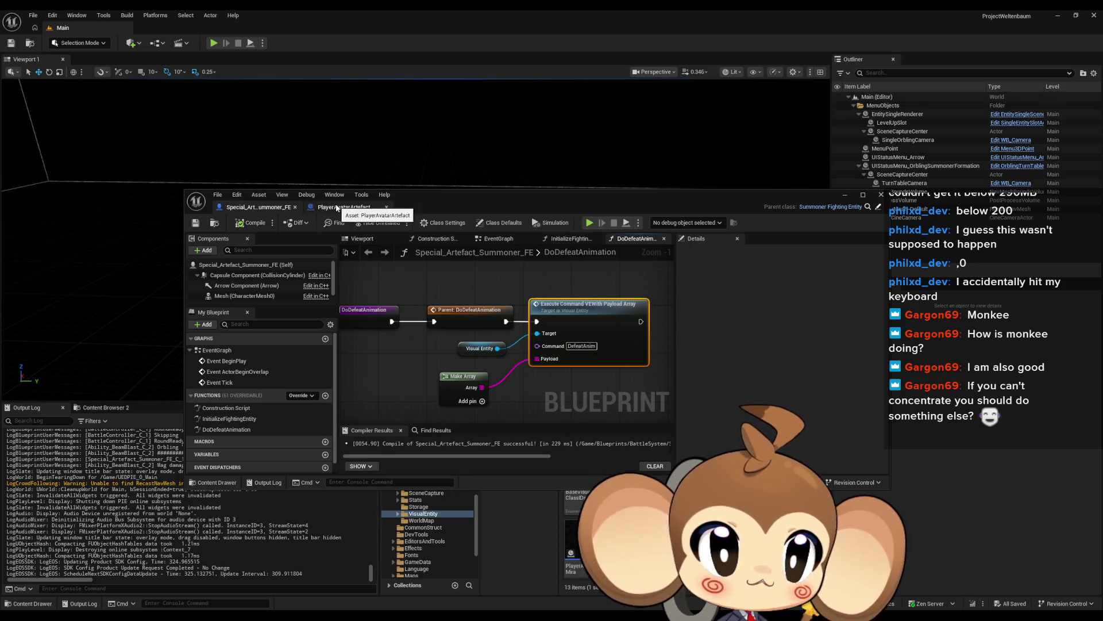
Open PlayerAvatarArtefact's ExecuteCommandVE function and select its Start Power Down Anim node
left_click(342, 207)
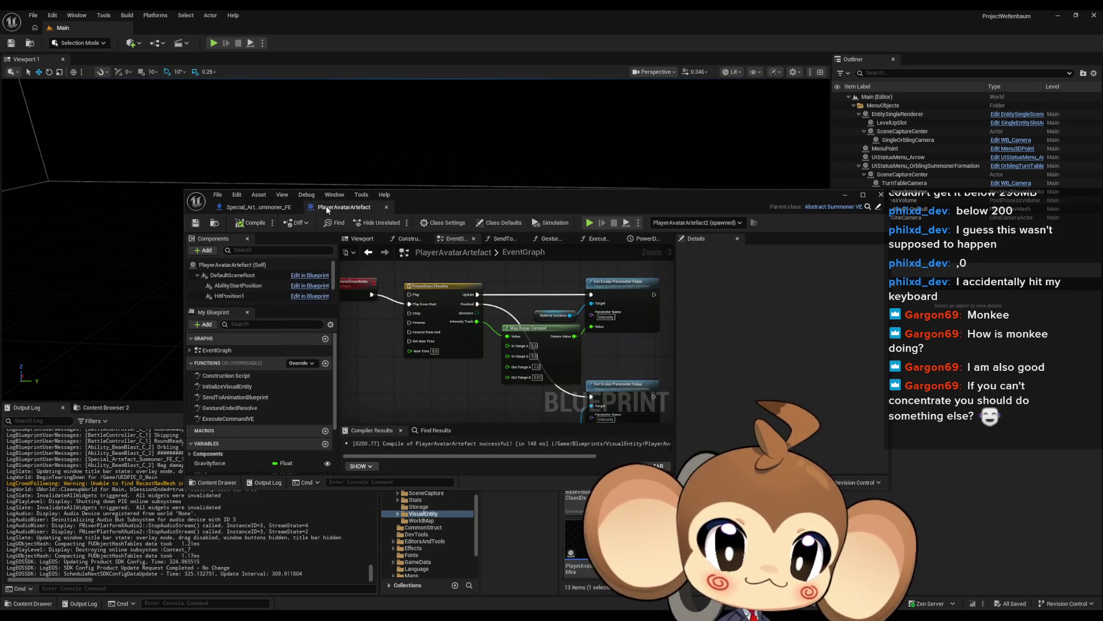
double_click(254, 420)
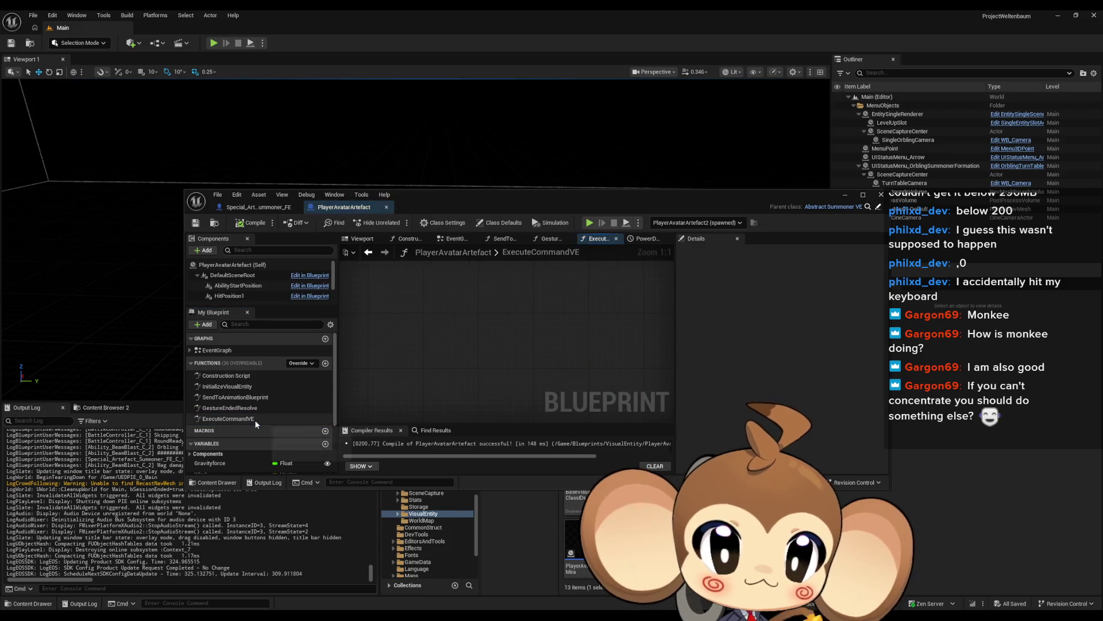
scroll(504, 346, "up", 4)
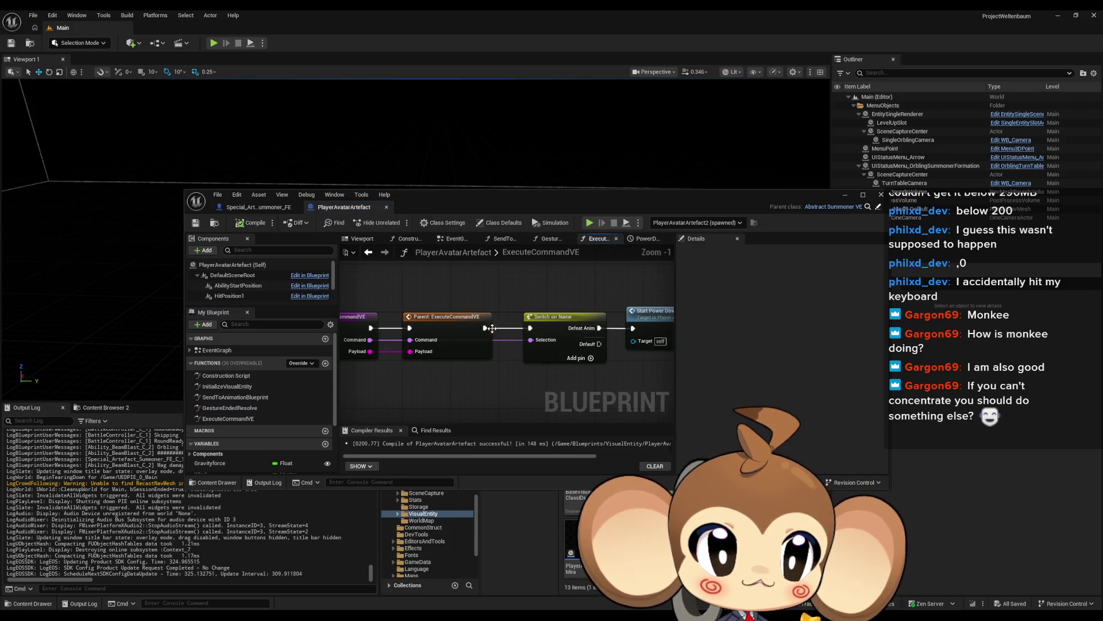
left_click_drag(492, 328, 572, 329)
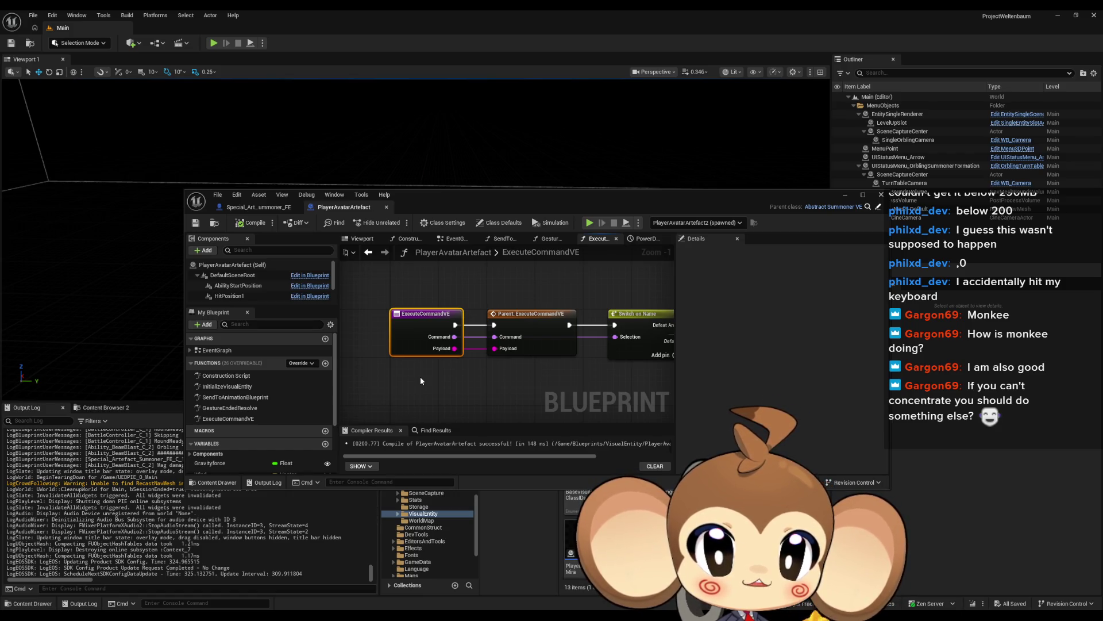
left_click(258, 207)
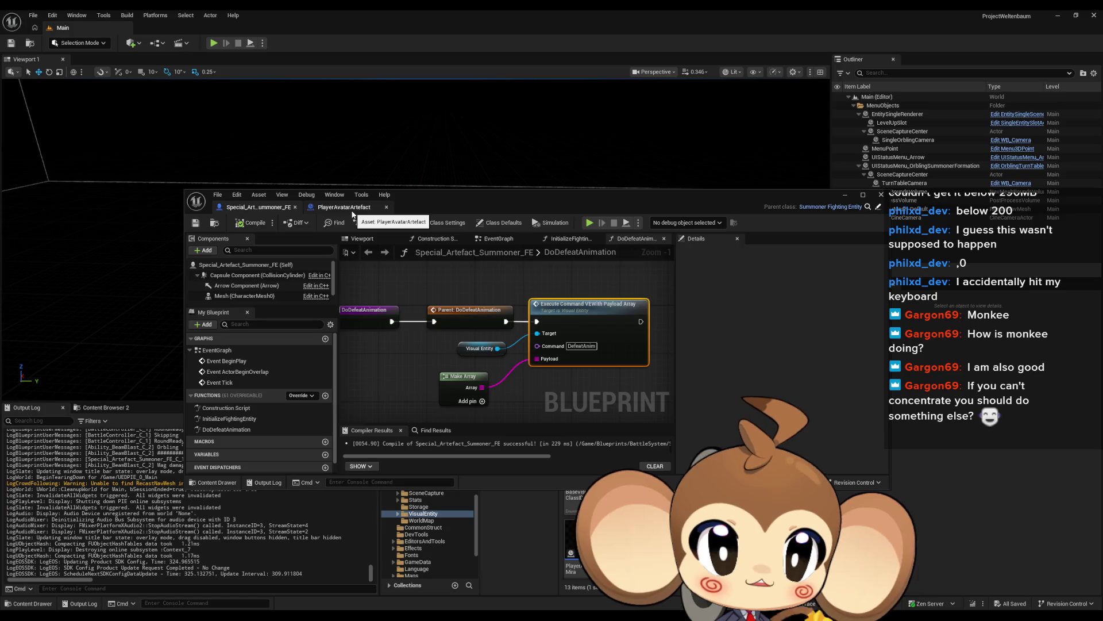
left_click(350, 210)
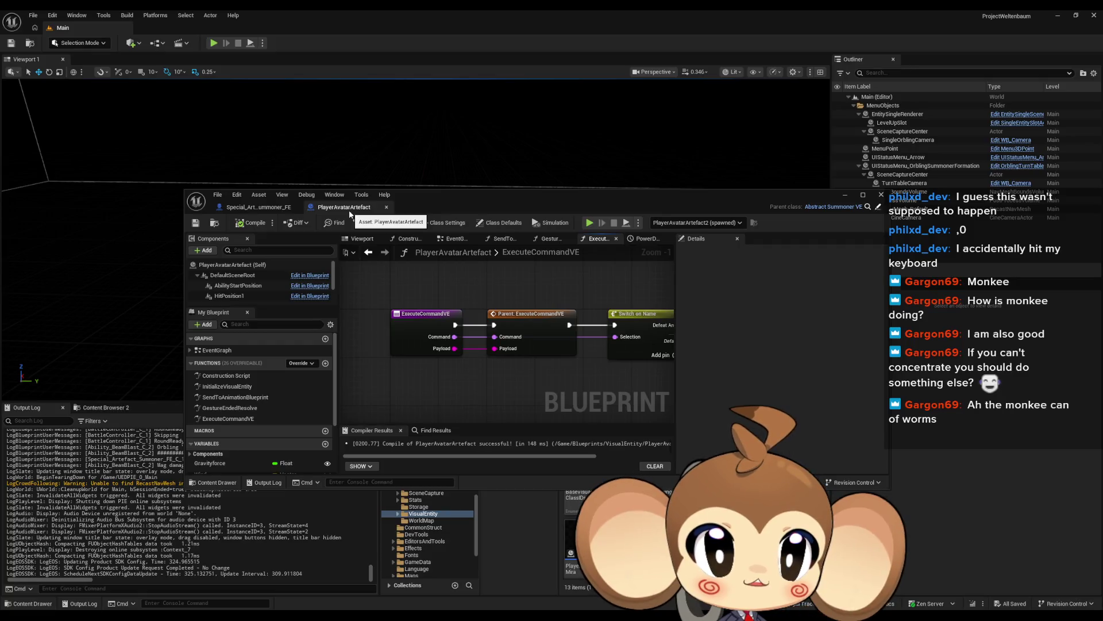
left_click_drag(528, 299, 324, 282)
left_click(579, 297)
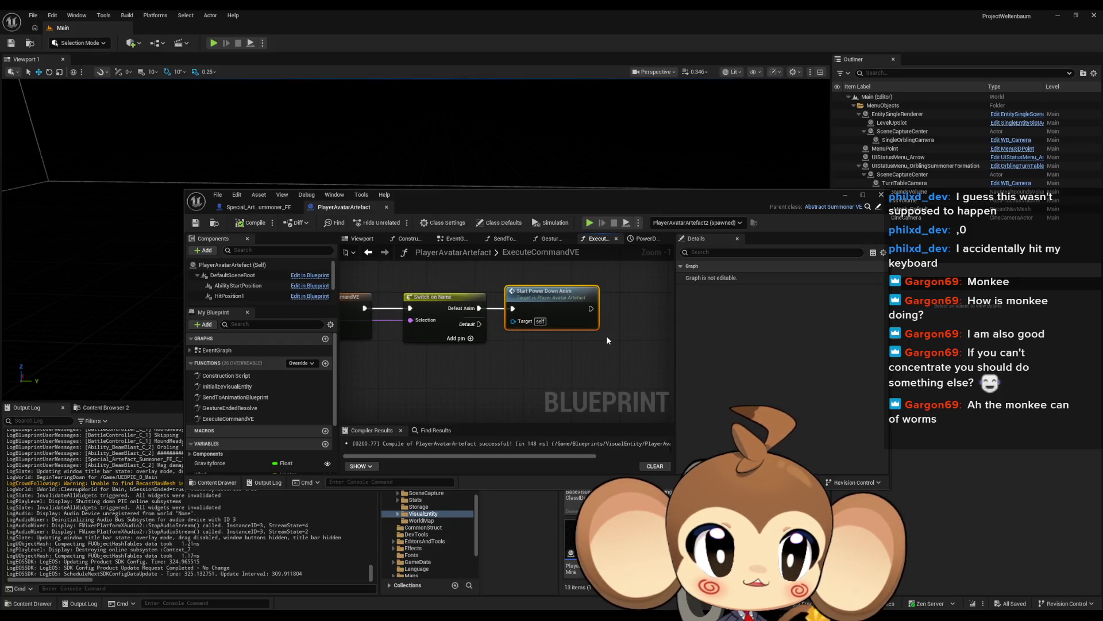
Override ExecuteCommandVEWithPayloadArray in the PlayerAvatarArtefact blueprint
mouse_move(562, 326)
left_mouse_down()
mouse_move(402, 330)
mouse_move(328, 354)
left_mouse_up()
left_click(300, 363)
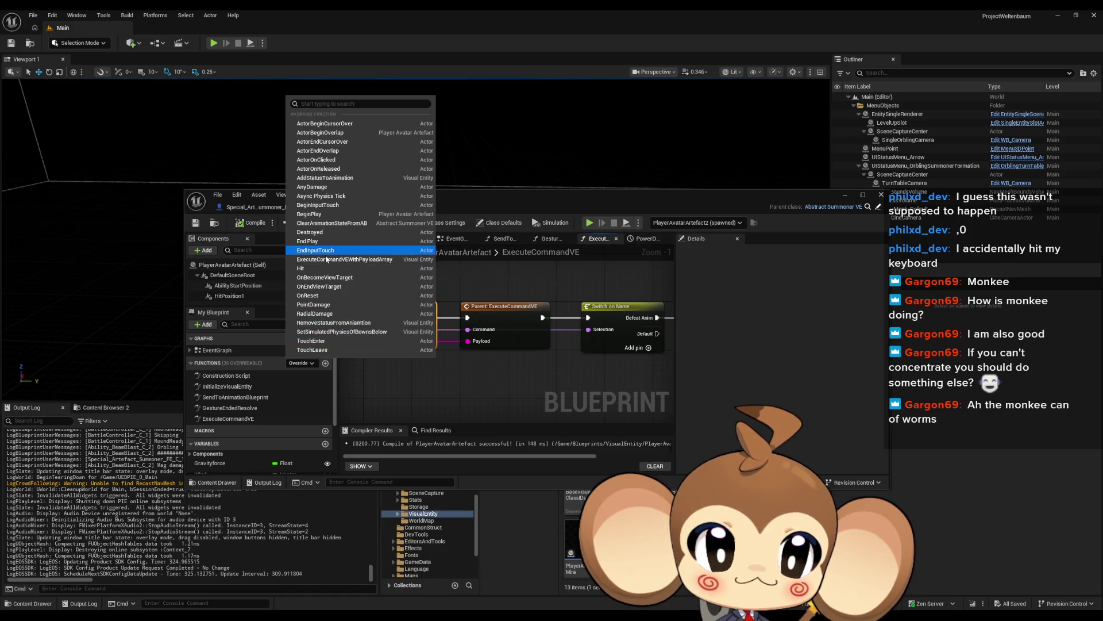
left_click(326, 259)
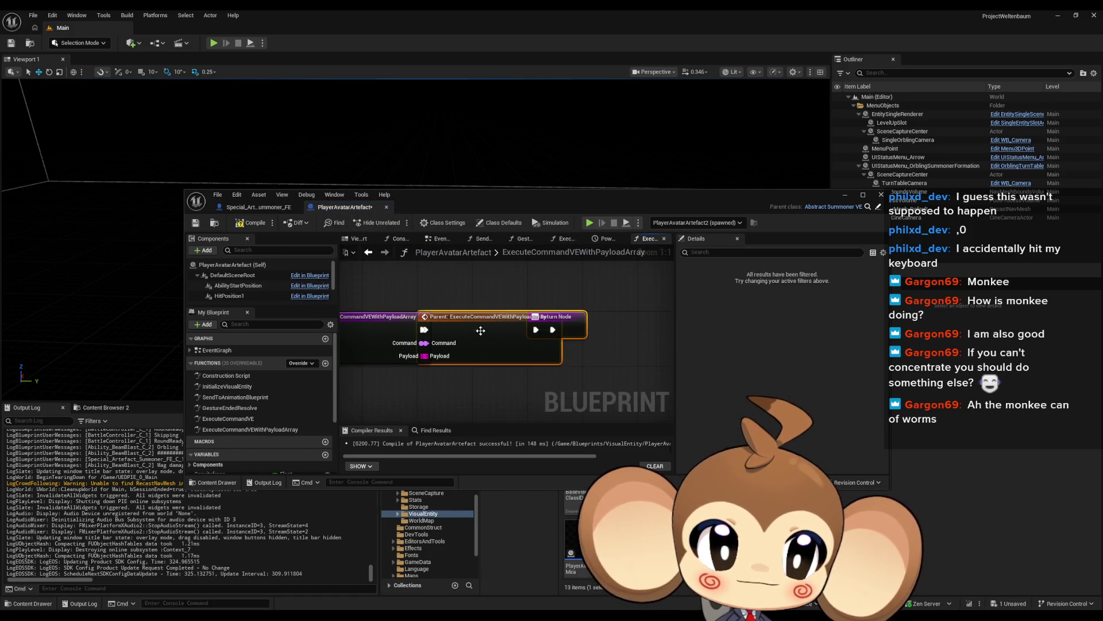
left_click_drag(515, 334, 409, 318)
left_click_drag(480, 312, 662, 300)
Place the Return Node after Start Power Down Anim, align the nodes, and view the StartPowerDownAnim event
double_click(228, 420)
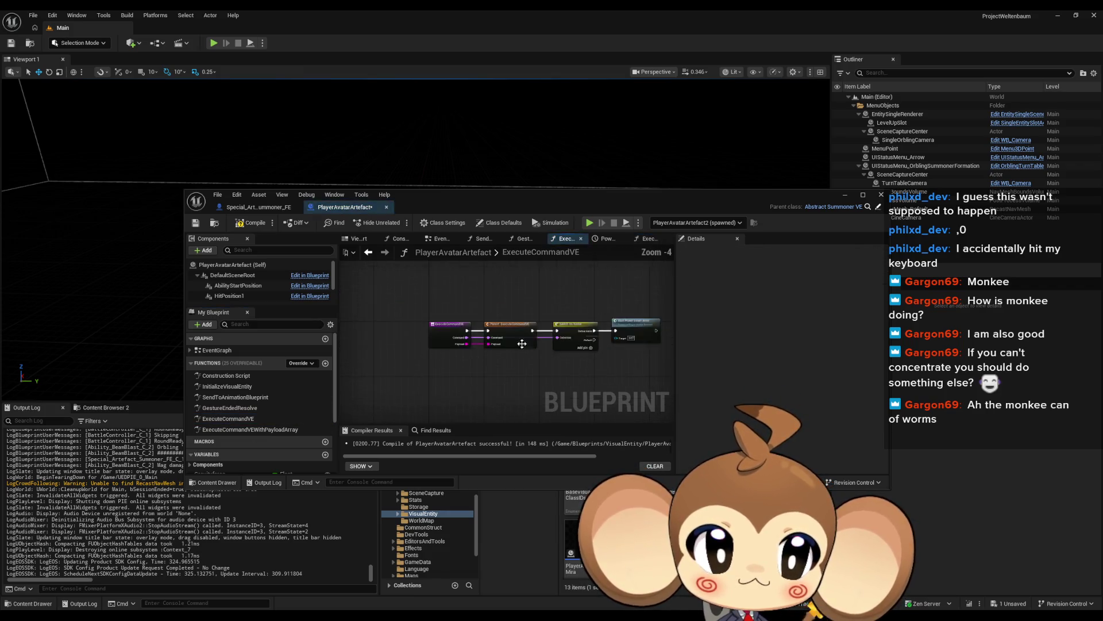
double_click(230, 429)
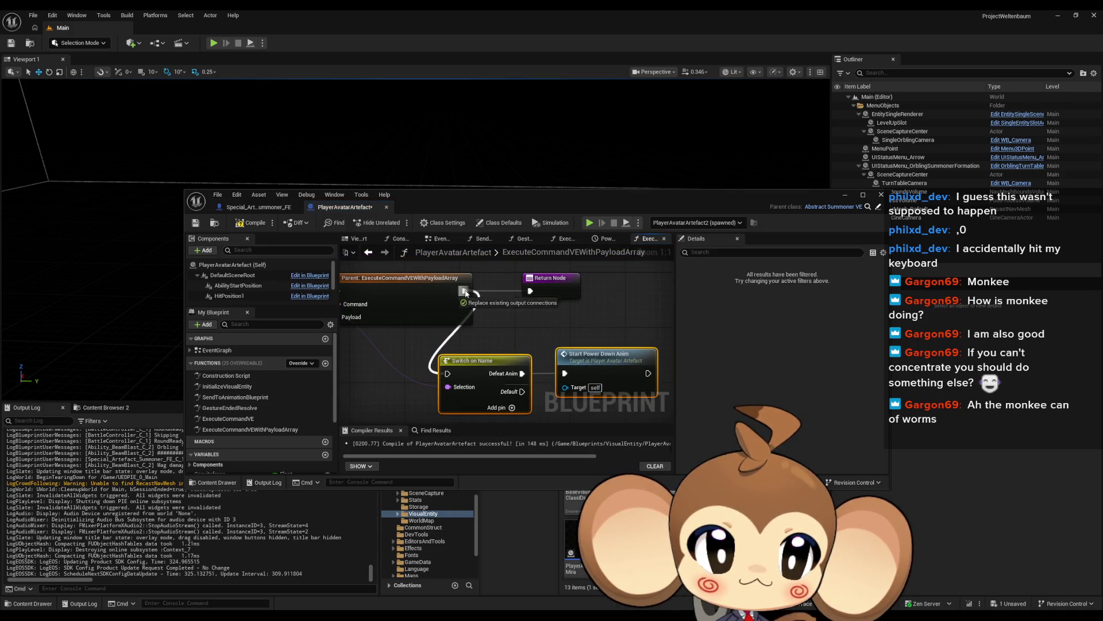
left_click(554, 286)
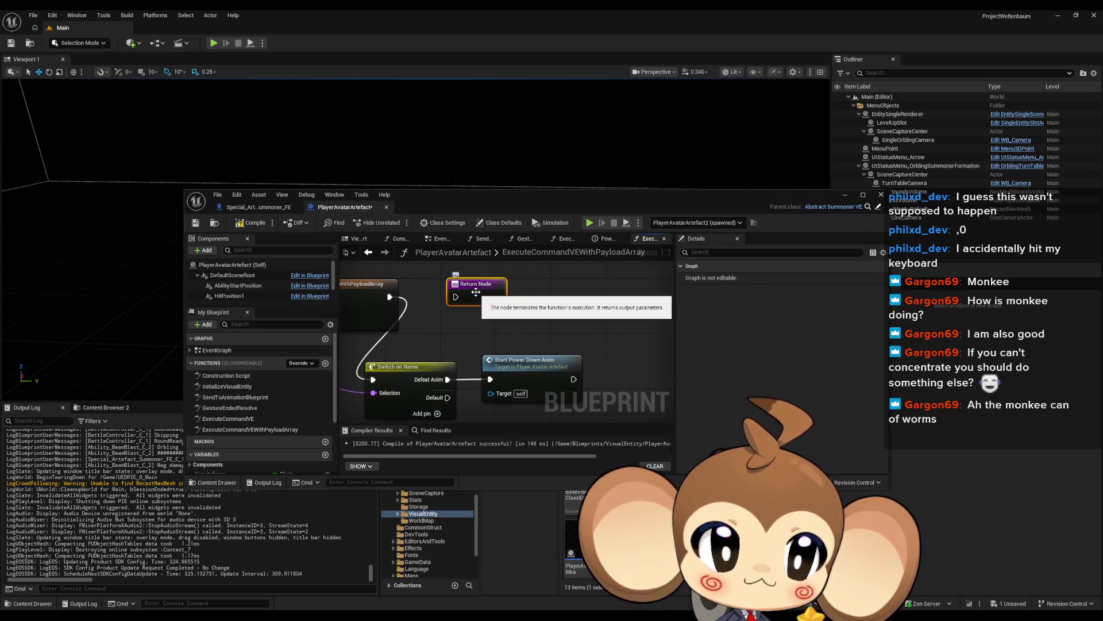
left_click_drag(485, 299, 614, 318)
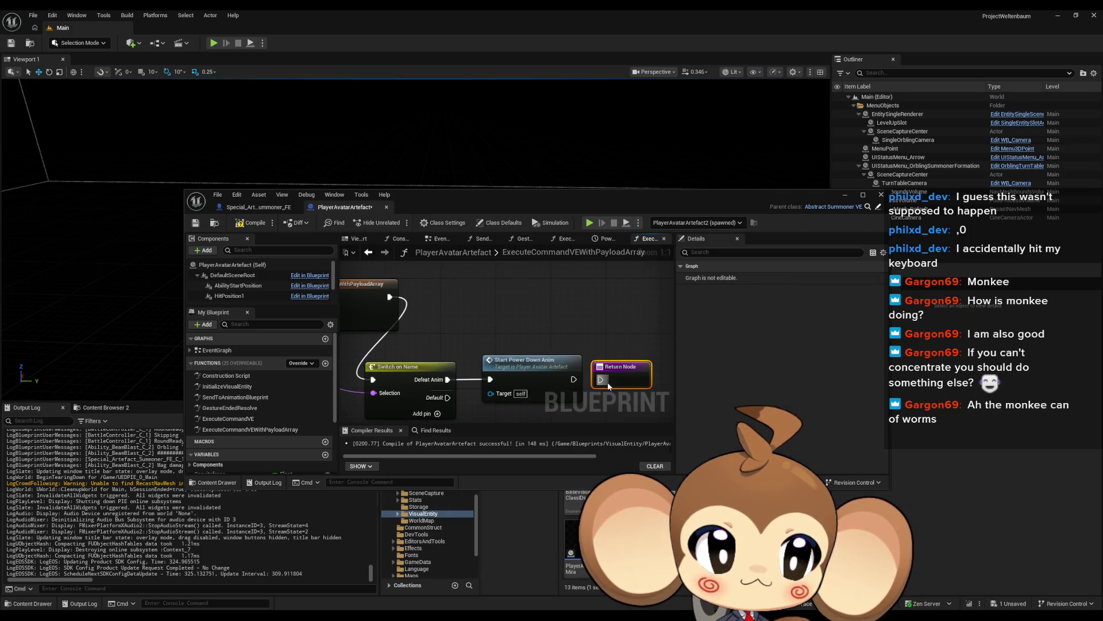
left_click_drag(566, 391, 603, 386)
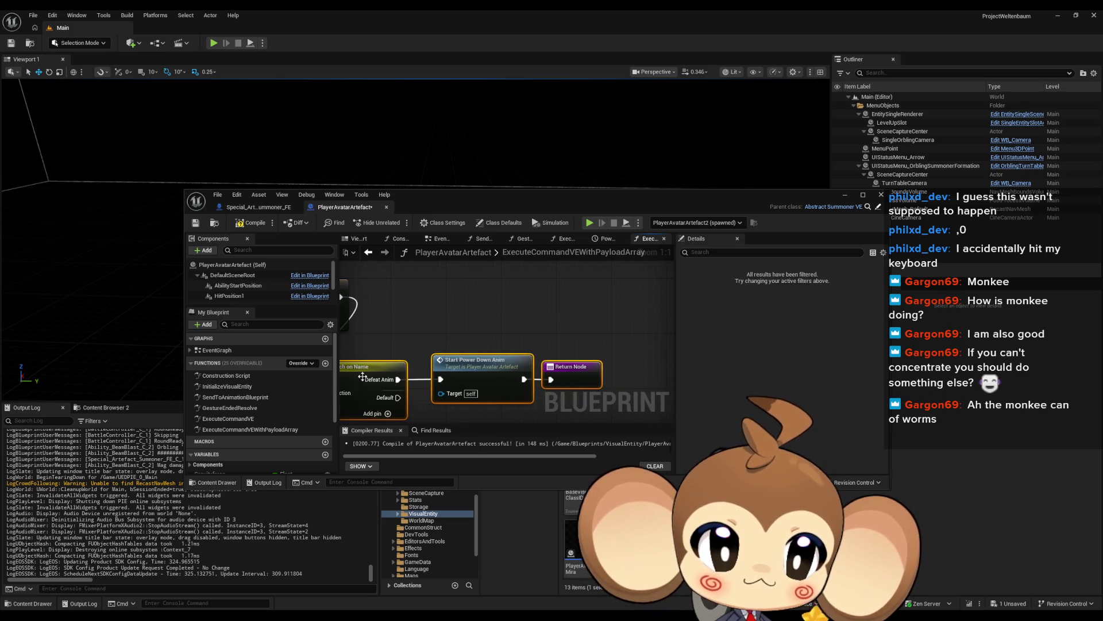
left_click_drag(417, 374, 417, 292)
left_click(464, 386)
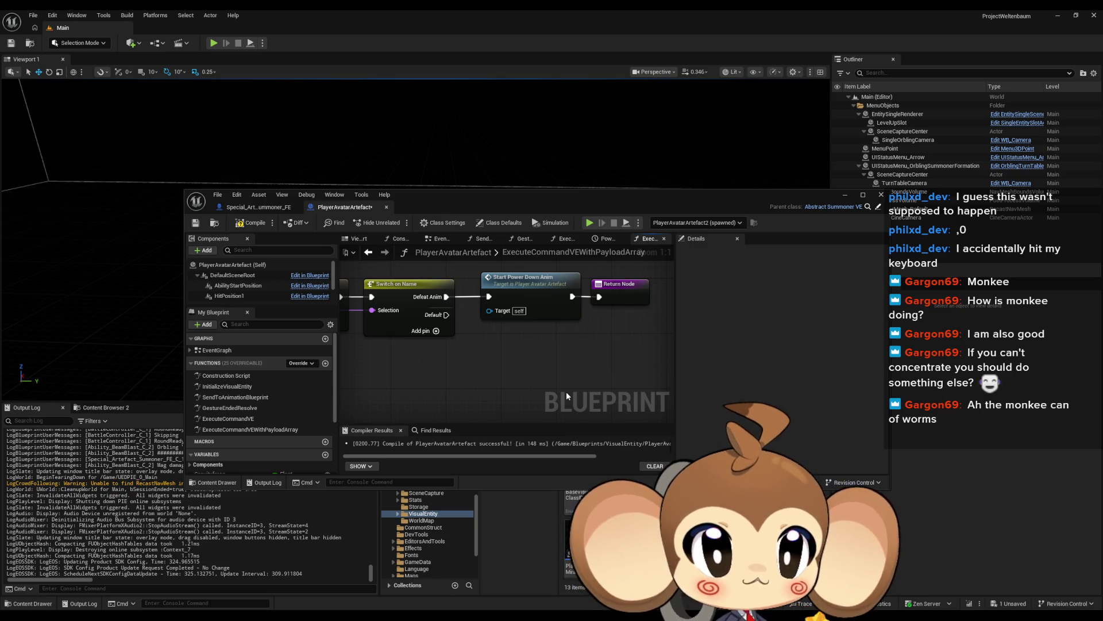
double_click(533, 290)
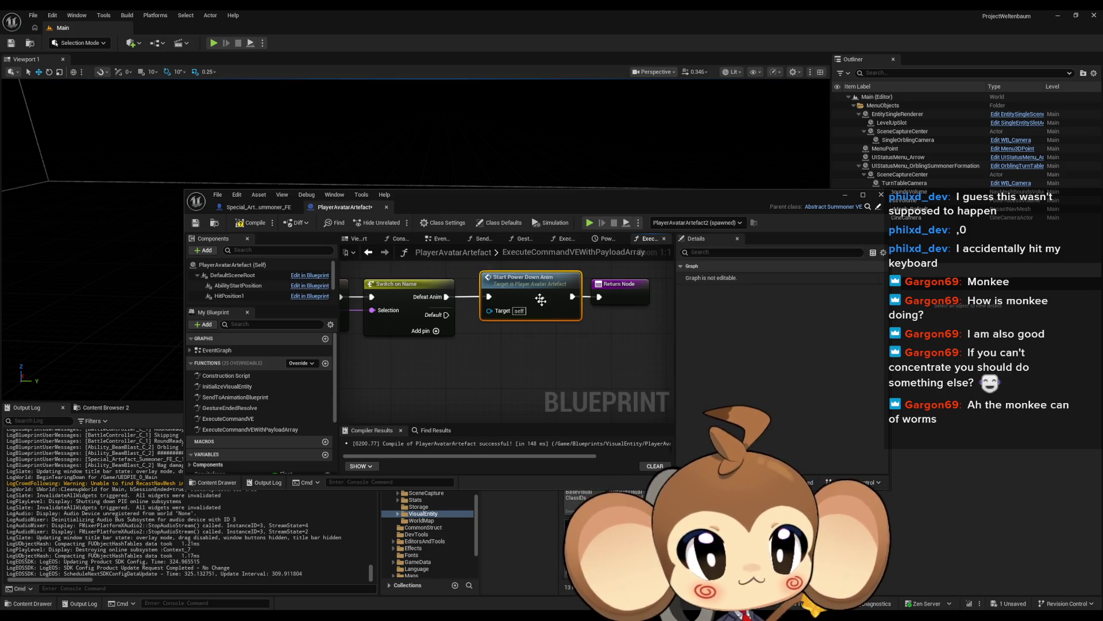
left_click_drag(554, 391, 416, 285)
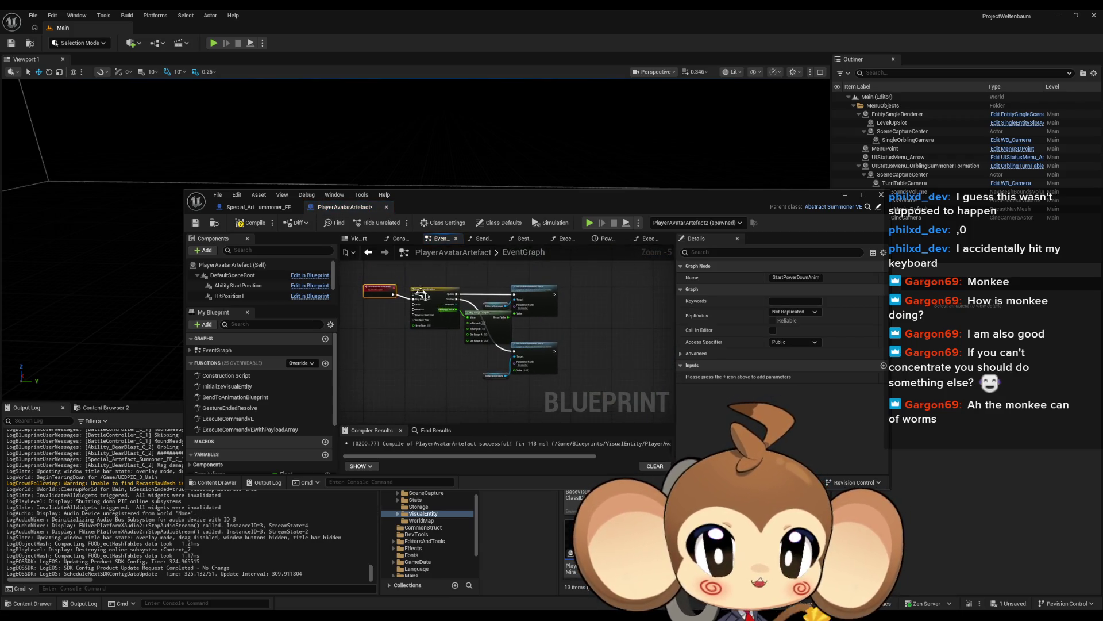
Delete the ExecuteCommandVE function override and bring the main level editor back to front
left_click(275, 209)
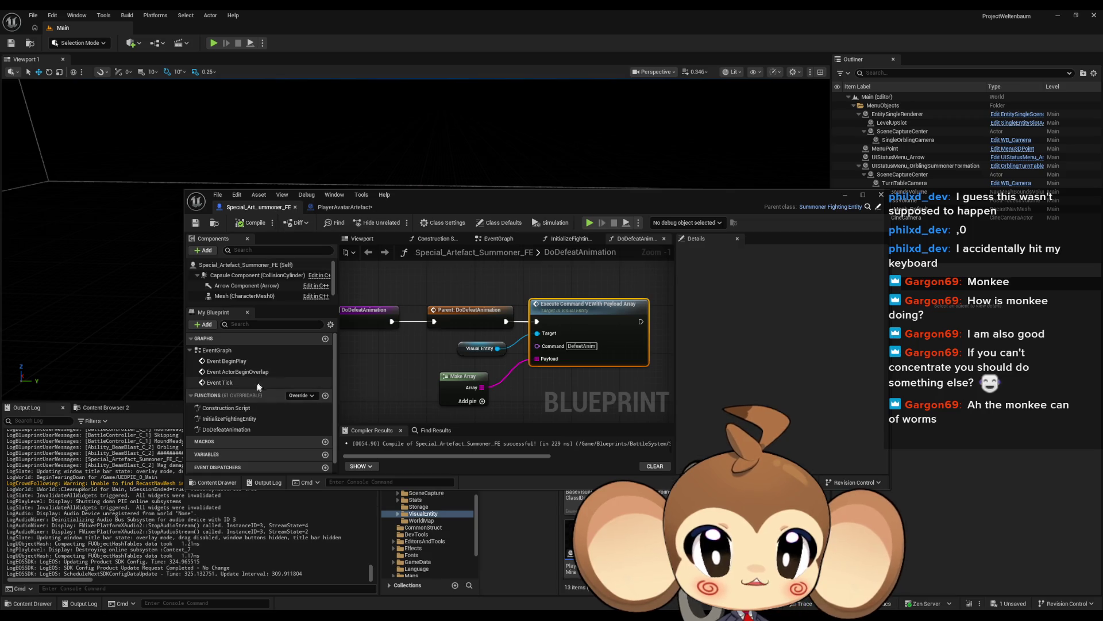
left_click(342, 208)
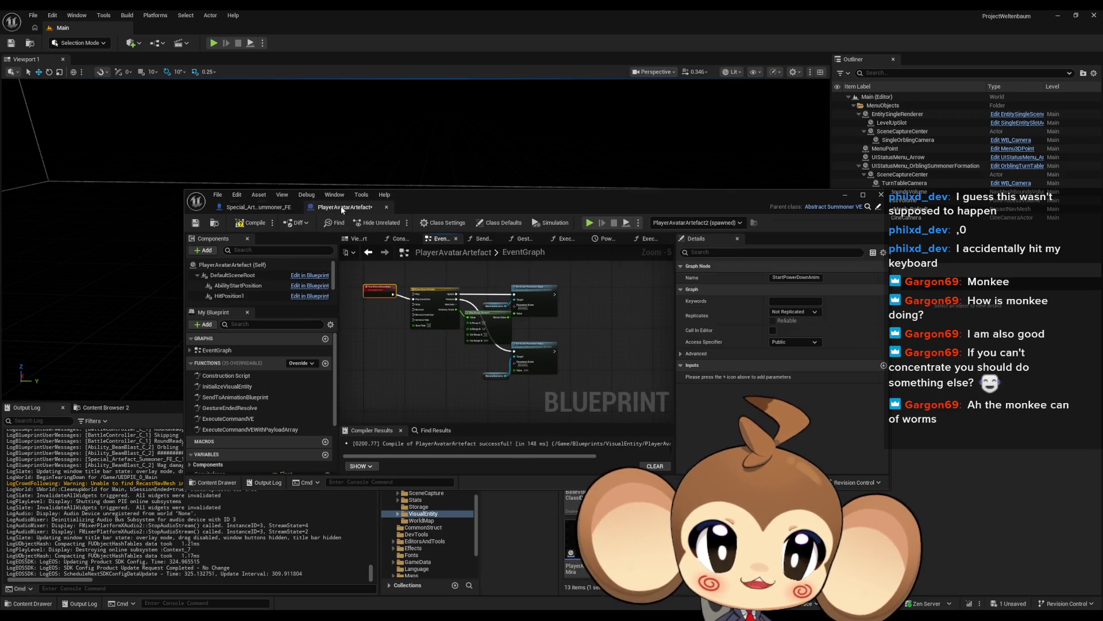
left_click(254, 419)
key("Delete")
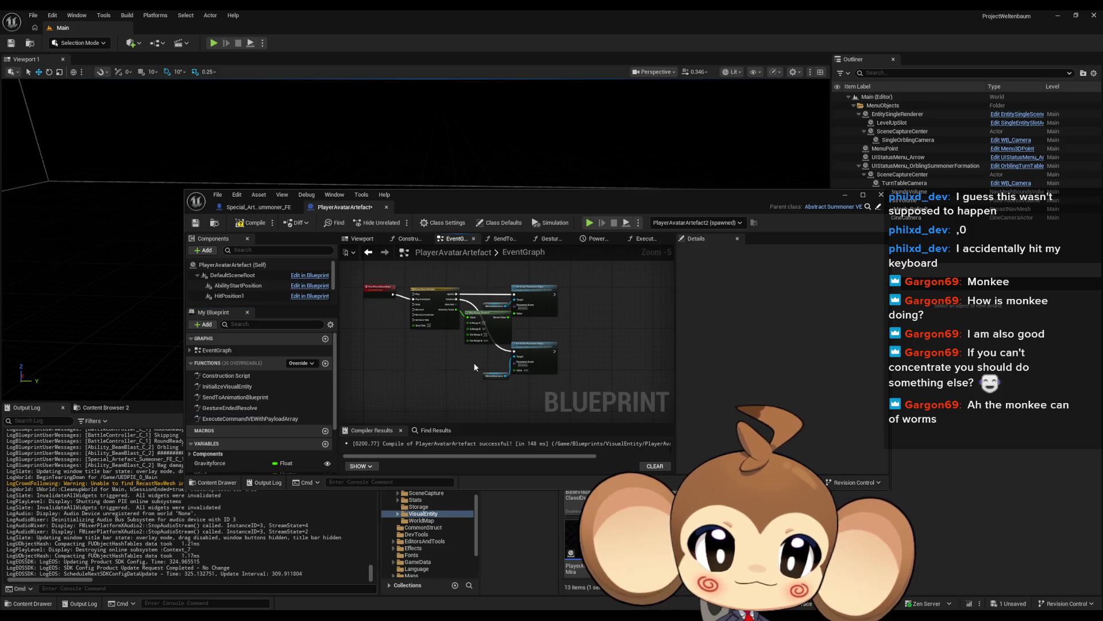
left_click(329, 59)
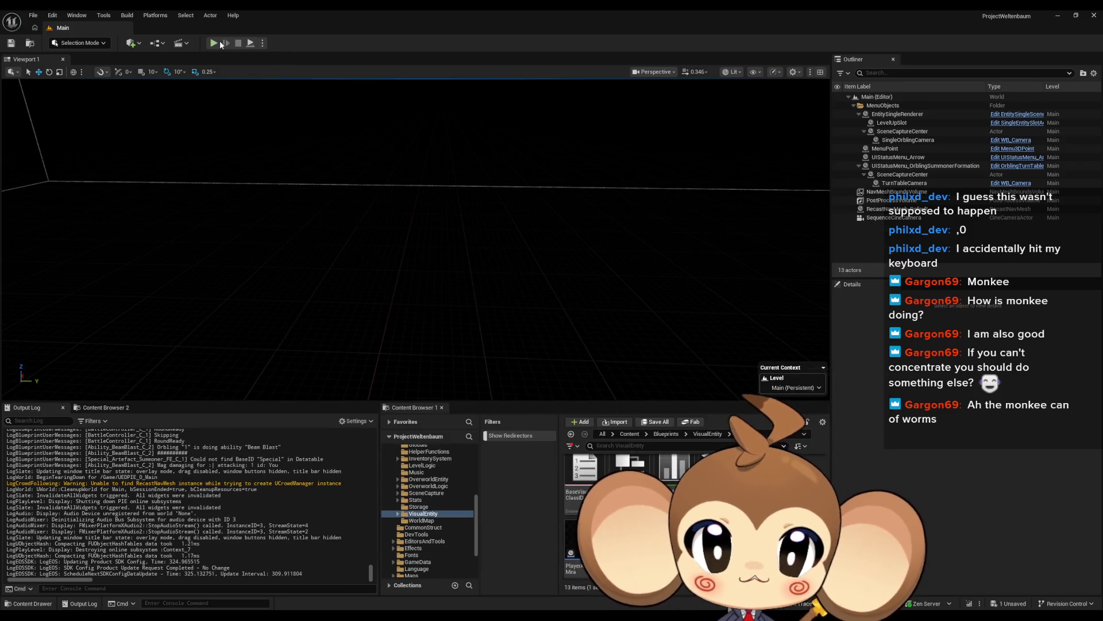
Play a battle in the editor, then exit immersive full-screen with F11
left_click(220, 44)
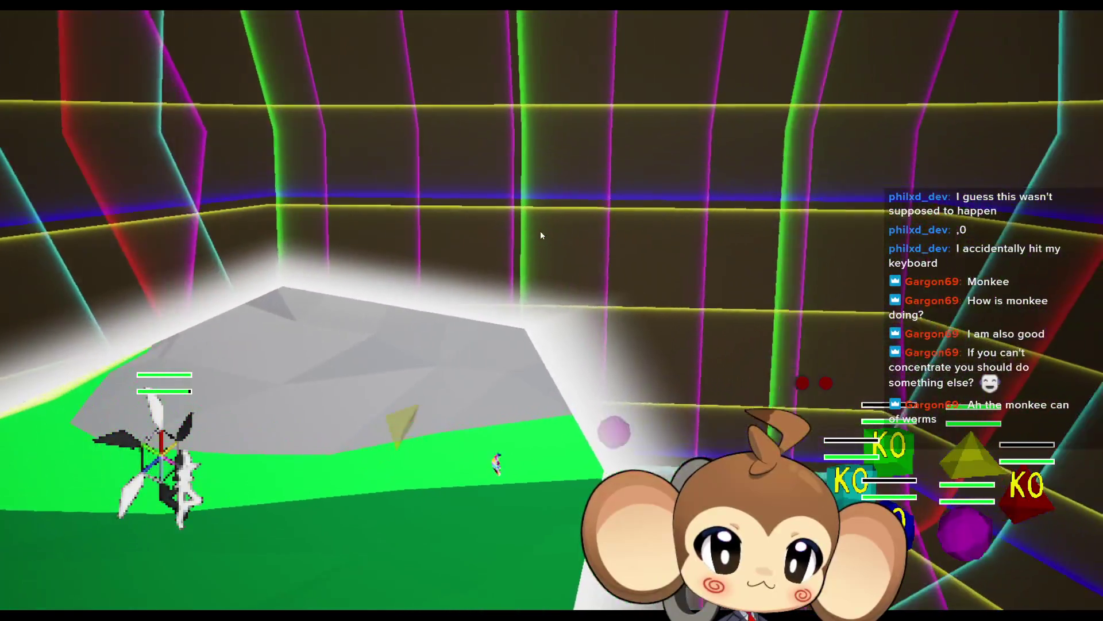
key("F11")
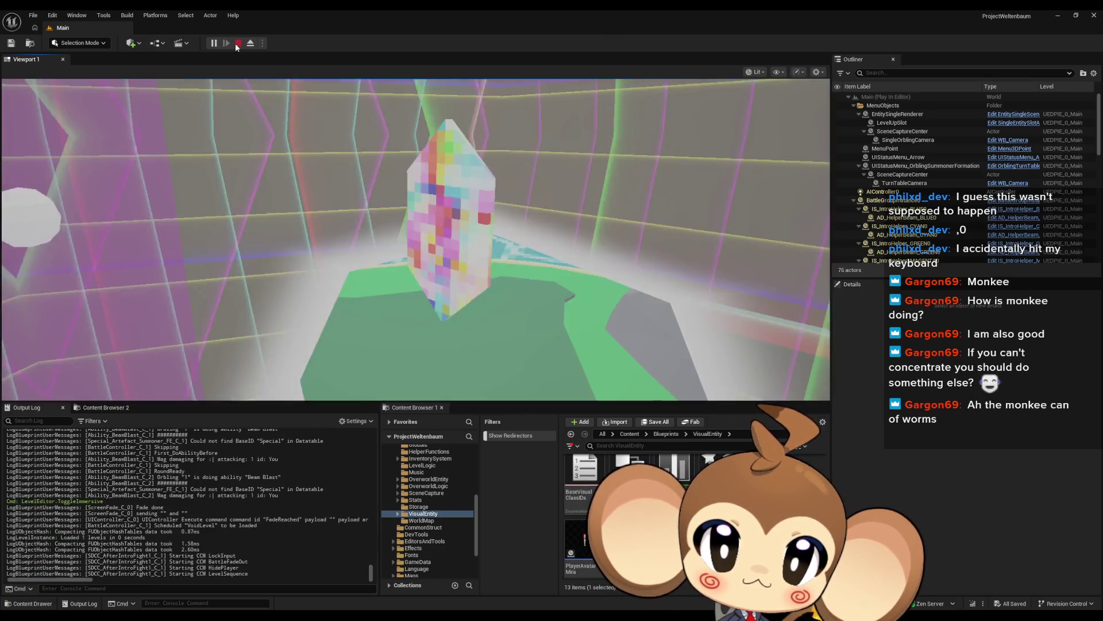
Stop play and view Special_Artefact_Summoner_FE's DoDefeatAnimation graph in the Blueprint editor
left_click(236, 43)
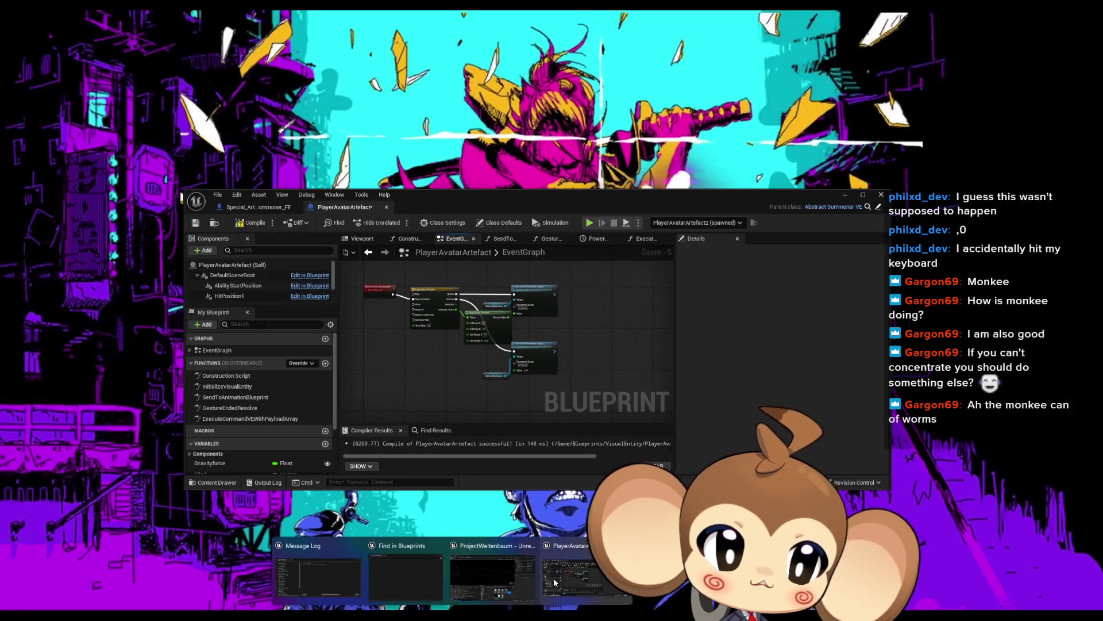
left_click(477, 579)
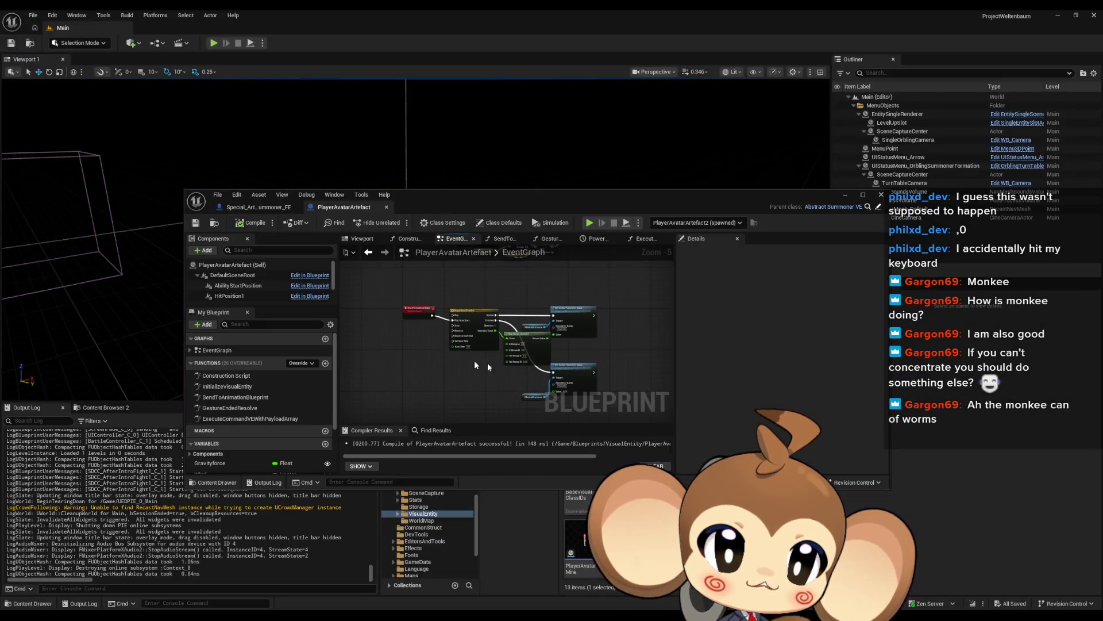
left_click(256, 206)
left_click_drag(446, 350, 480, 354)
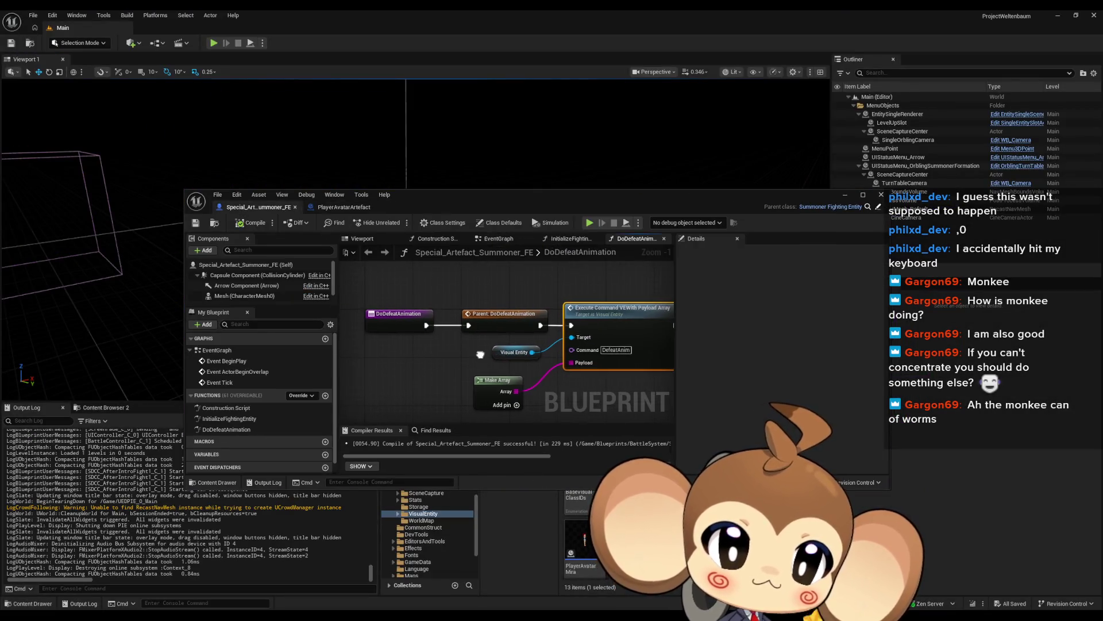
left_click_drag(412, 358, 412, 357)
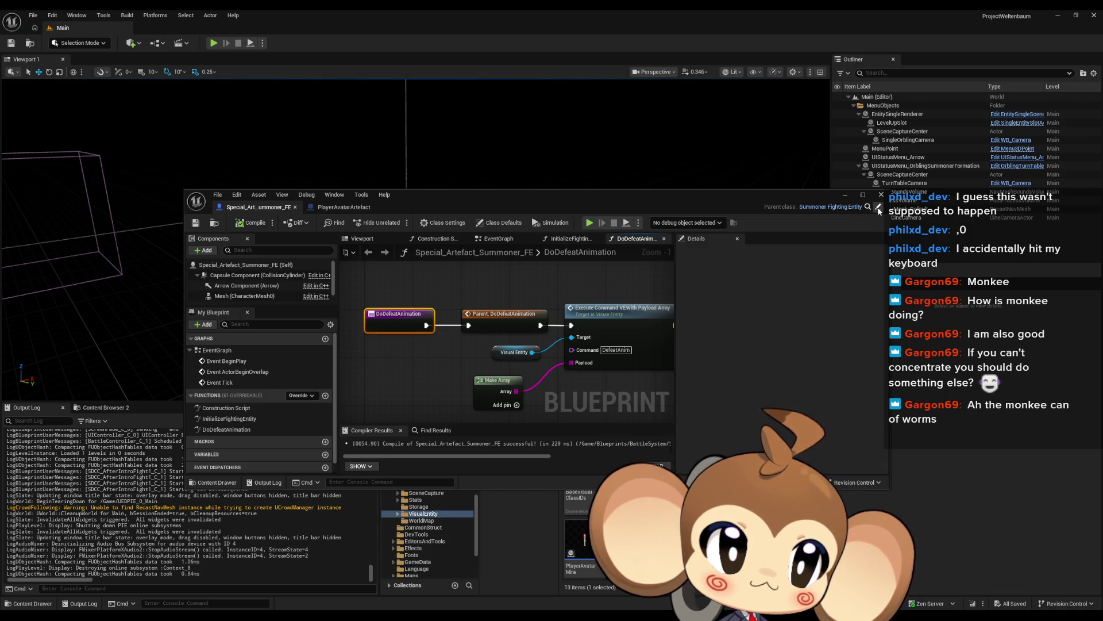
Open parent class SummonerFightingEntity and add a breakpoint on Do Defeat Animation in ReceiveDmg
left_click(827, 207)
double_click(541, 203)
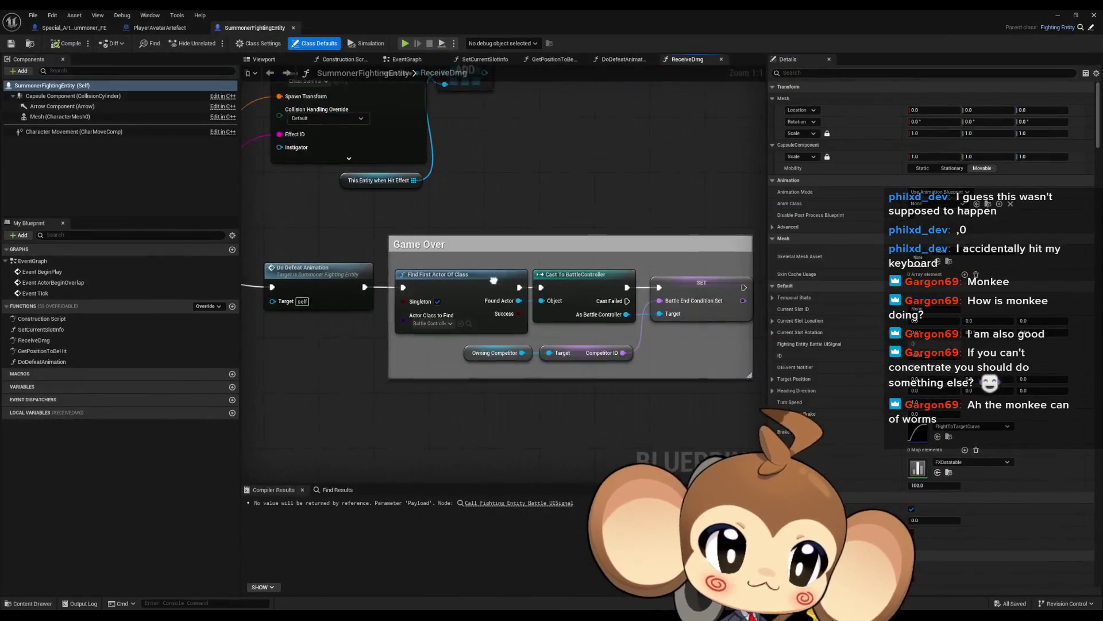
left_click_drag(602, 363, 435, 277)
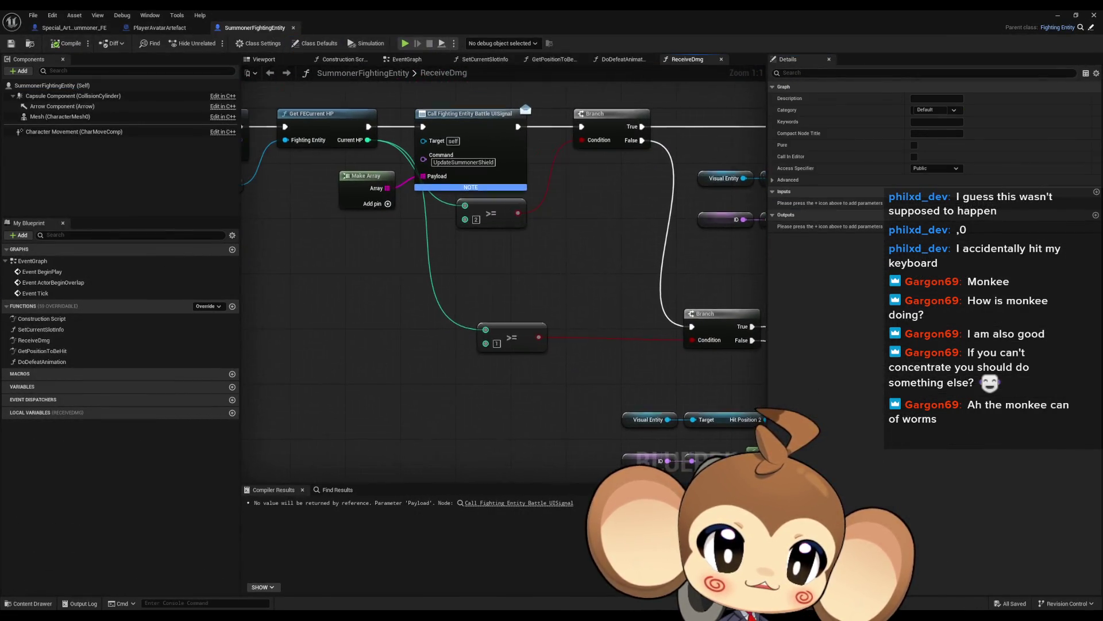
left_click(516, 338)
left_click_drag(584, 305, 571, 347)
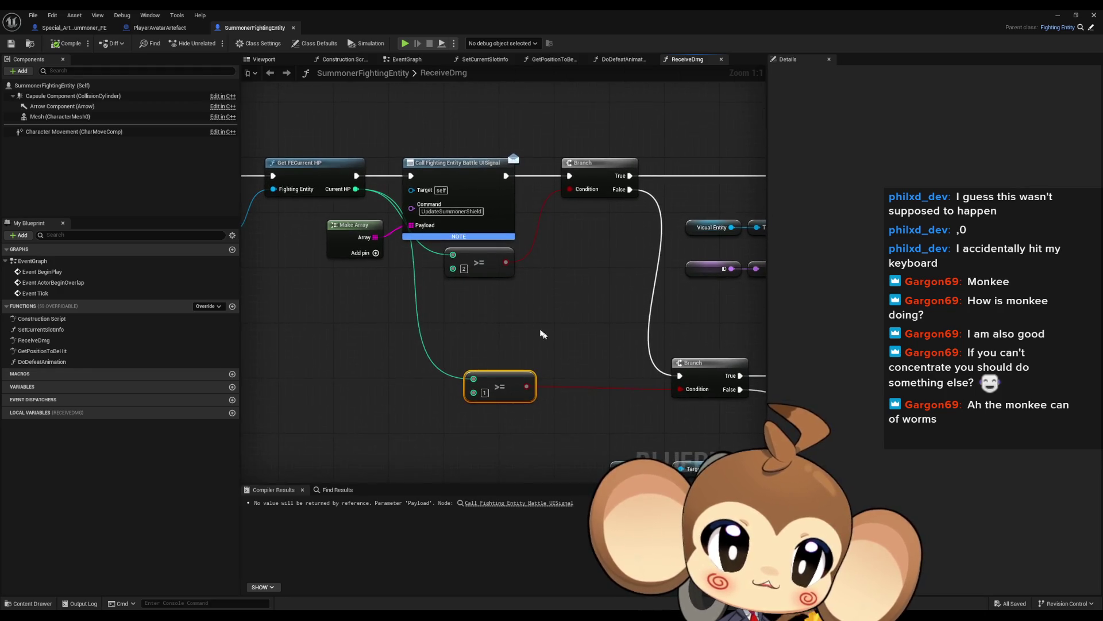
scroll(505, 276, "down", 2)
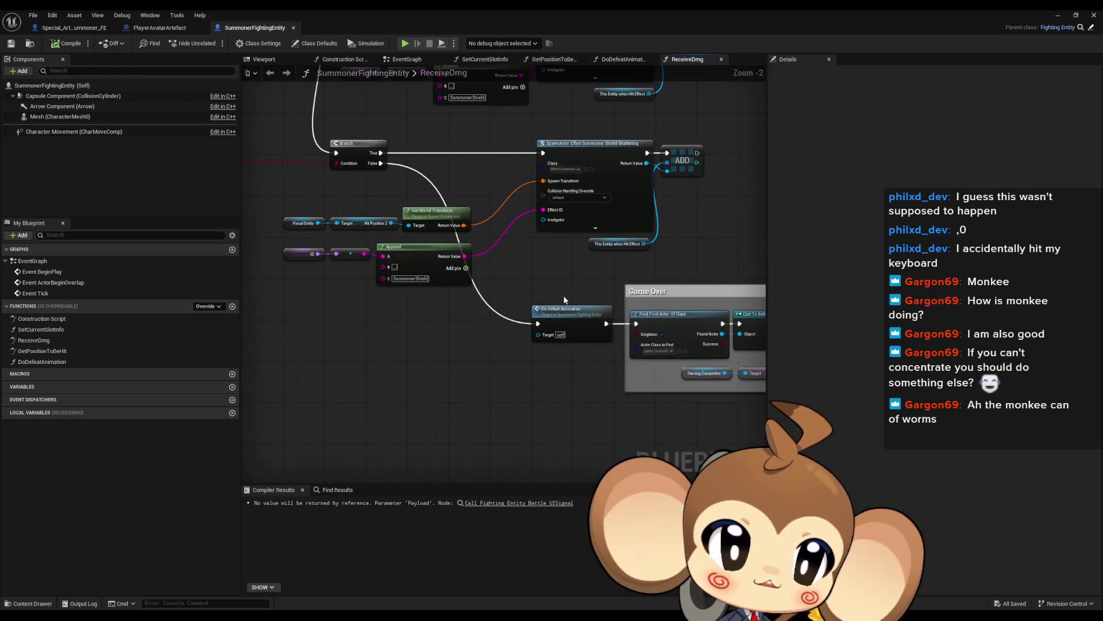
left_click(632, 296)
scroll(450, 266, "up", 2)
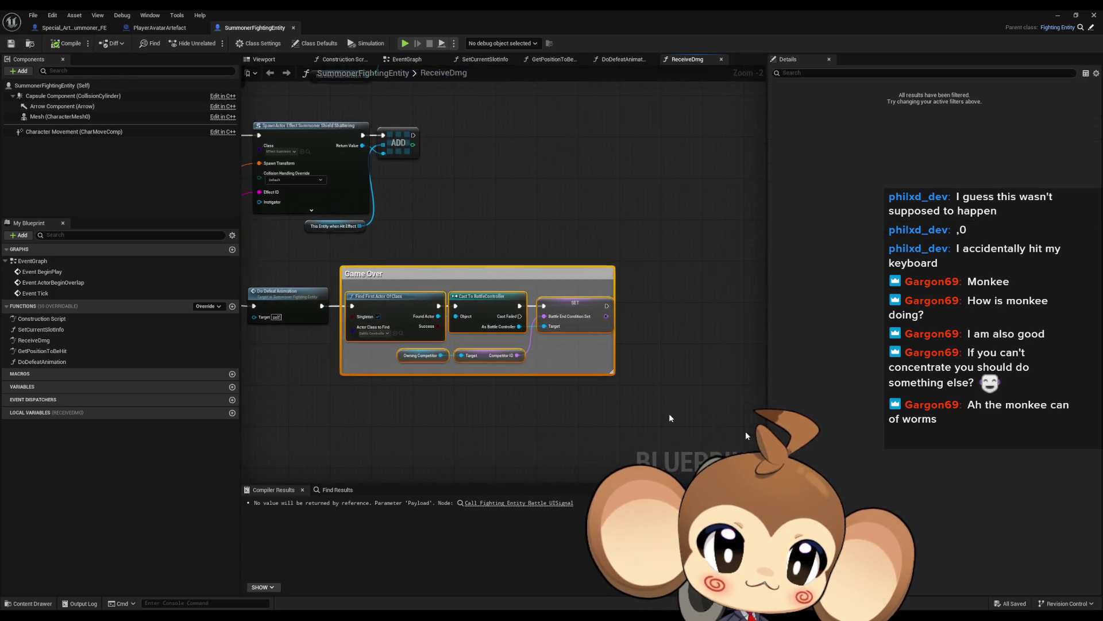
right_click(466, 311)
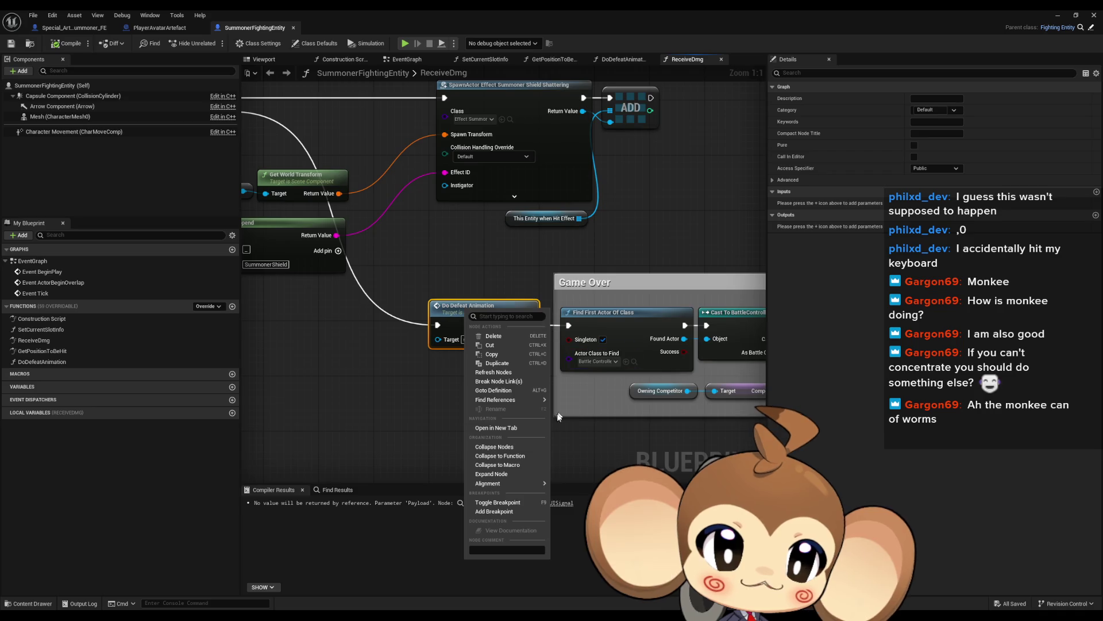
left_click(494, 511)
left_click(1059, 15)
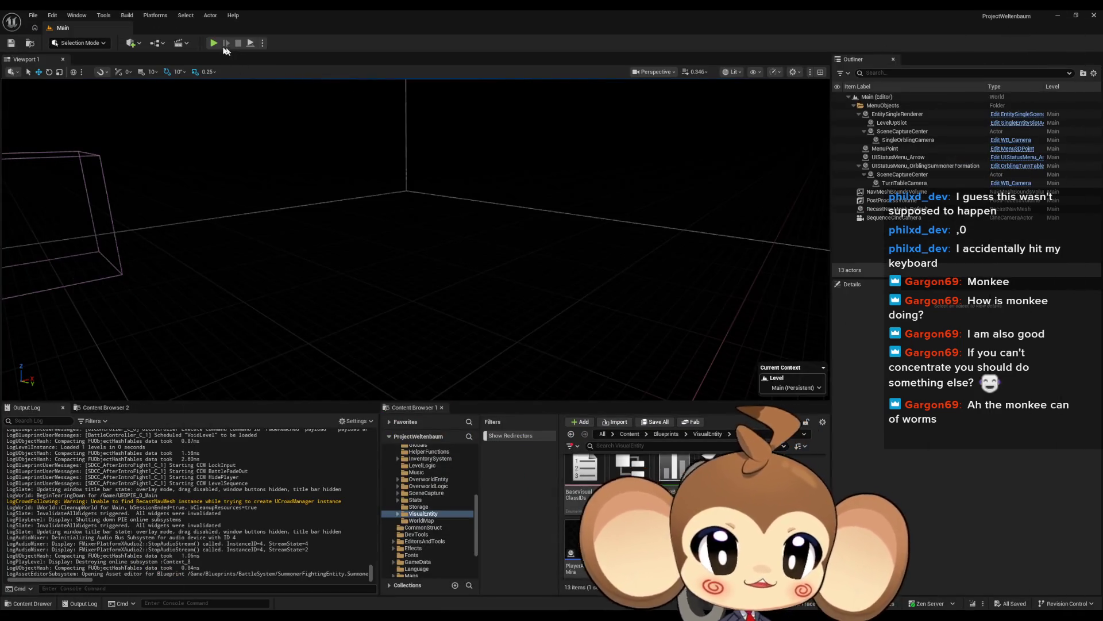
Start Play In Editor with Alt+P and play until the Do Defeat Animation breakpoint hits
key("alt+p")
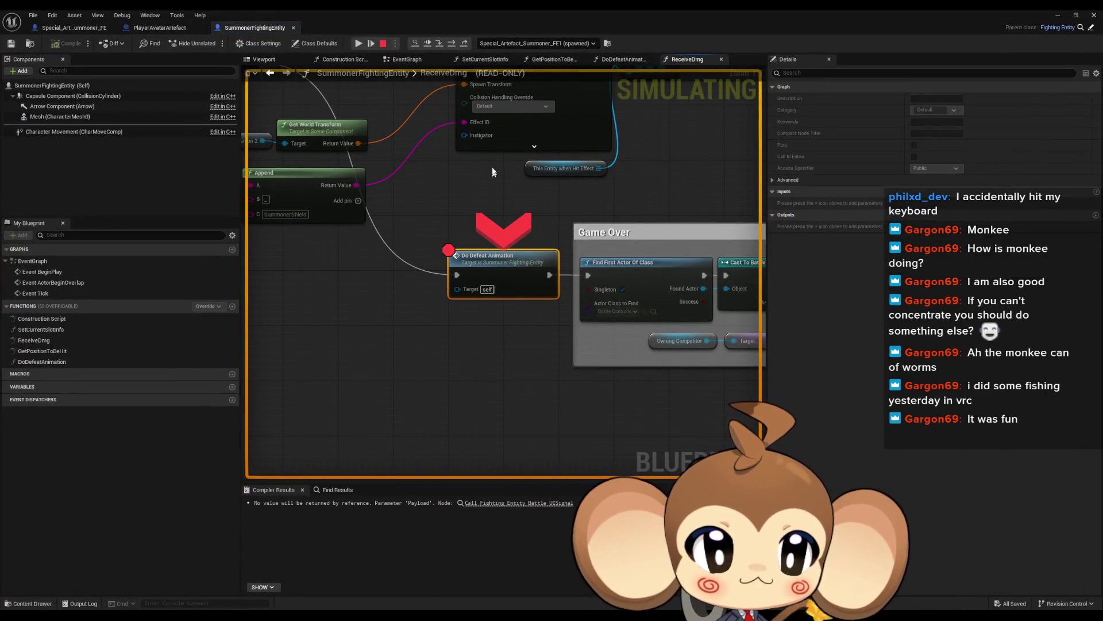
Step from DoDefeatAnimation through ExecuteCommandVEWithPayloadArray into the StartPowerDownAnim custom event
left_click(444, 42)
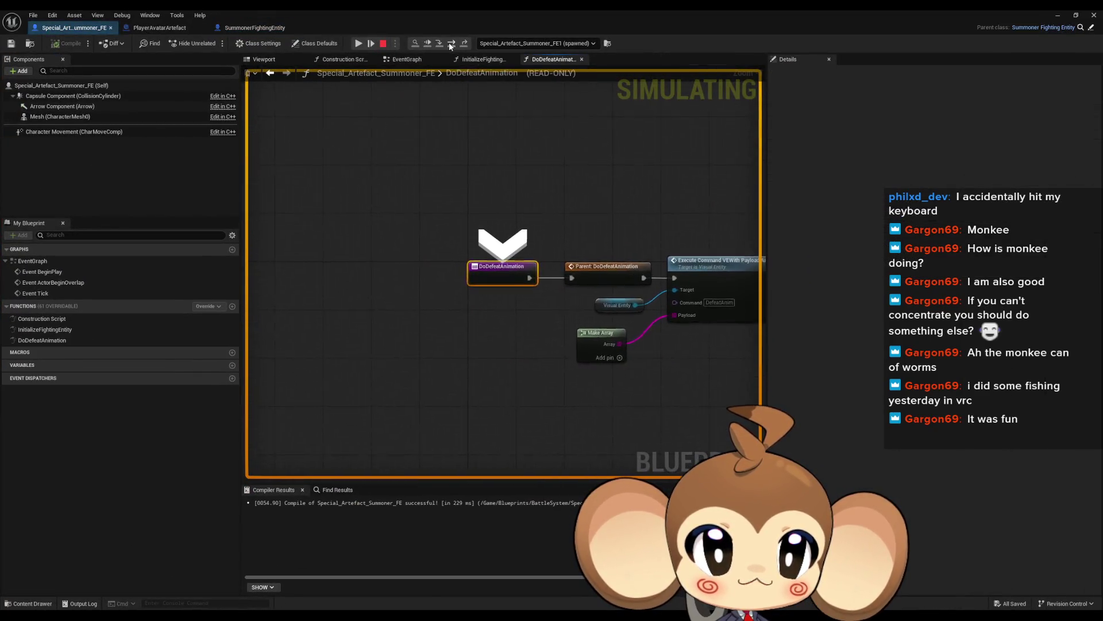
left_click(452, 45)
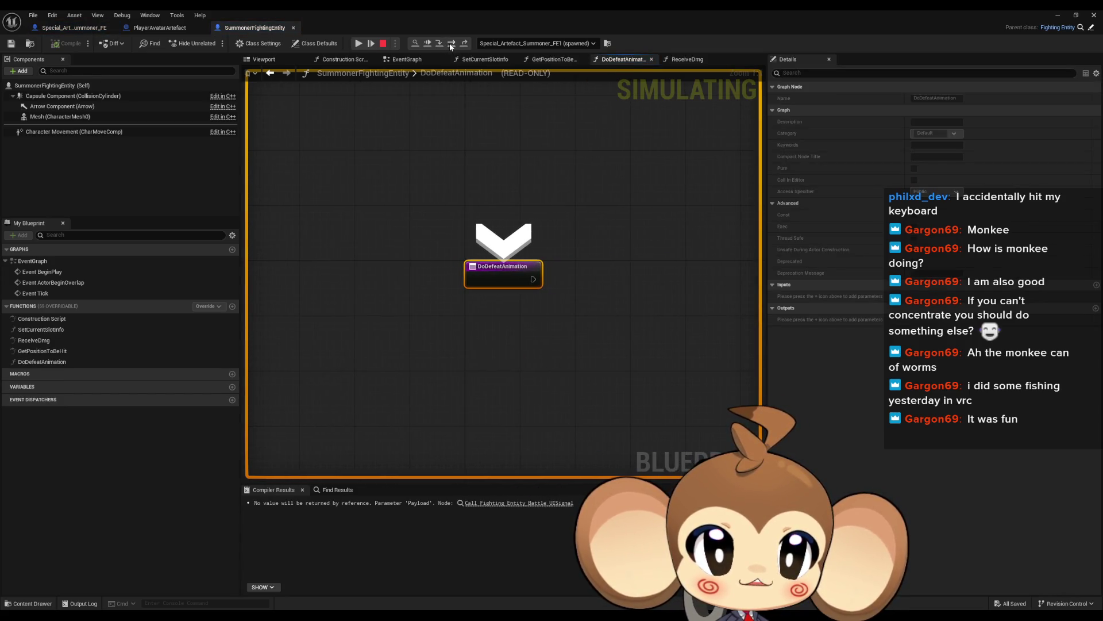
left_click(448, 44)
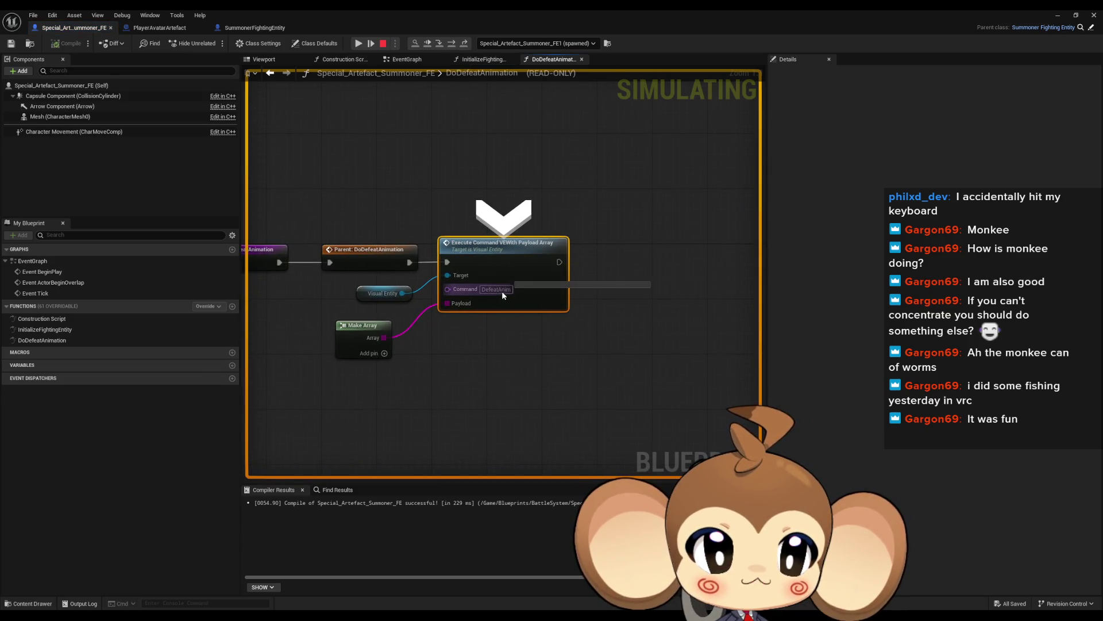
left_click(441, 45)
left_click(450, 44)
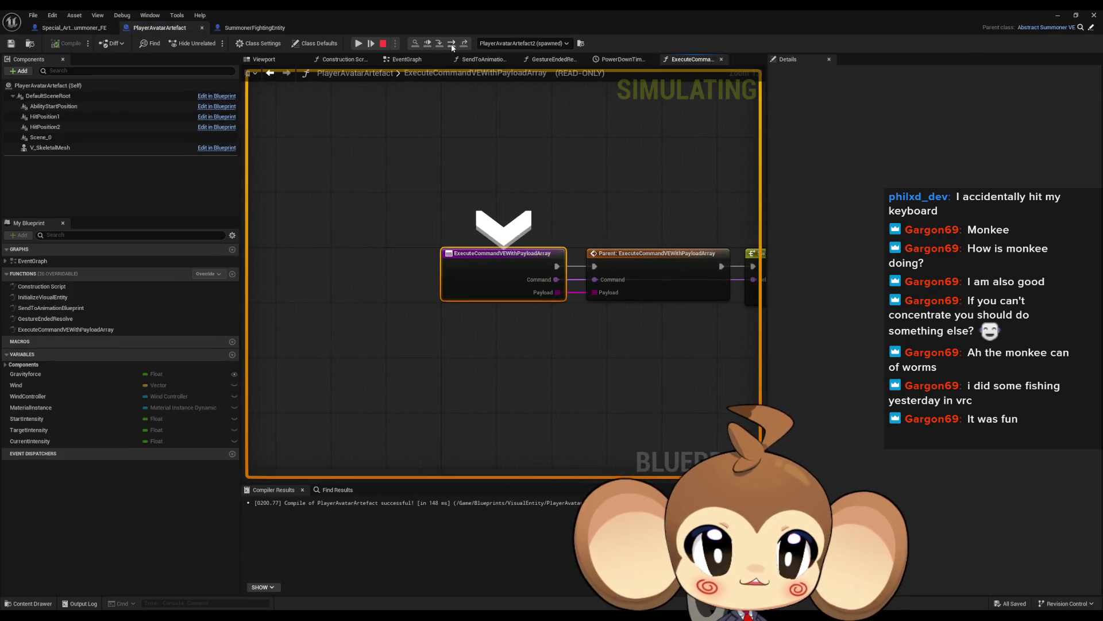
left_click(450, 44)
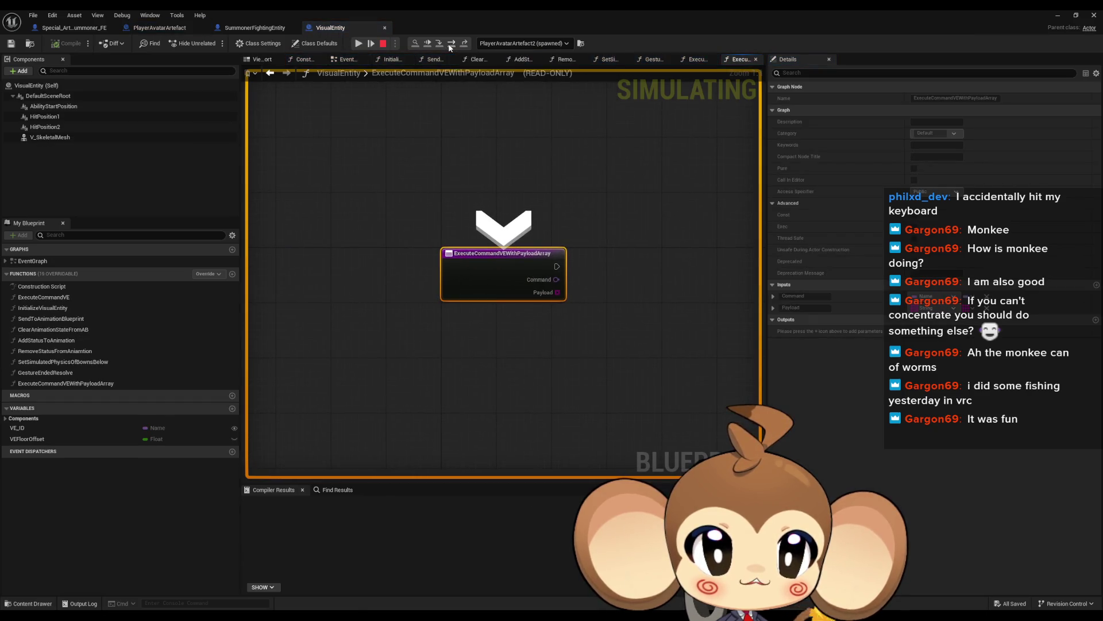
left_click(451, 44)
left_click(451, 45)
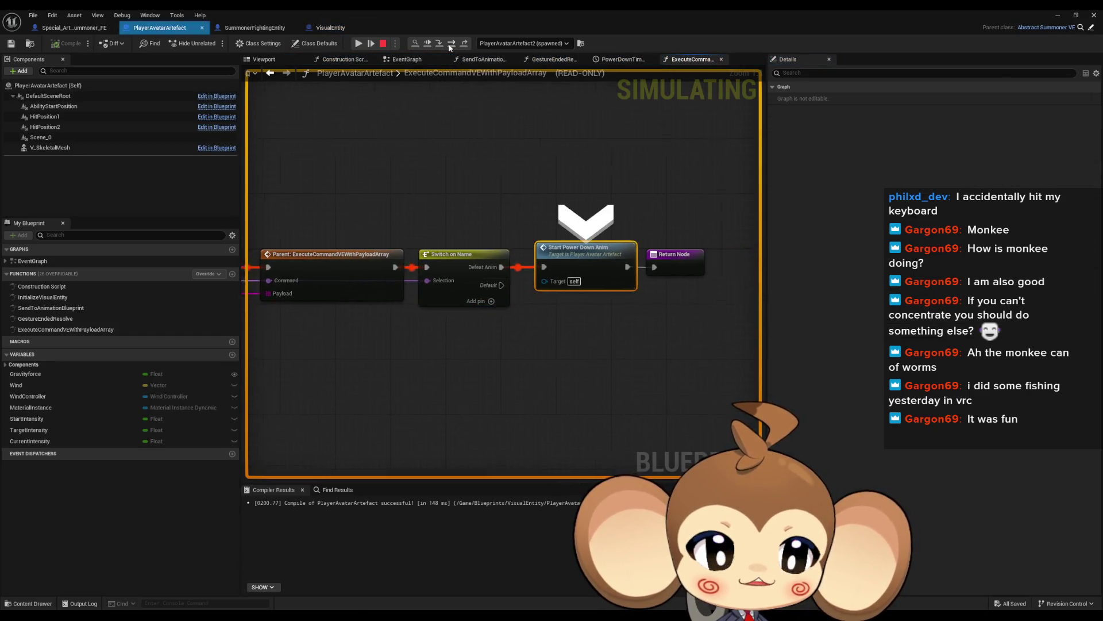
left_click(443, 44)
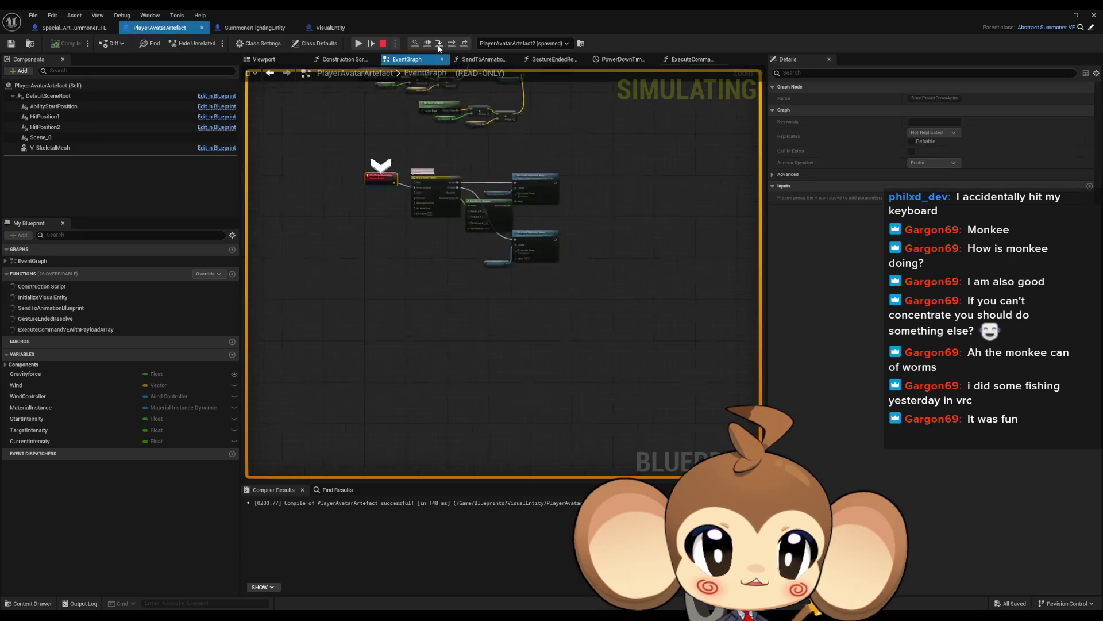
Inspect the Set Scalar Parameter nodes and timeline outputs, then resume execution past the breakpoint
left_click_drag(641, 258, 513, 228)
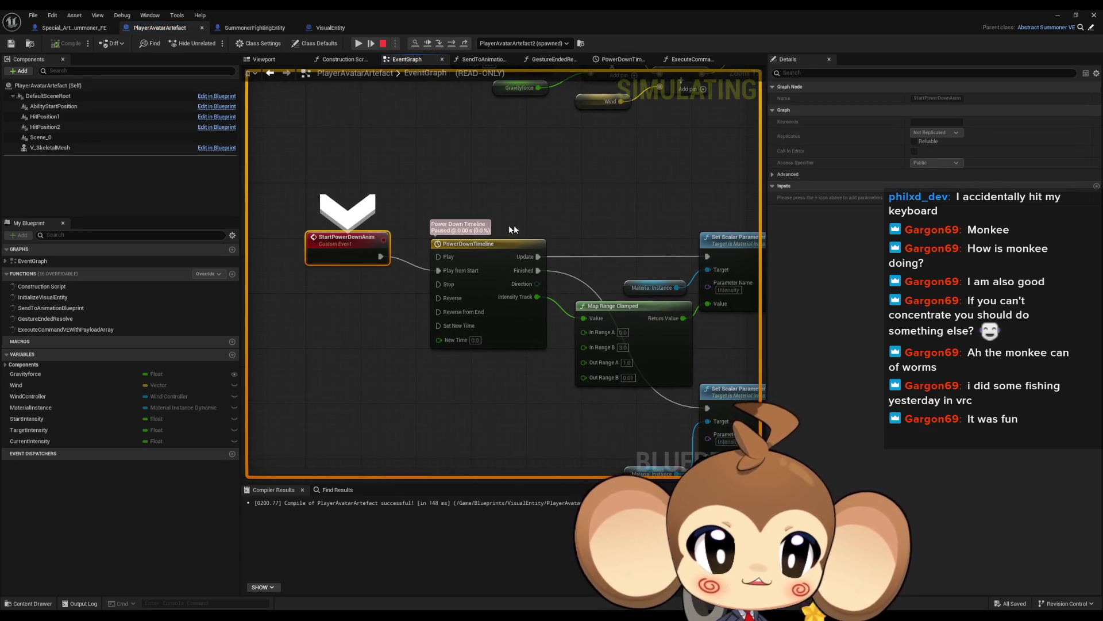
left_click(515, 44)
left_click(500, 72)
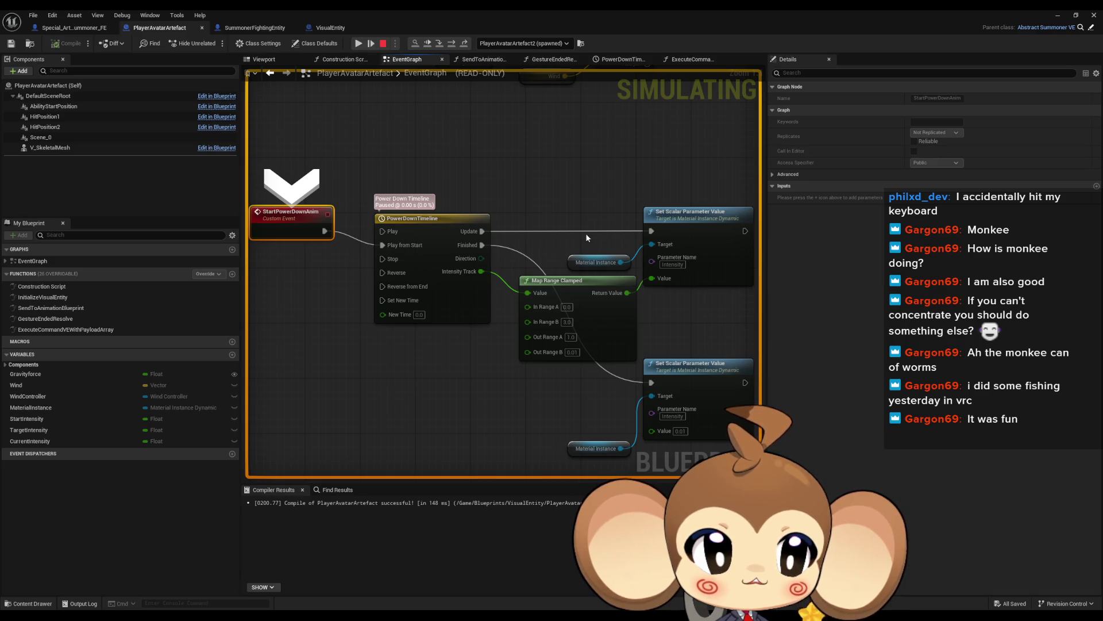
left_click_drag(585, 233, 499, 197)
mouse_move(517, 229)
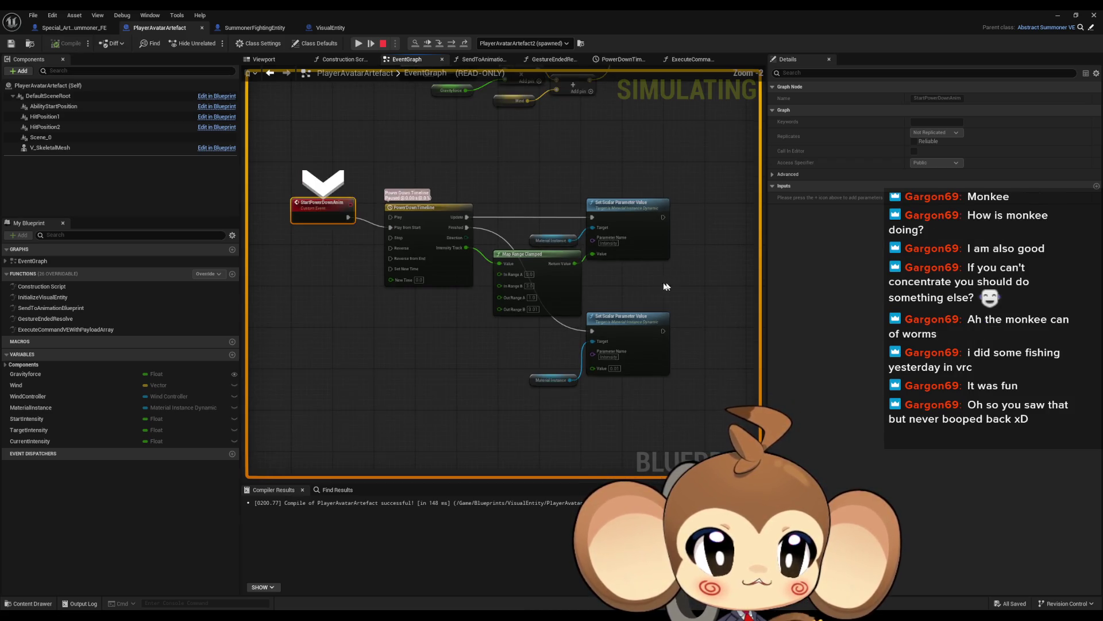
mouse_move(476, 120)
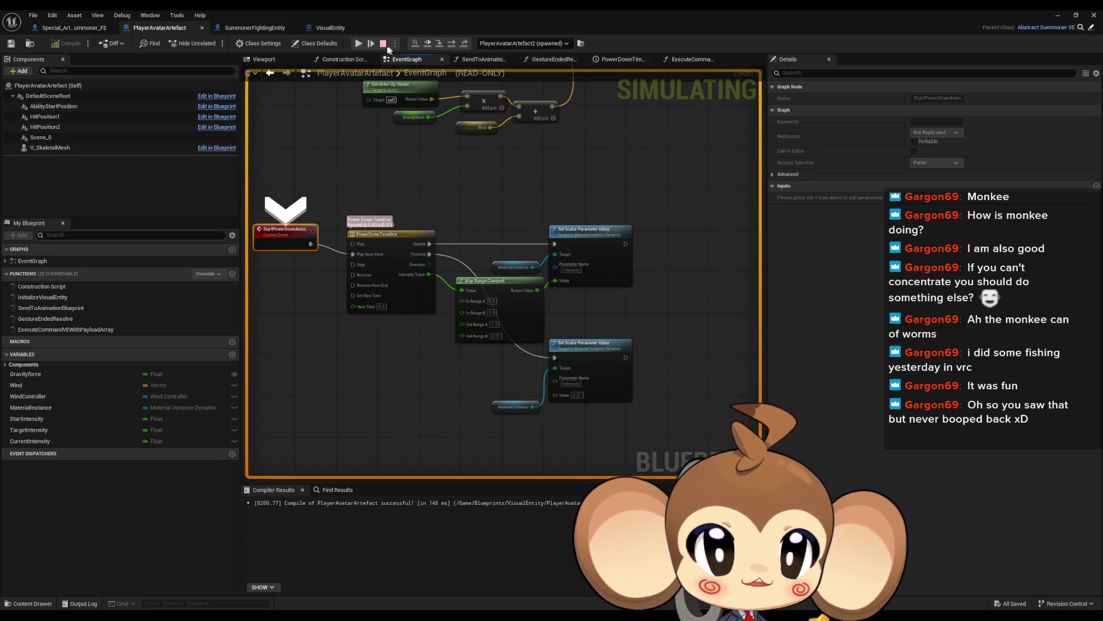
left_click(359, 45)
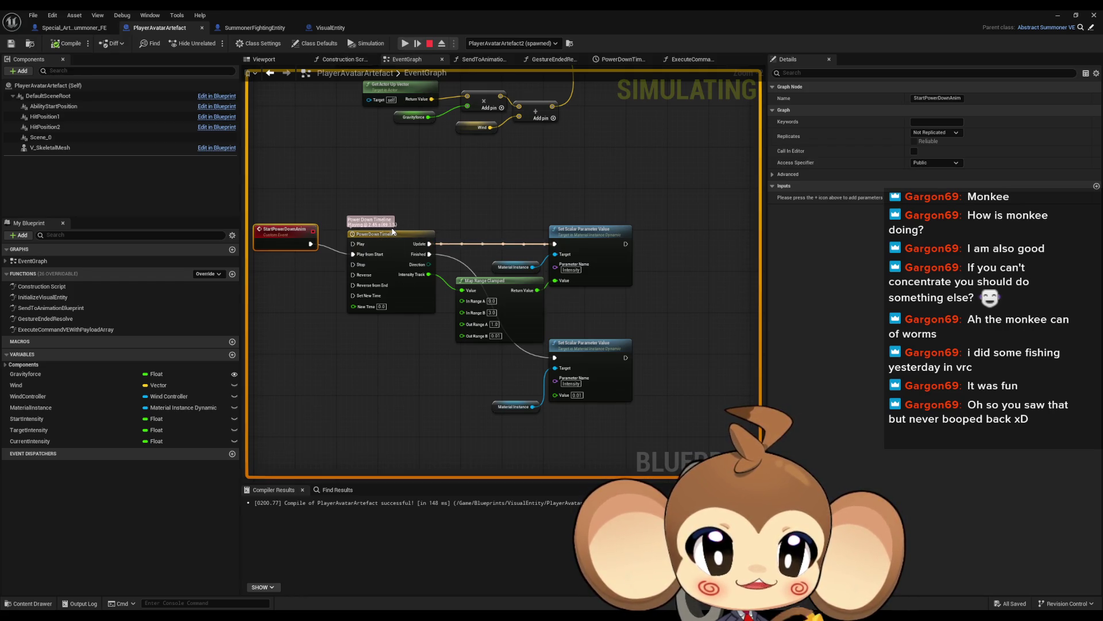
Restore and reposition the Blueprint editor window, then maximize it to full screen
double_click(516, 21)
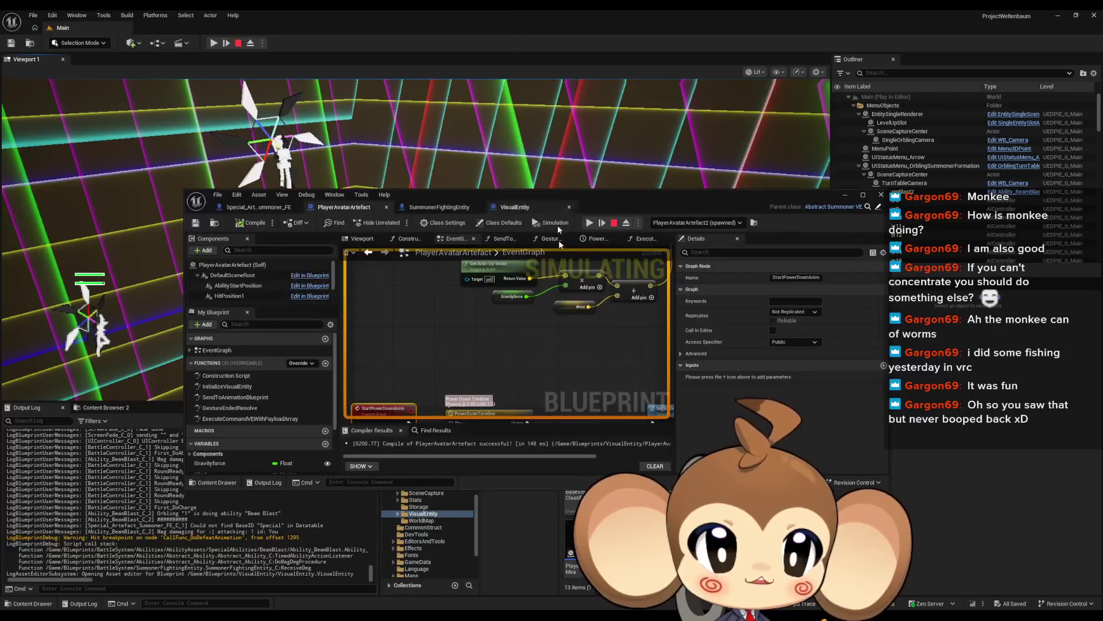
mouse_move(563, 361)
scroll(449, 339, "up", 1)
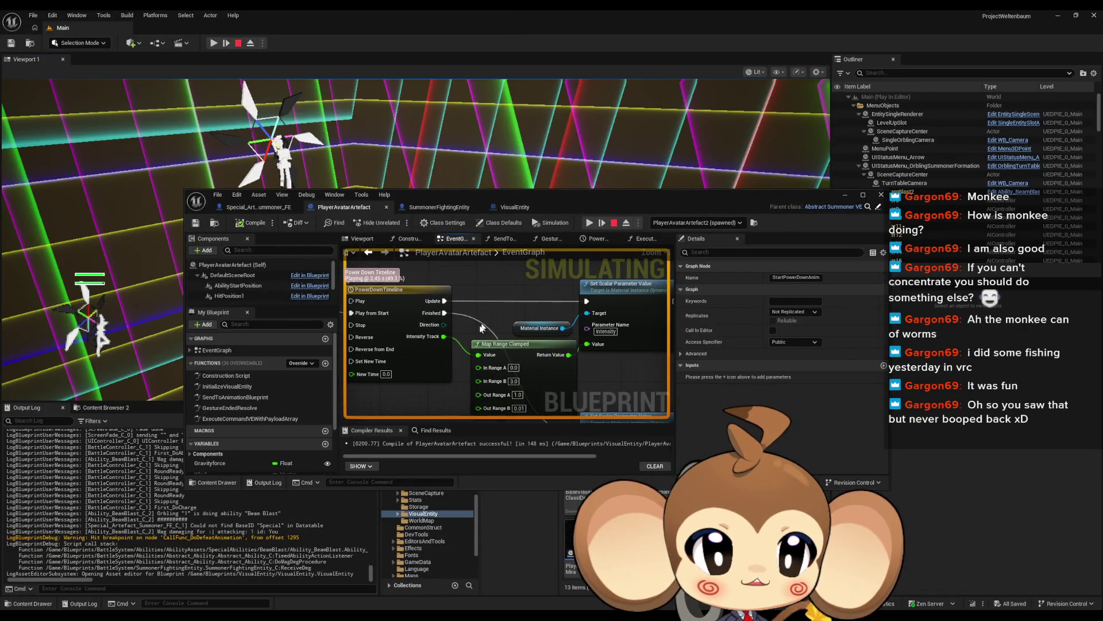
mouse_move(443, 336)
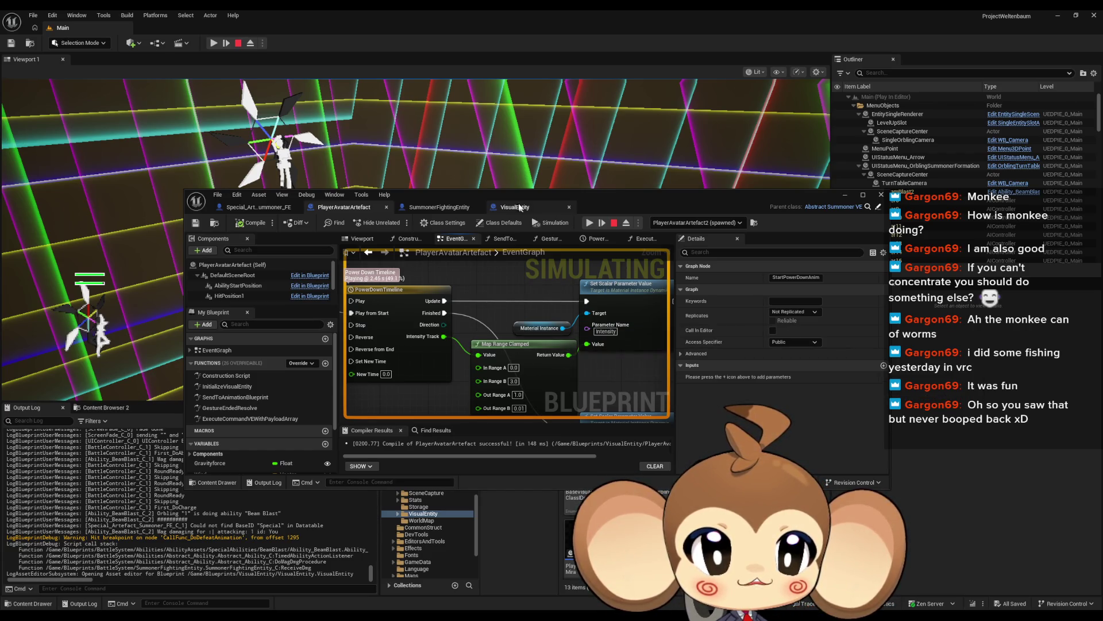
mouse_move(511, 200)
left_mouse_down()
mouse_move(524, 225)
mouse_move(523, 411)
left_mouse_up()
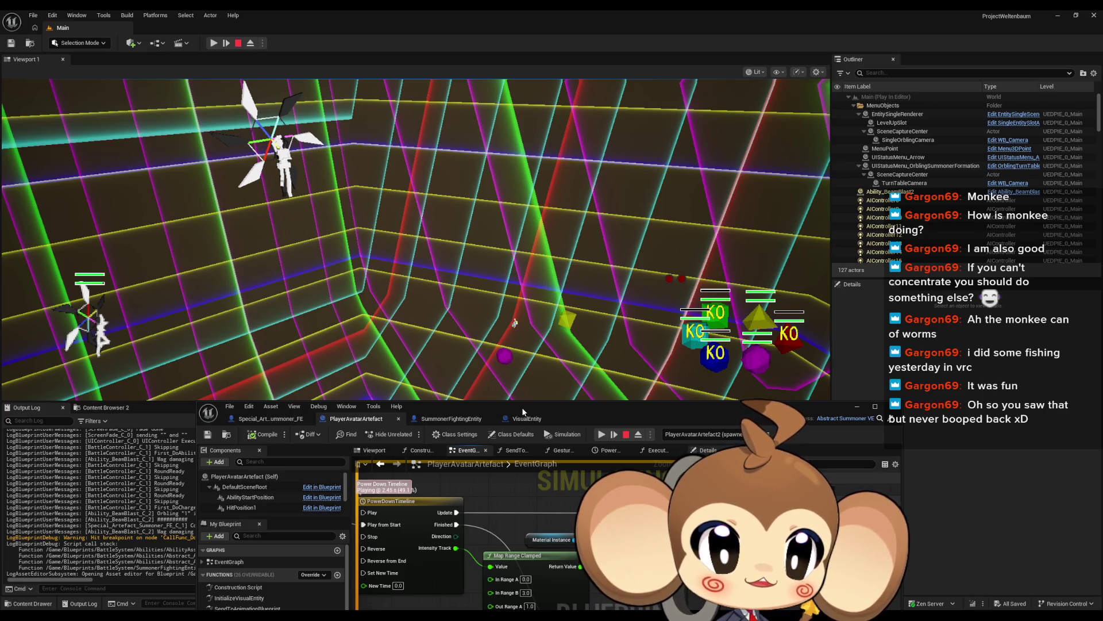
mouse_move(522, 409)
left_mouse_down()
mouse_move(469, 153)
mouse_move(525, 204)
left_mouse_up()
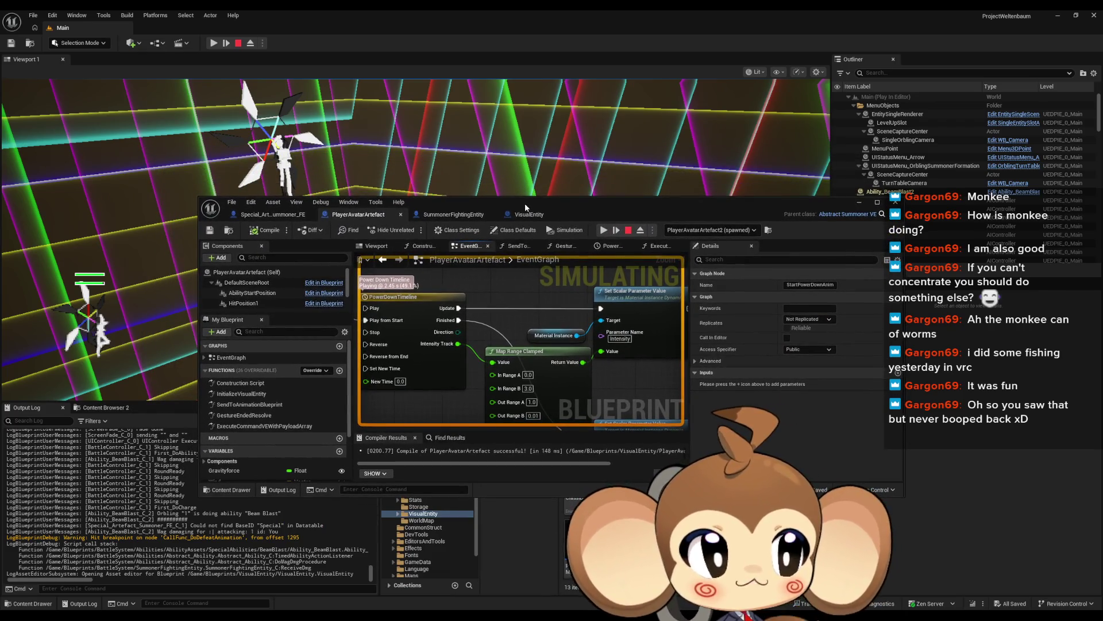
double_click(523, 203)
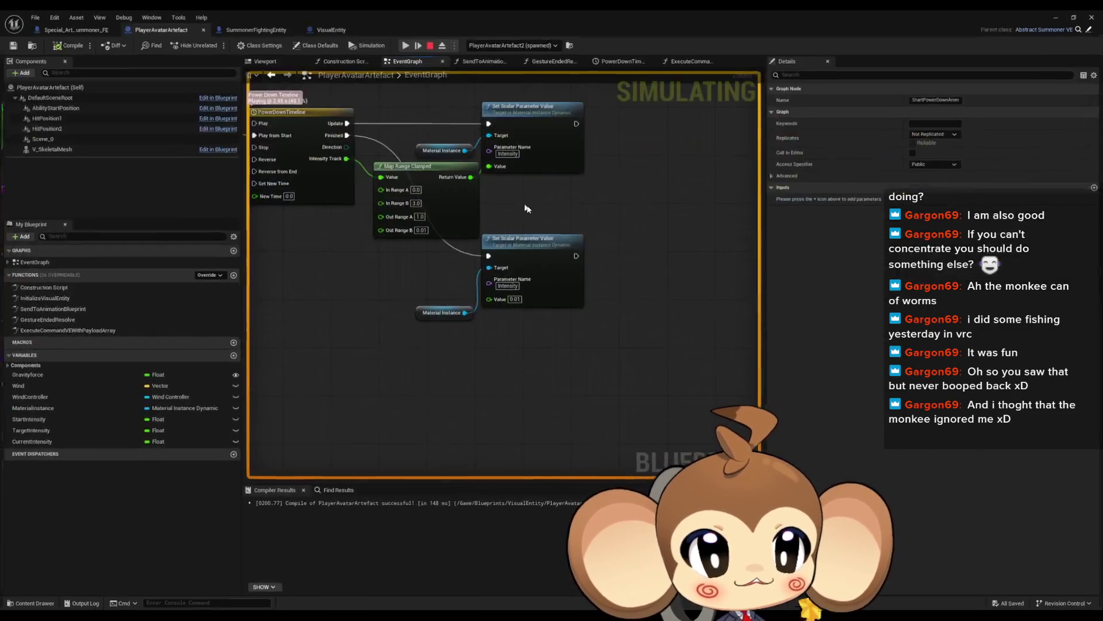
Inspect live values on the lower Set Scalar Parameter node and Map Range Clamped's In/Out Range B
scroll(627, 246, "up", 2)
left_click_drag(527, 273, 582, 316)
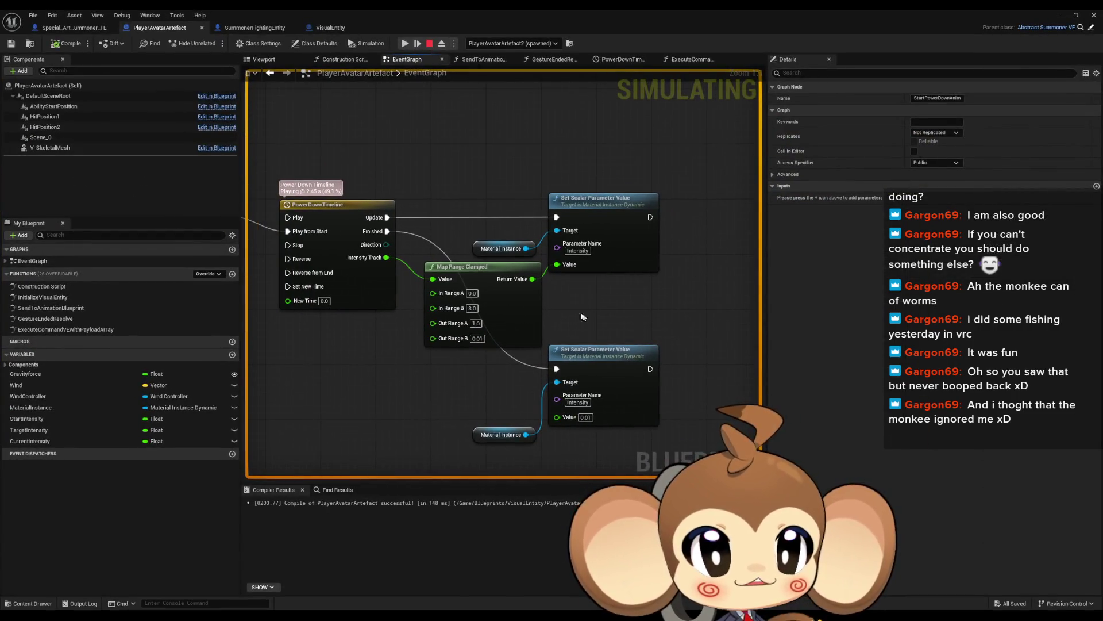
left_click(566, 399)
left_click(482, 438)
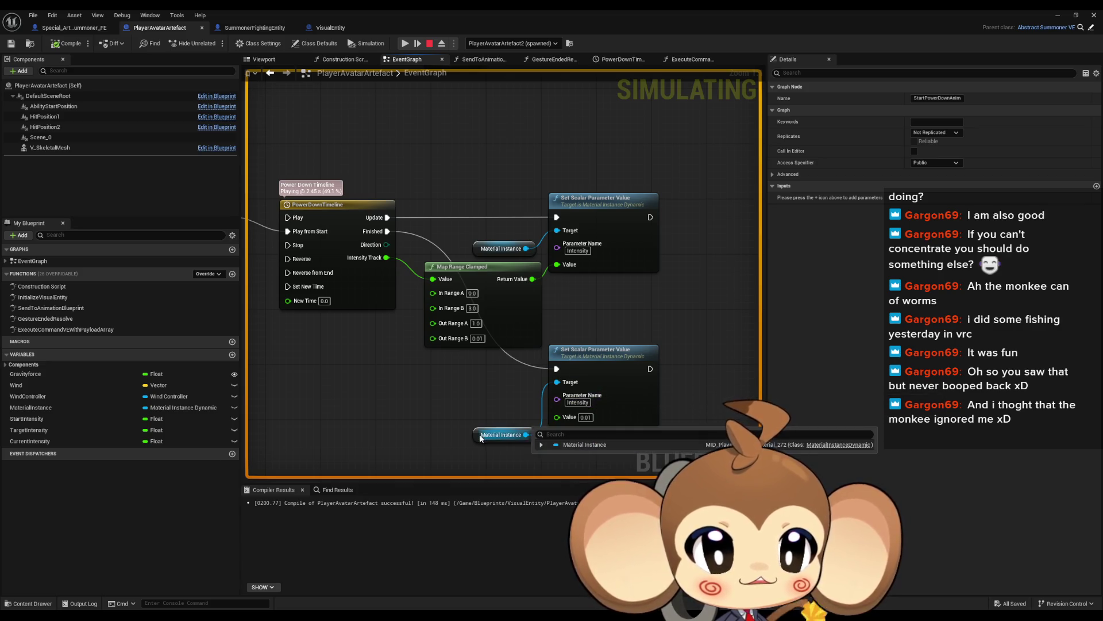
left_click(574, 418)
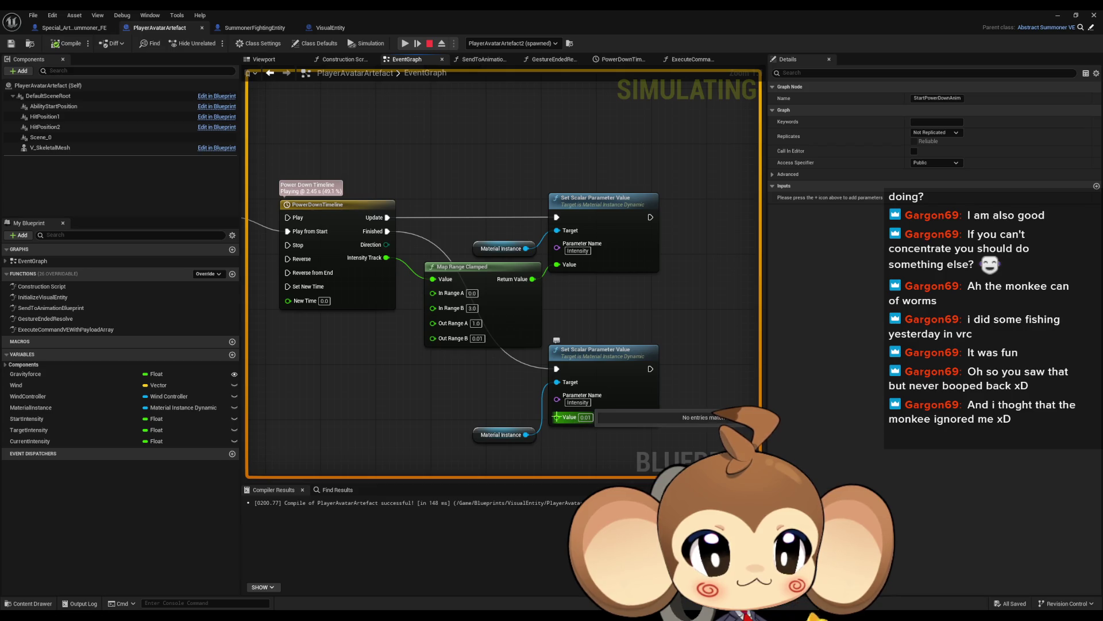
left_click(479, 340)
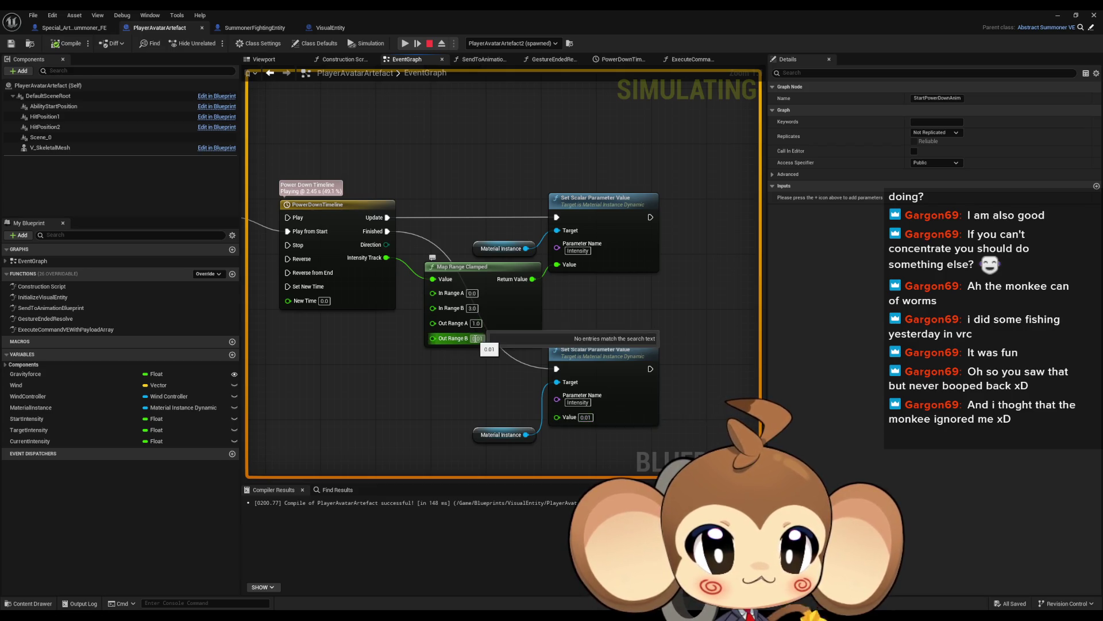
left_click(473, 308)
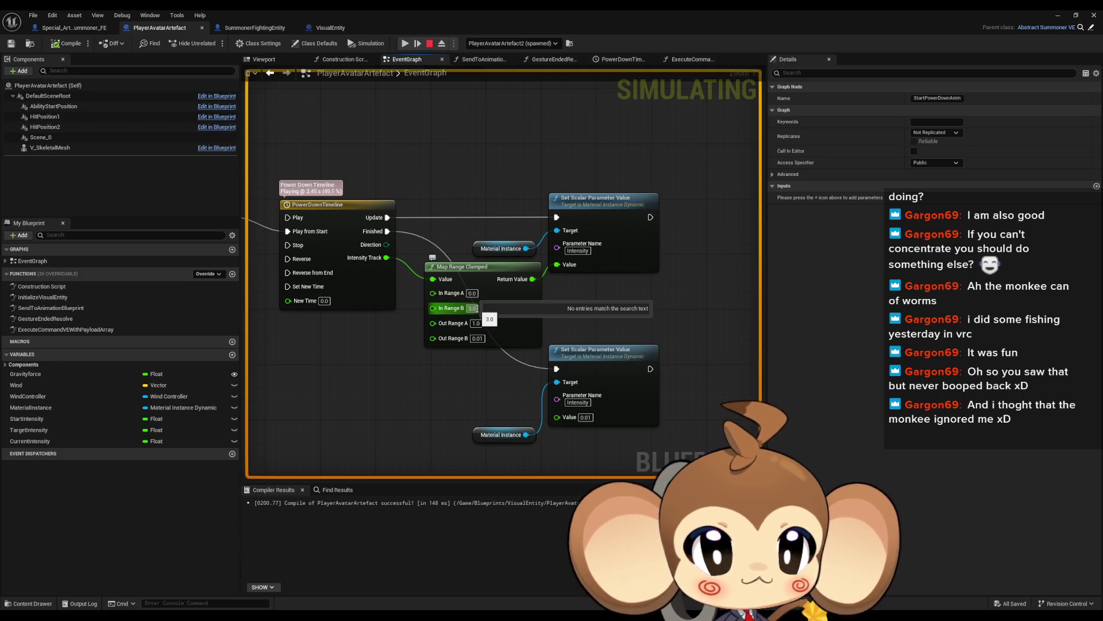
Read the timeline's live output values, then restore the Blueprint editor to a floating window
mouse_move(559, 265)
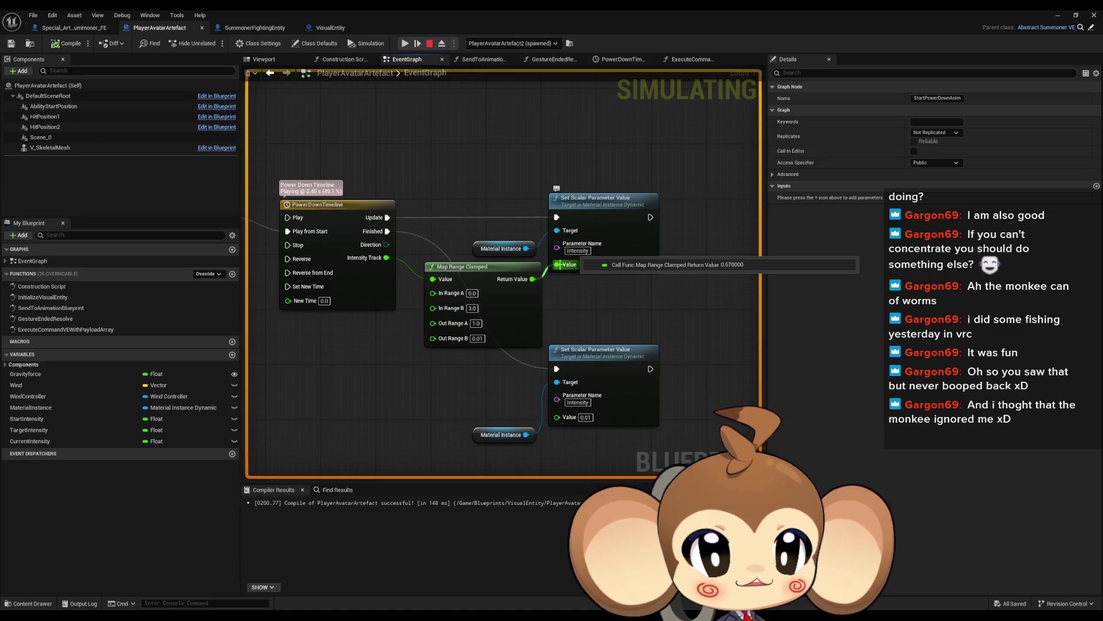
mouse_move(451, 278)
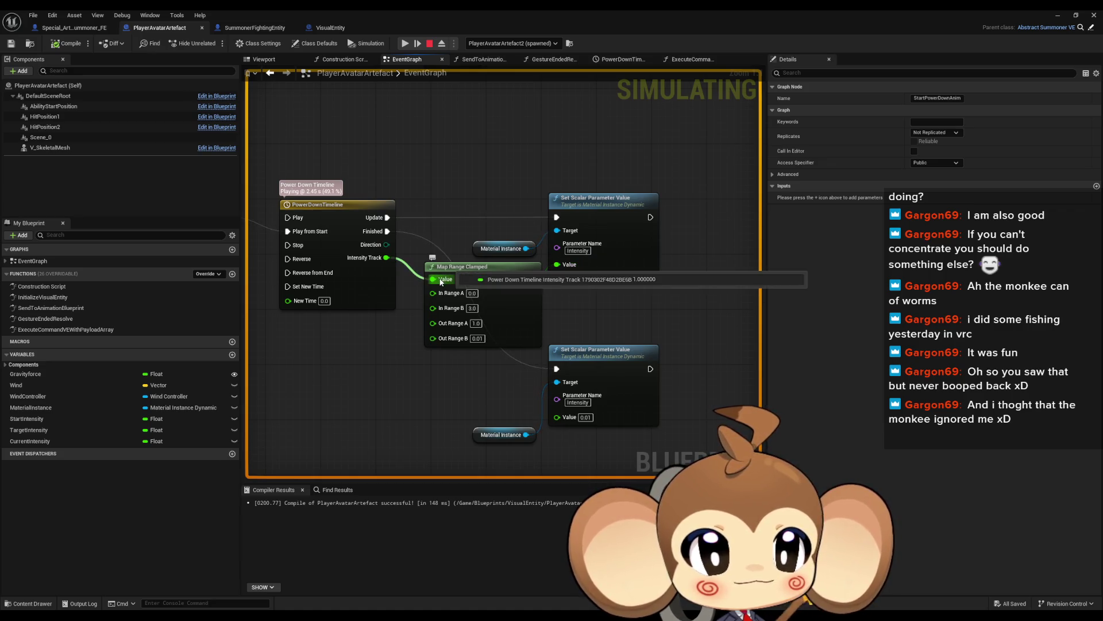
mouse_move(384, 260)
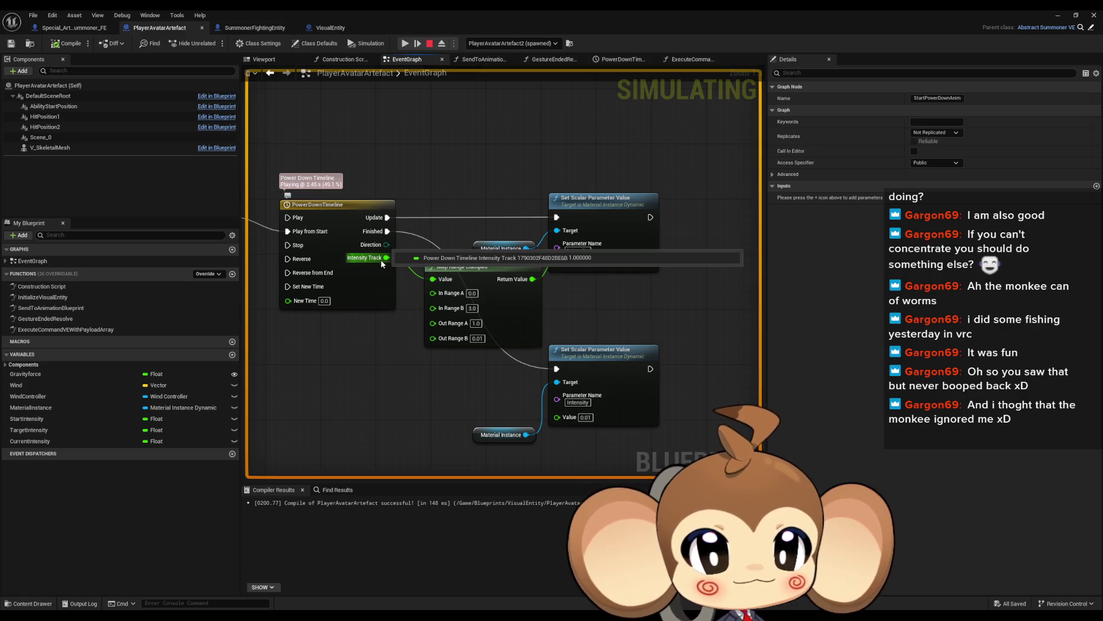
double_click(354, 10)
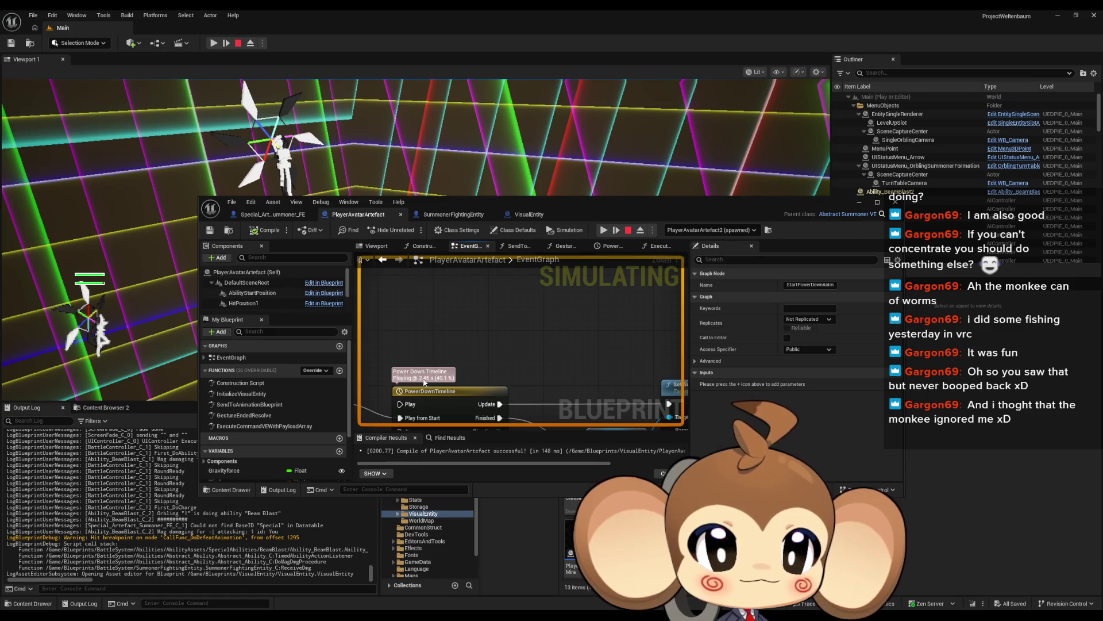
Stop the simulation, set Map Range Clamped's In Range B to 1.0, and compile and save
mouse_move(426, 382)
left_mouse_down()
mouse_move(428, 348)
mouse_move(404, 301)
left_mouse_up()
left_click_drag(502, 349, 492, 234)
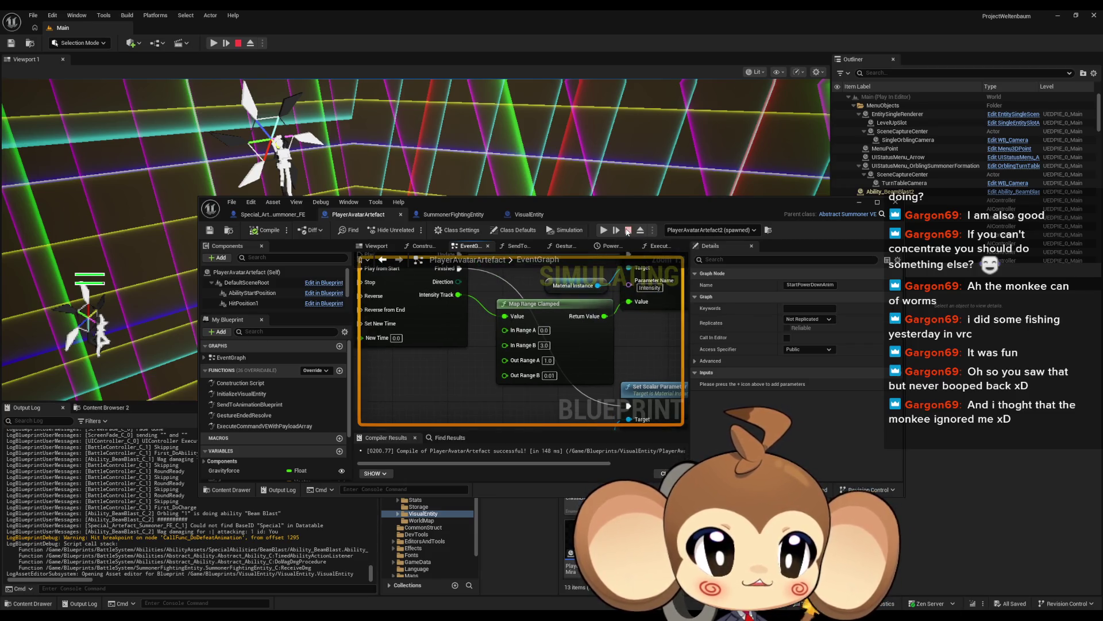
left_click(627, 232)
left_click(545, 345)
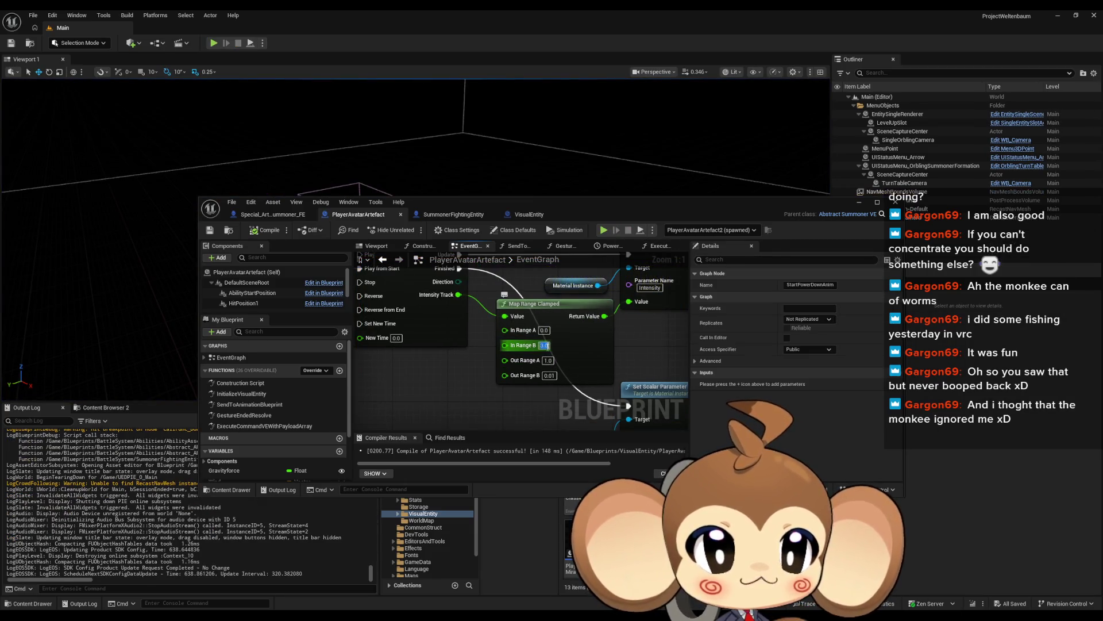
type("1")
key("Return")
left_click(272, 231)
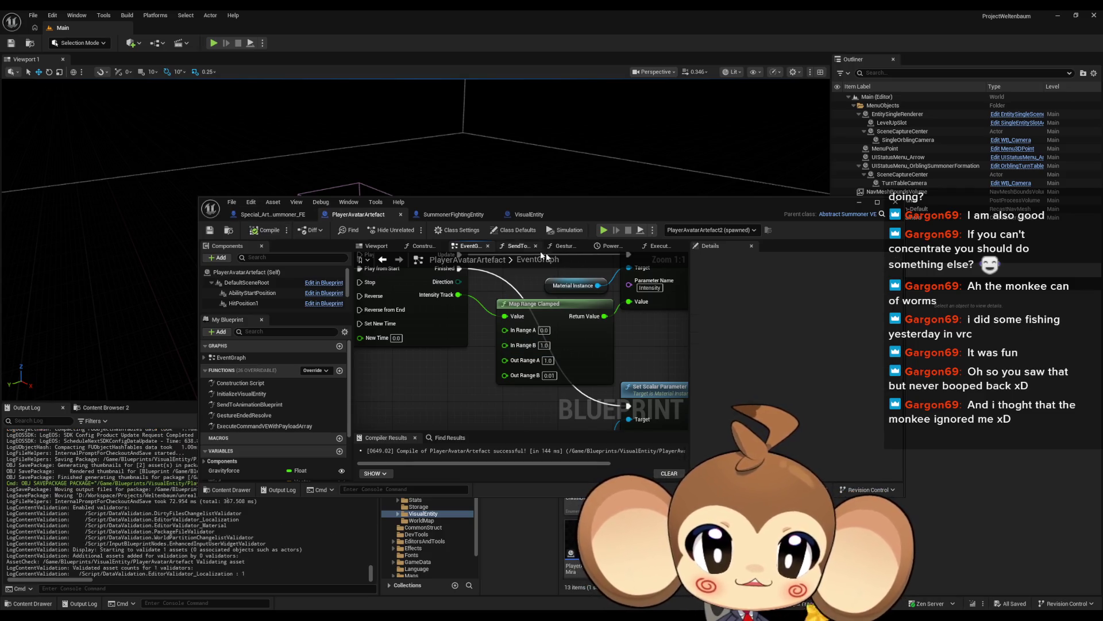
Review Special_Artefact_Summoner_FE and SummonerFightingEntity's ReceiveDmg graph, then minimize the Blueprint editor
scroll(515, 306, "down", 2)
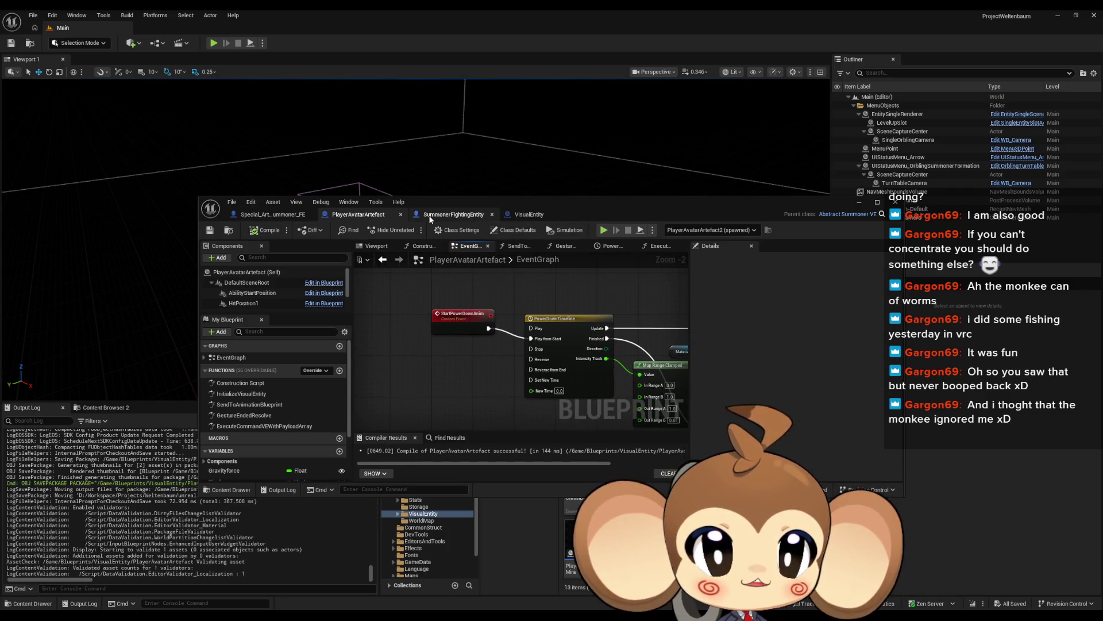
left_click(270, 214)
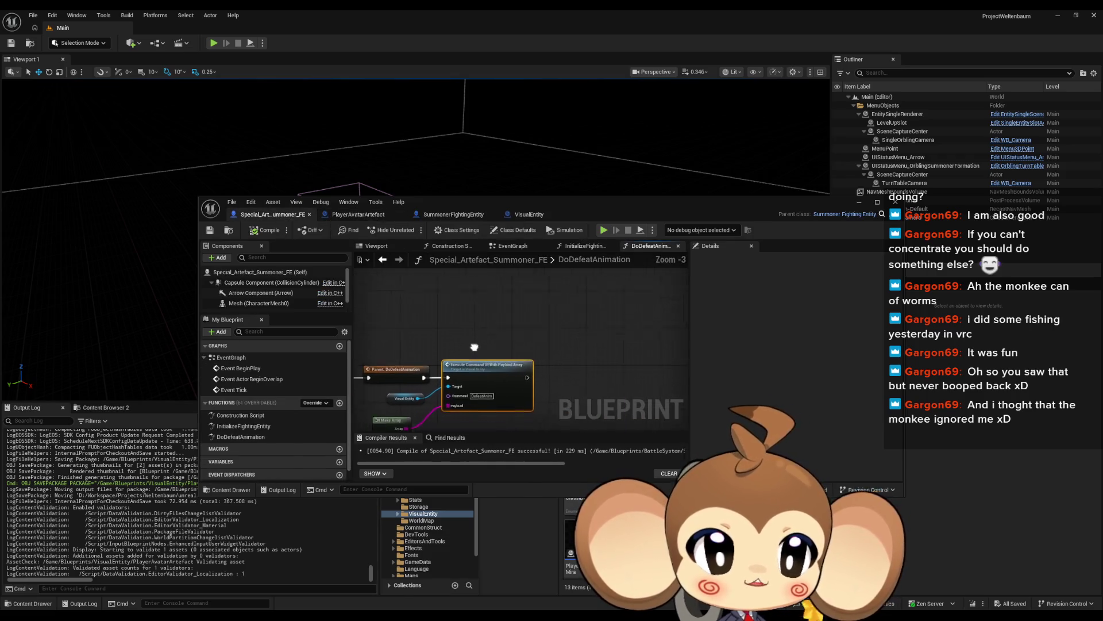
left_click(481, 215)
left_click(358, 214)
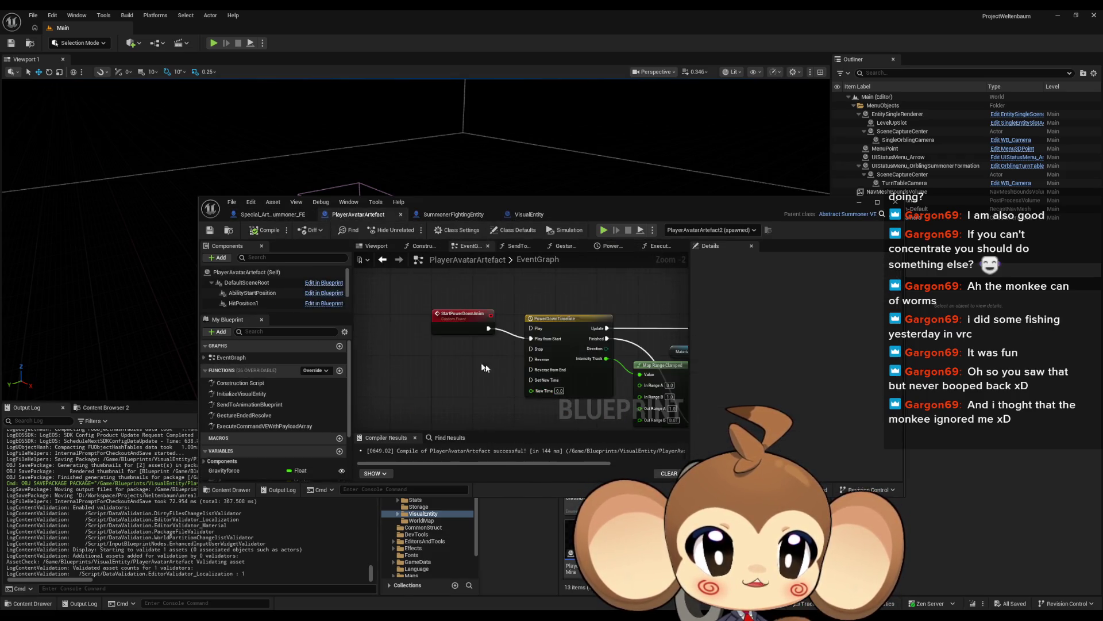
scroll(485, 365, "down", 2)
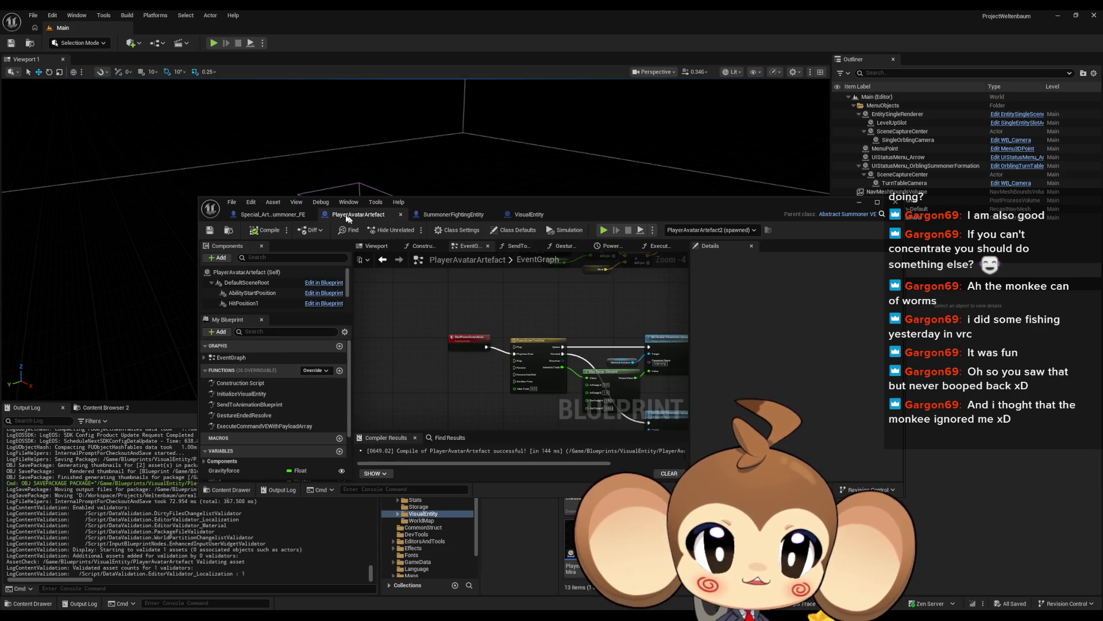
left_click(279, 216)
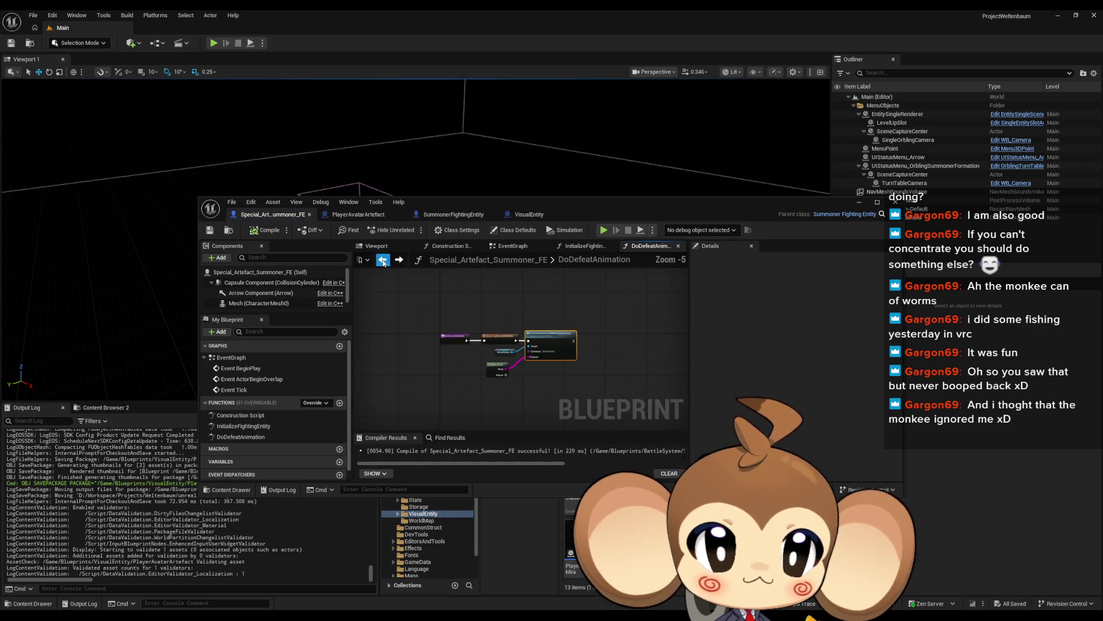
scroll(413, 323, "down", 2)
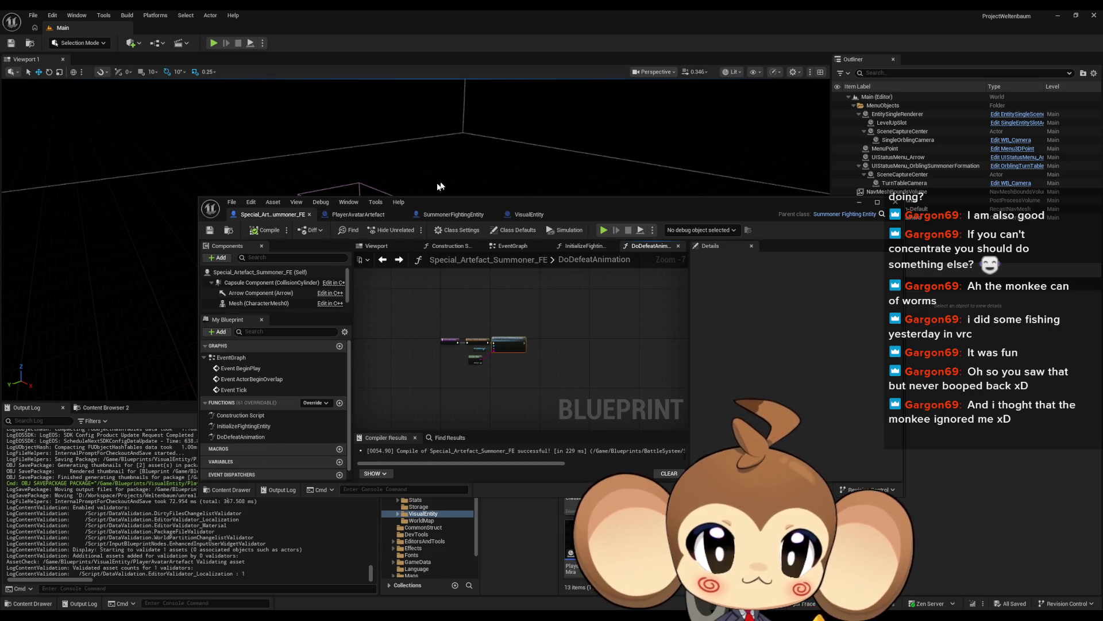
left_click(449, 215)
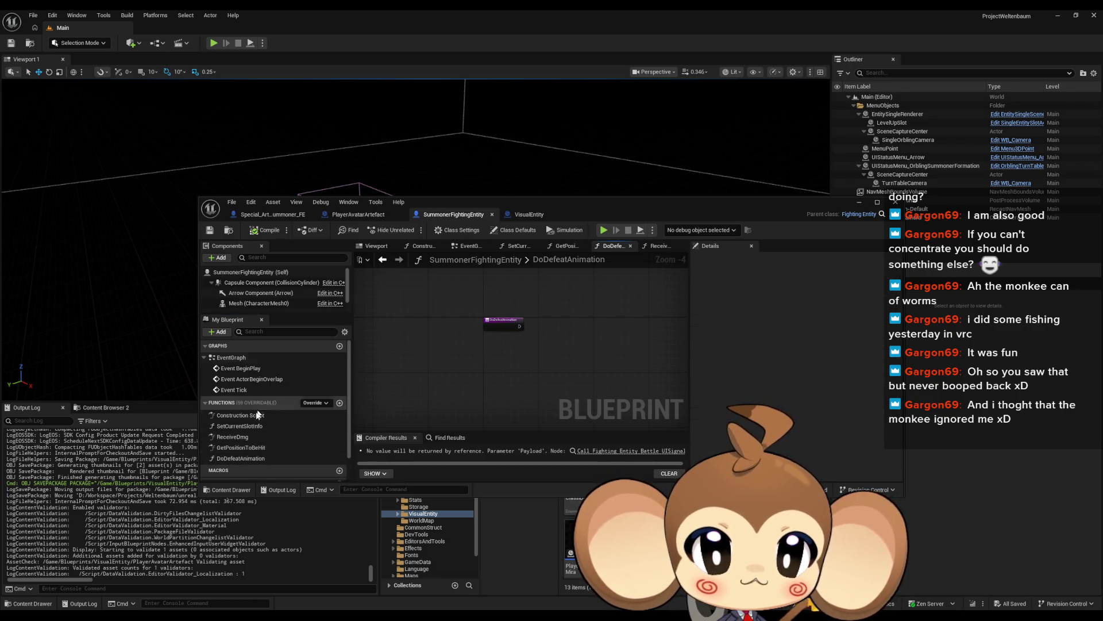
double_click(232, 436)
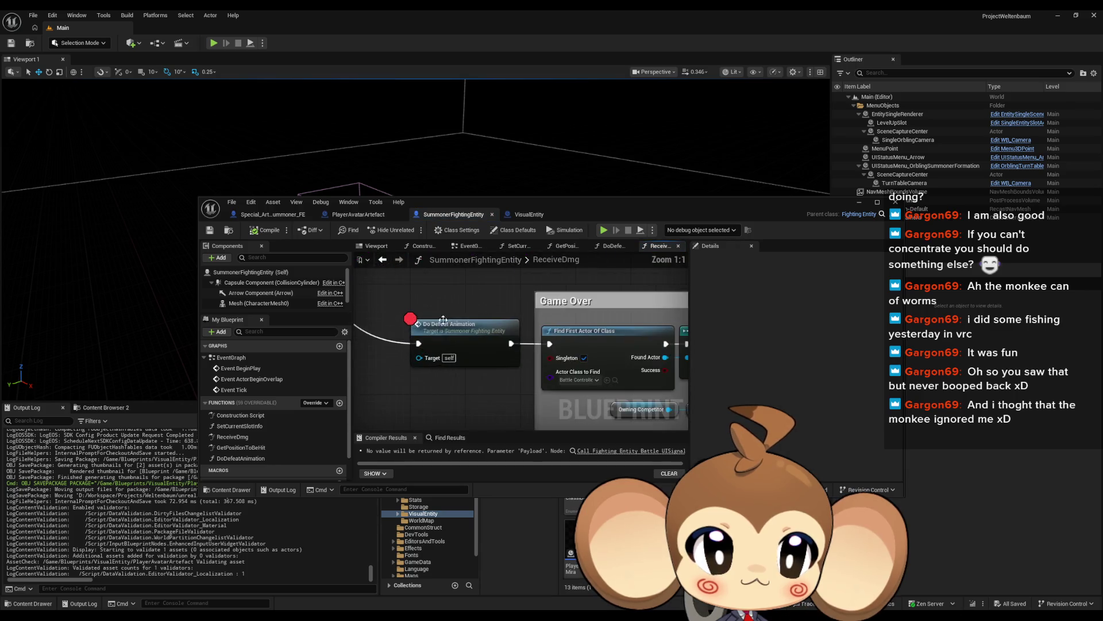
right_click(449, 337)
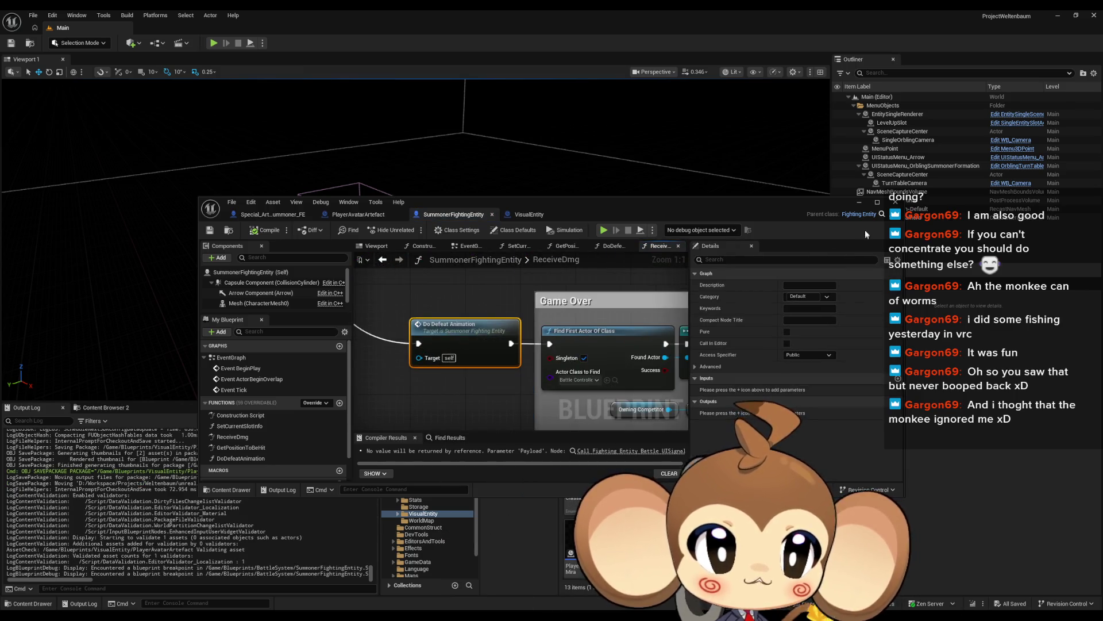
left_click(859, 203)
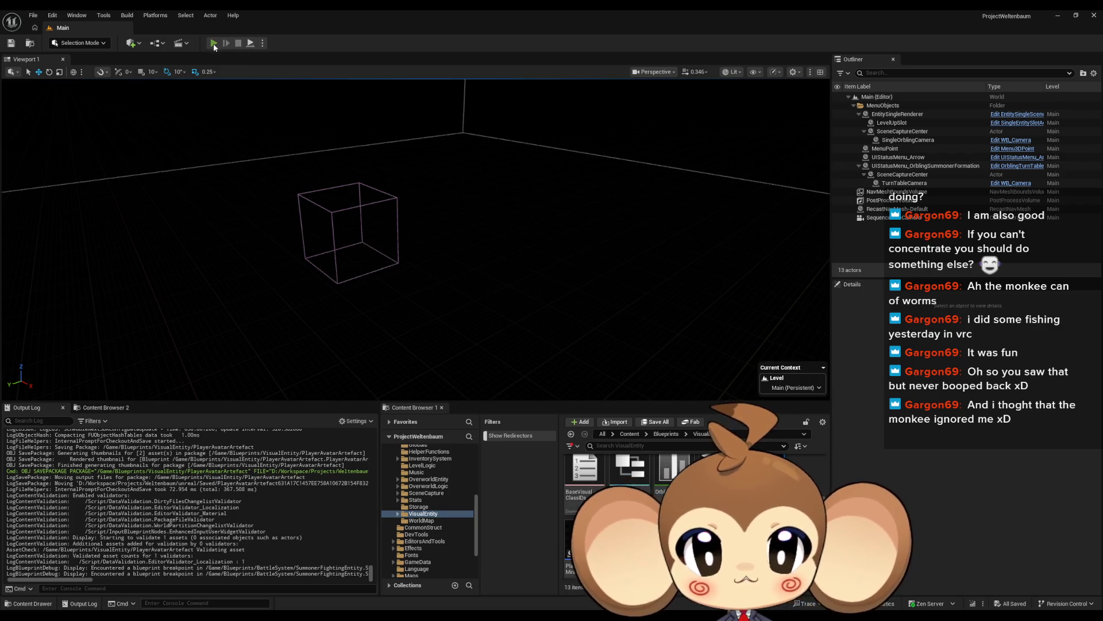
left_click(214, 43)
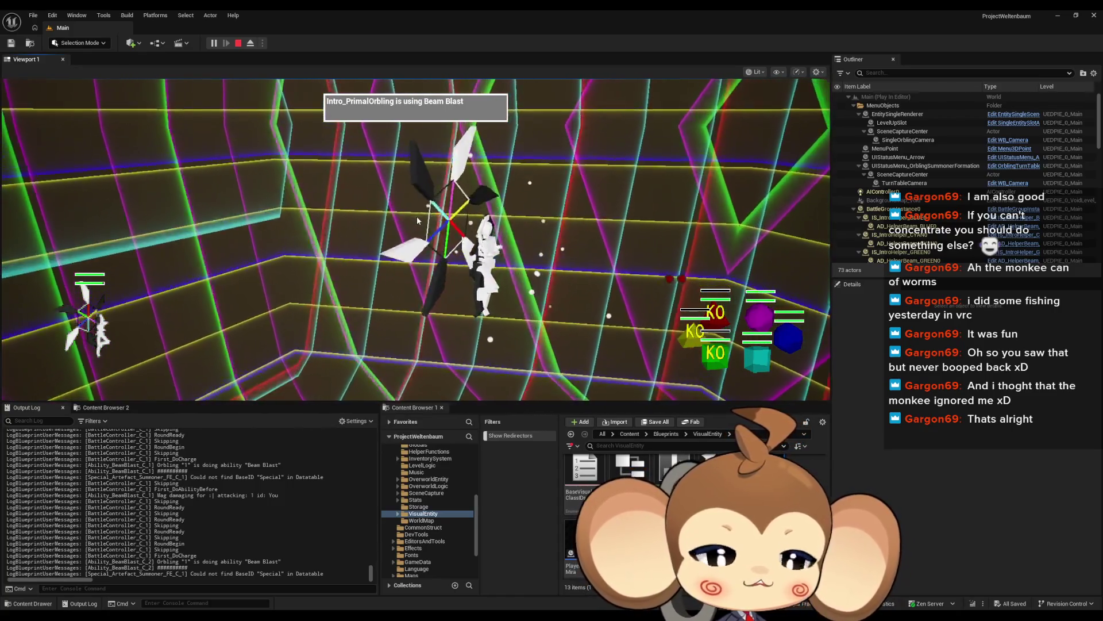
key("F11")
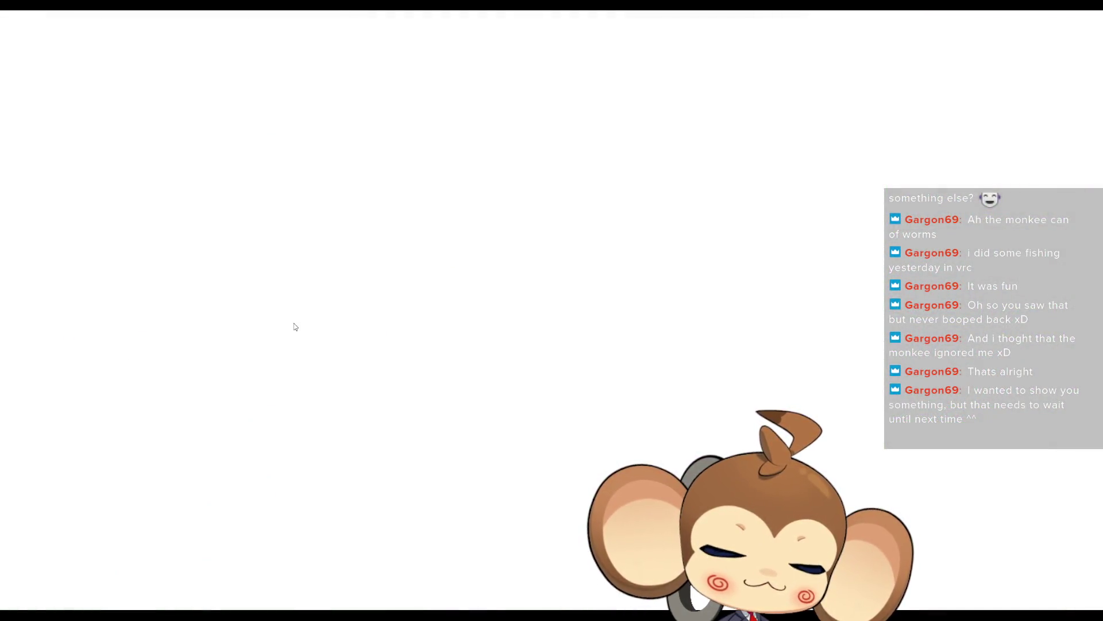
key("F11")
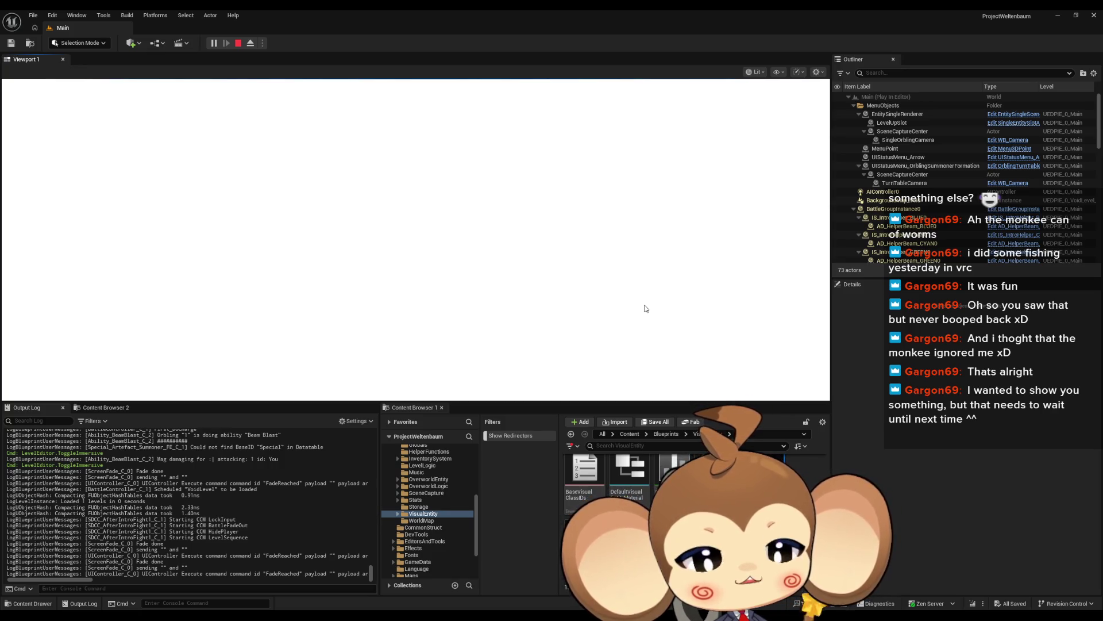
left_click(236, 43)
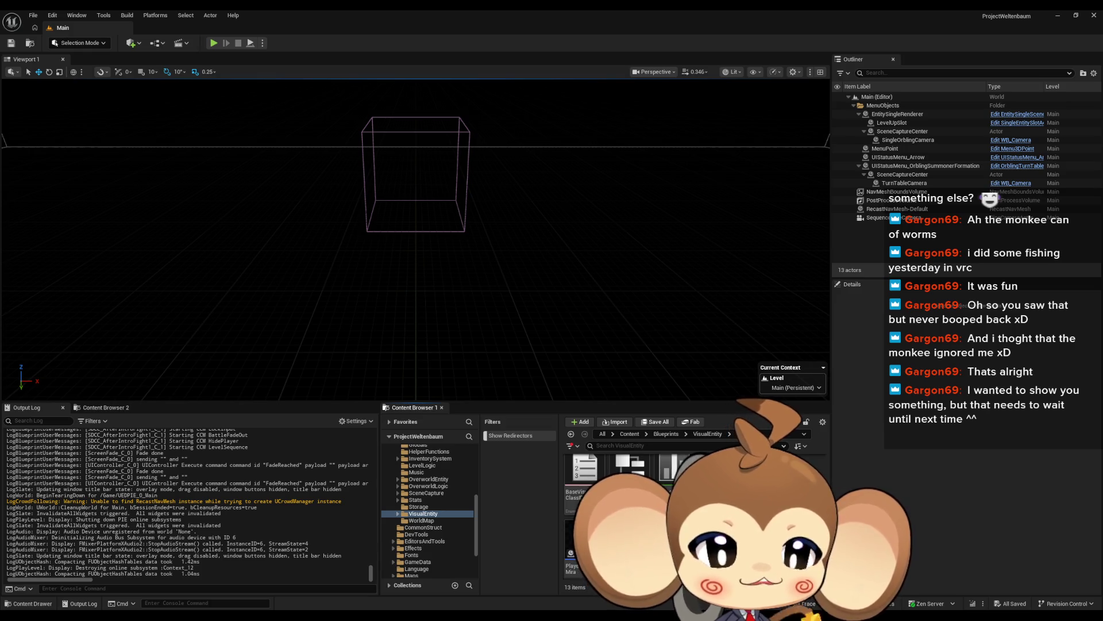
left_click(215, 43)
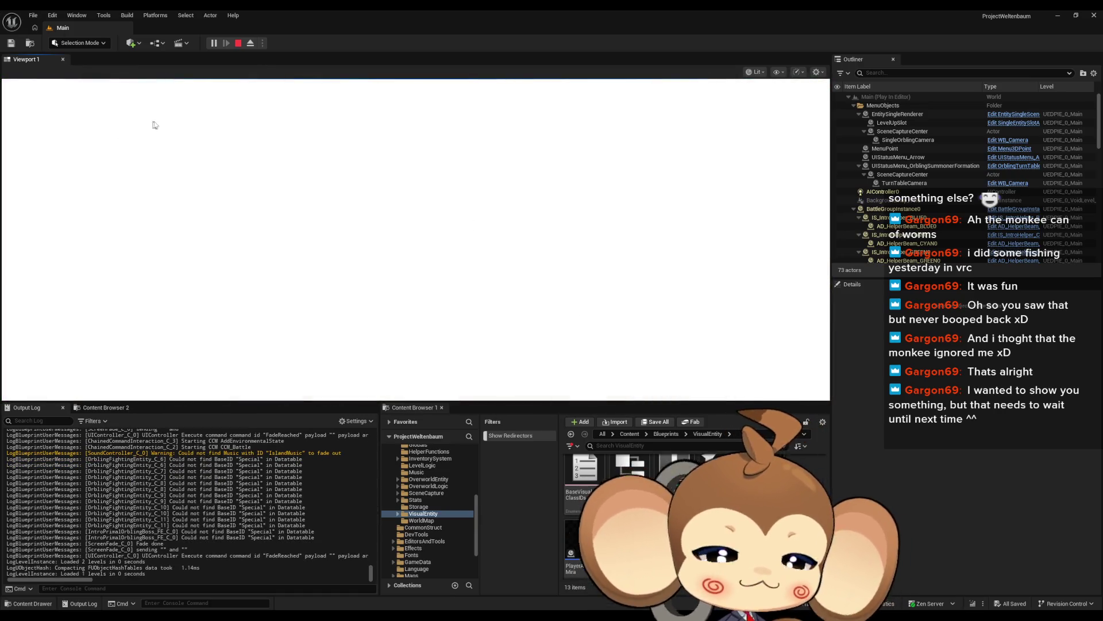
left_click(238, 44)
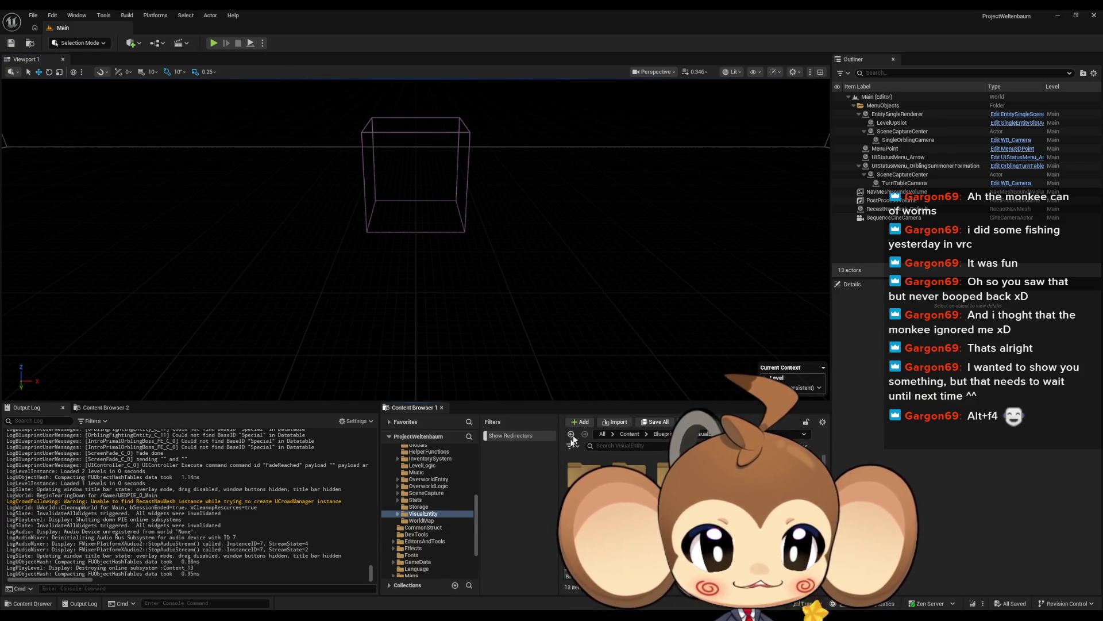
Go to the Content folder, peek into Maps, then return to Content and scroll its assets
left_click(629, 434)
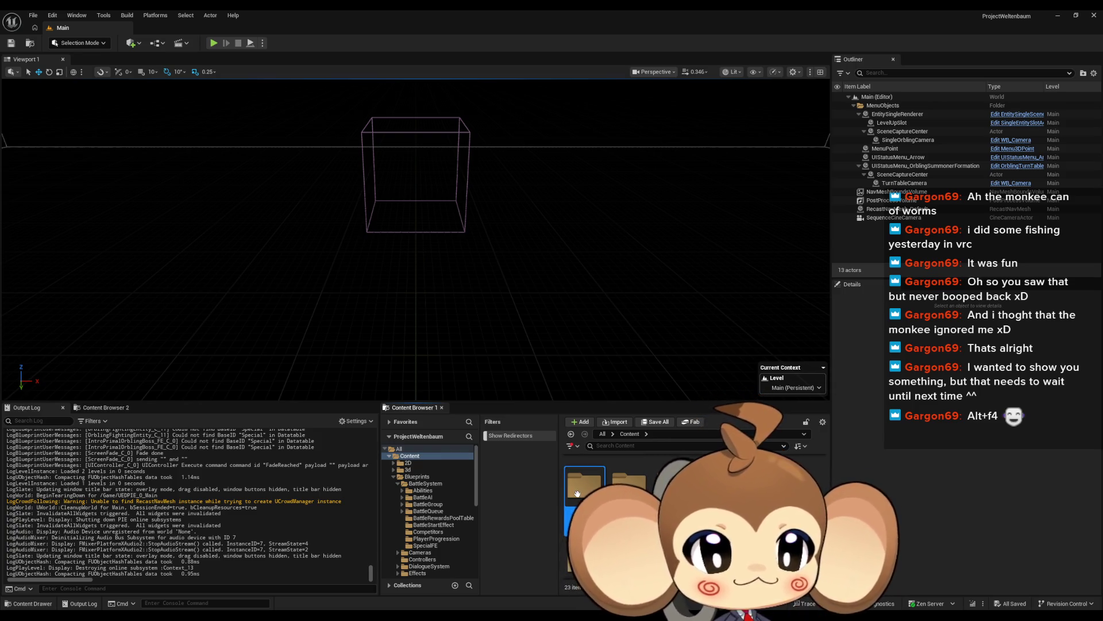
double_click(582, 493)
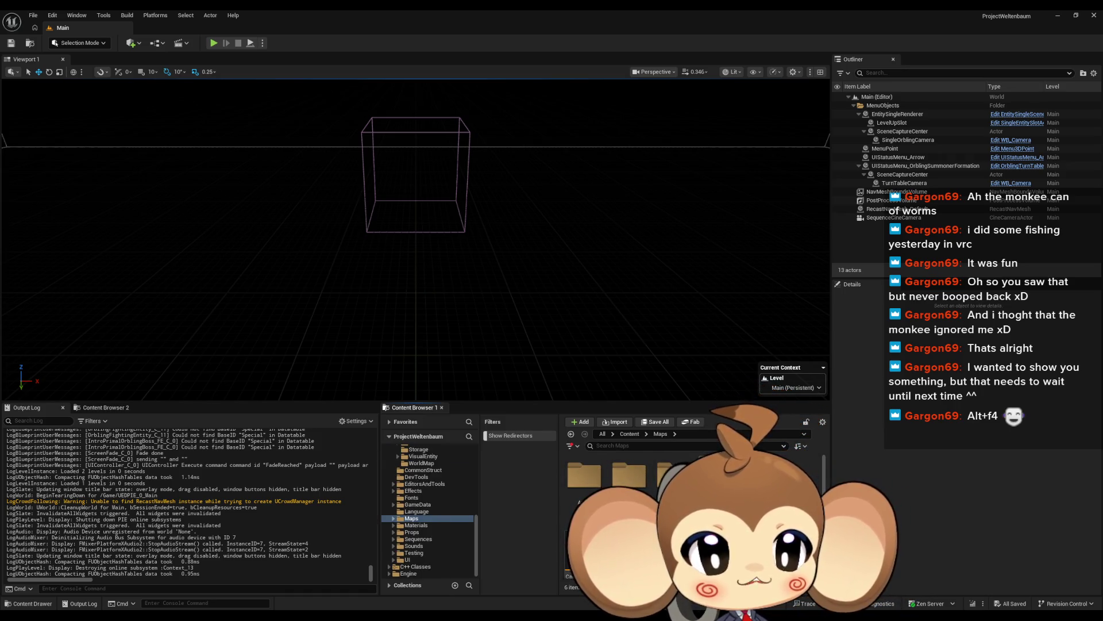
left_click(632, 434)
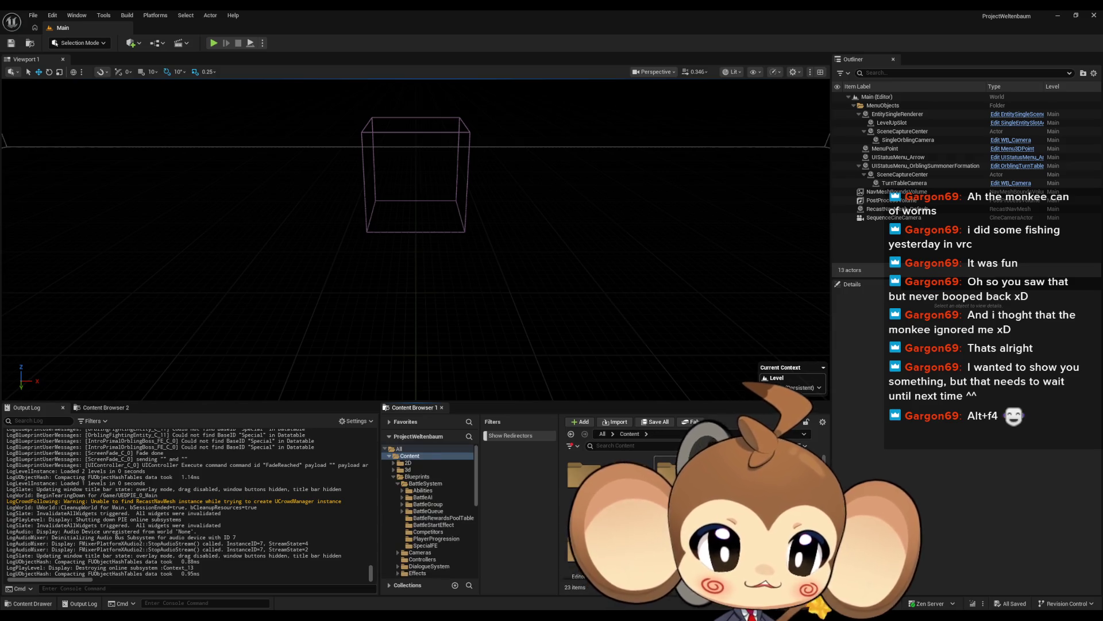
scroll(627, 517, "down", 2)
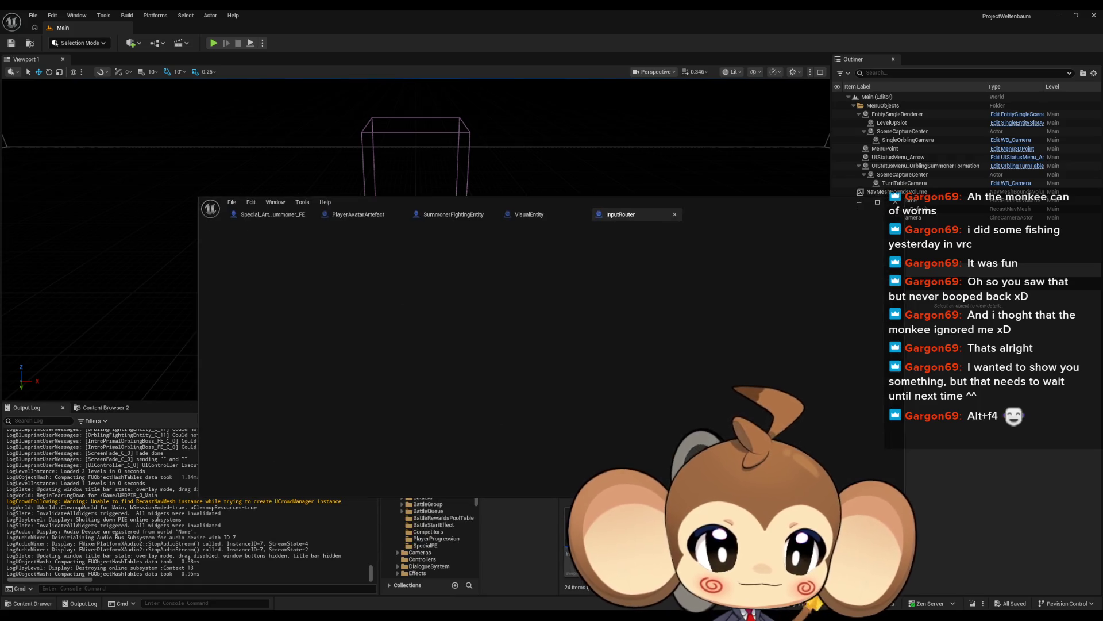
Open InputRouter and add a Switch on String fed by the pressed Input Key, with one case pin
double_click(488, 199)
scroll(545, 283, "down", 5)
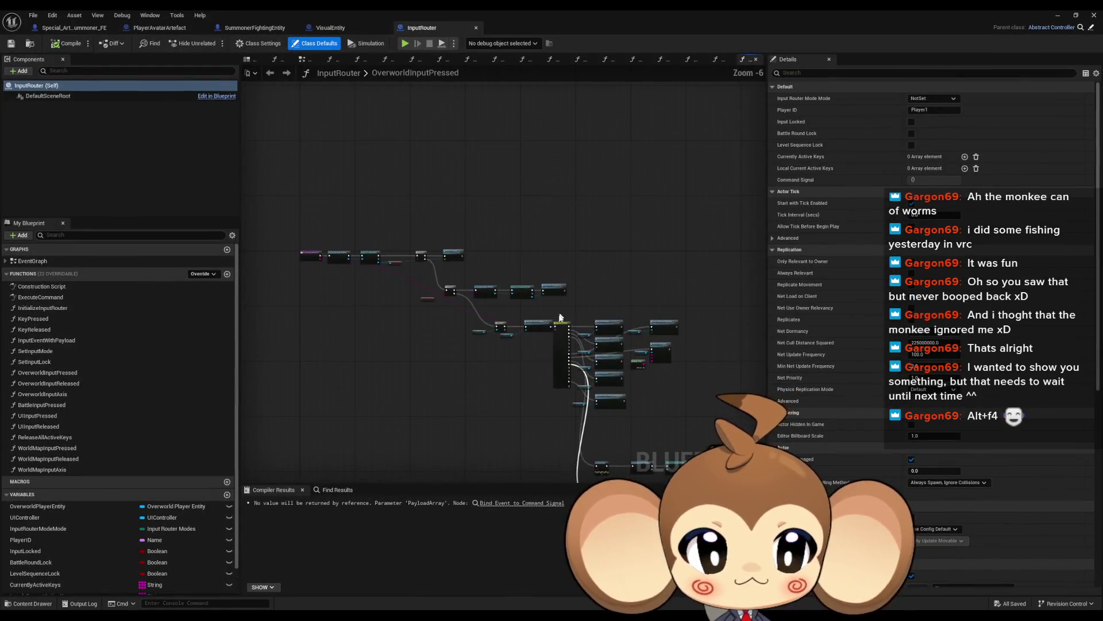
scroll(469, 281, "up", 4)
mouse_move(440, 270)
left_mouse_down()
mouse_move(765, 345)
mouse_move(692, 256)
left_mouse_up()
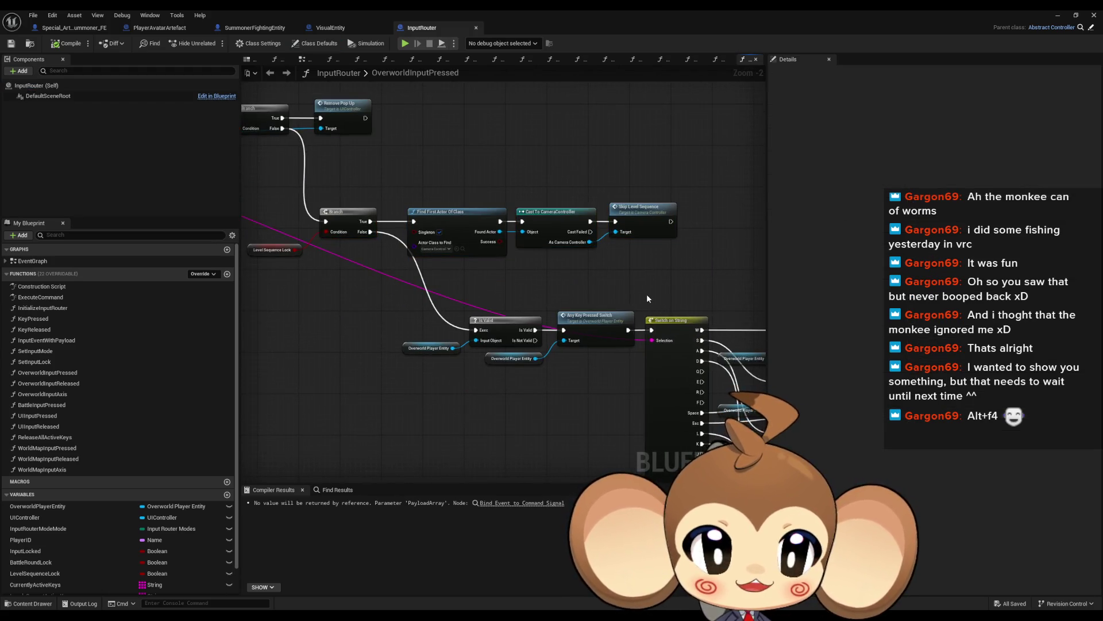
left_click_drag(646, 294, 1017, 365)
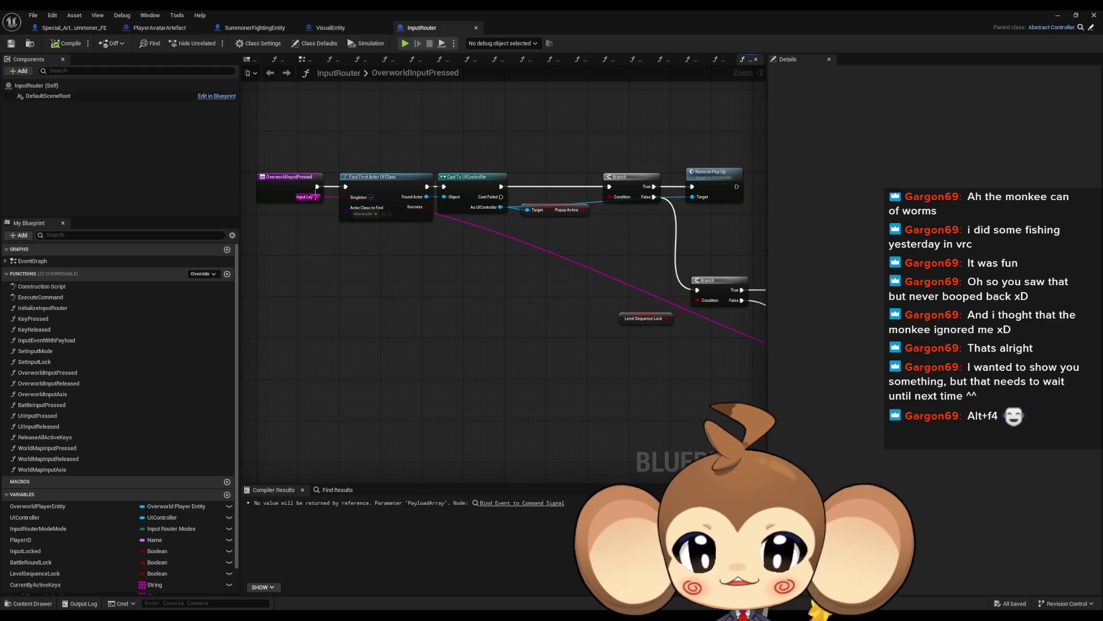
mouse_move(315, 197)
left_mouse_down()
mouse_move(363, 280)
mouse_move(422, 282)
mouse_move(691, 229)
mouse_move(546, 232)
left_mouse_up()
type("switch")
key("Return")
left_click(968, 99)
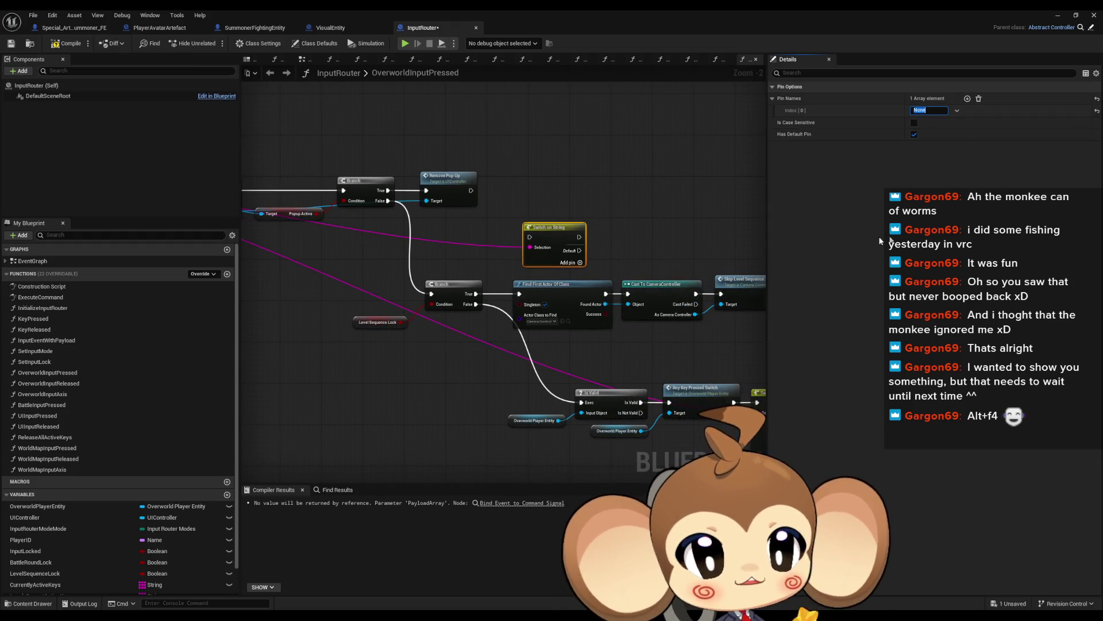
Check the existing W/S/A/D switch, then locate InputController's BackSpace payload via a 'back' search
mouse_move(686, 219)
left_mouse_down()
mouse_move(524, 197)
mouse_move(489, 67)
left_mouse_up()
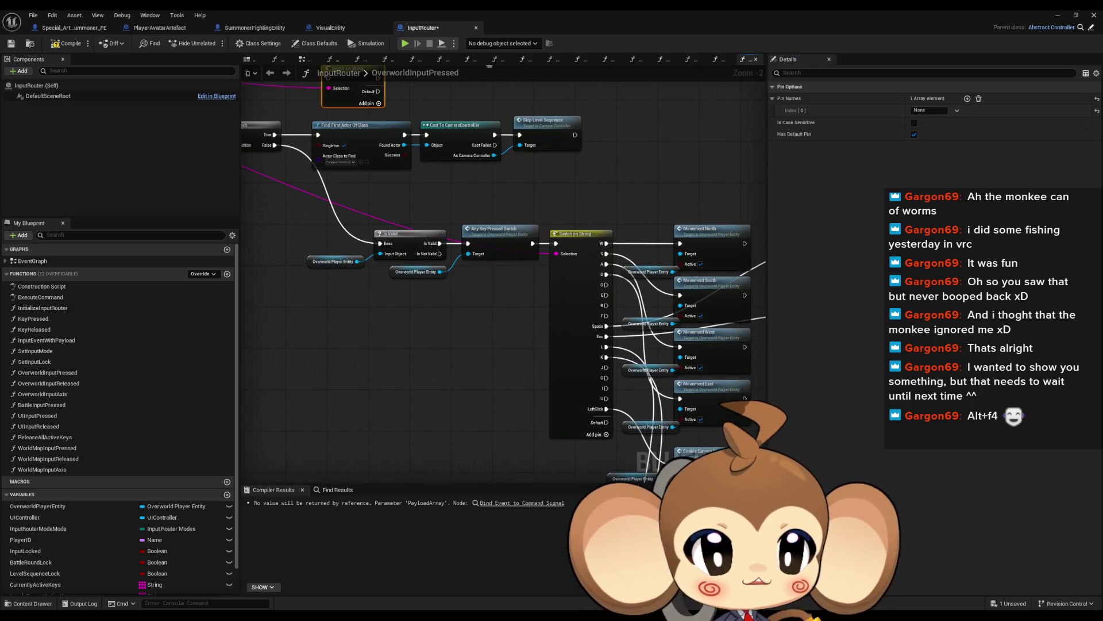
mouse_move(592, 339)
left_mouse_down()
mouse_move(678, 356)
mouse_move(805, 437)
left_mouse_up()
scroll(502, 261, "up", 1)
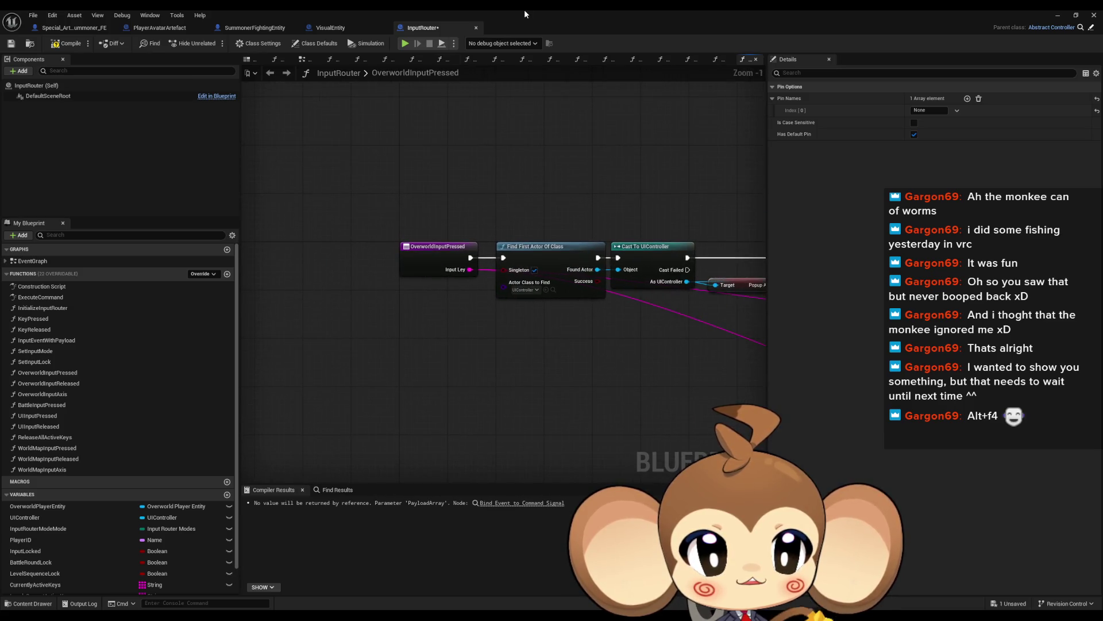
double_click(524, 9)
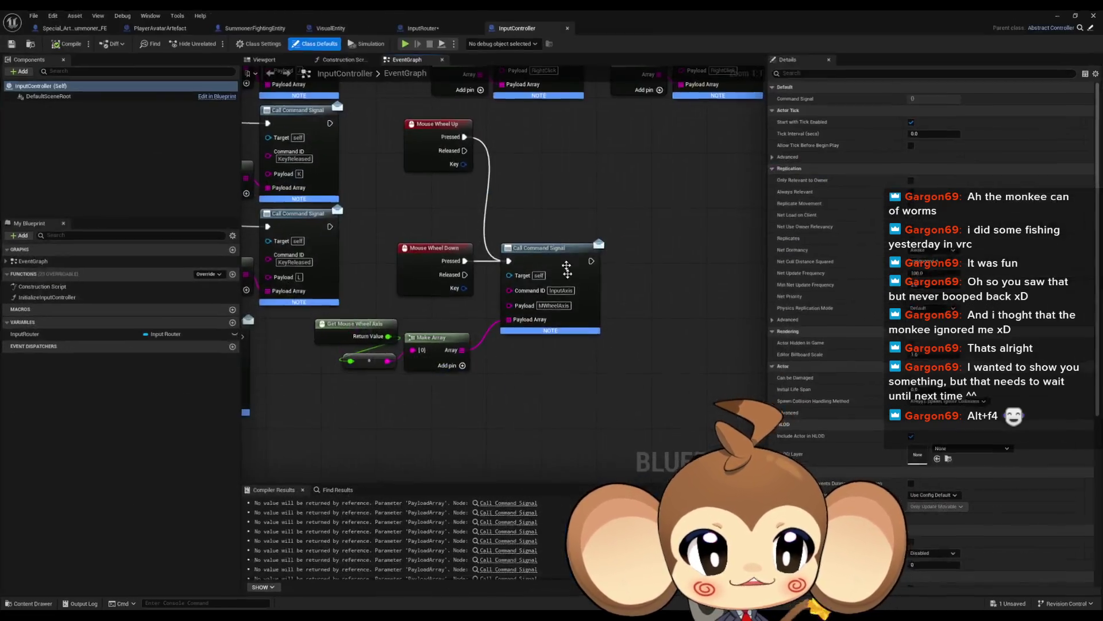
double_click(560, 205)
left_click_drag(716, 419, 889, 347)
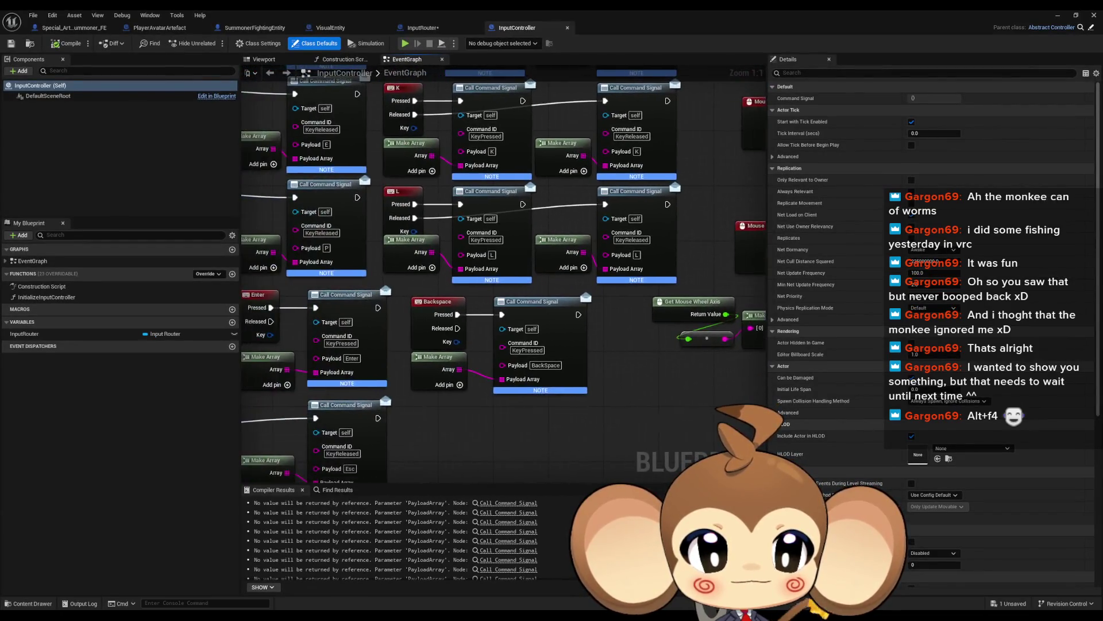
left_click(337, 490)
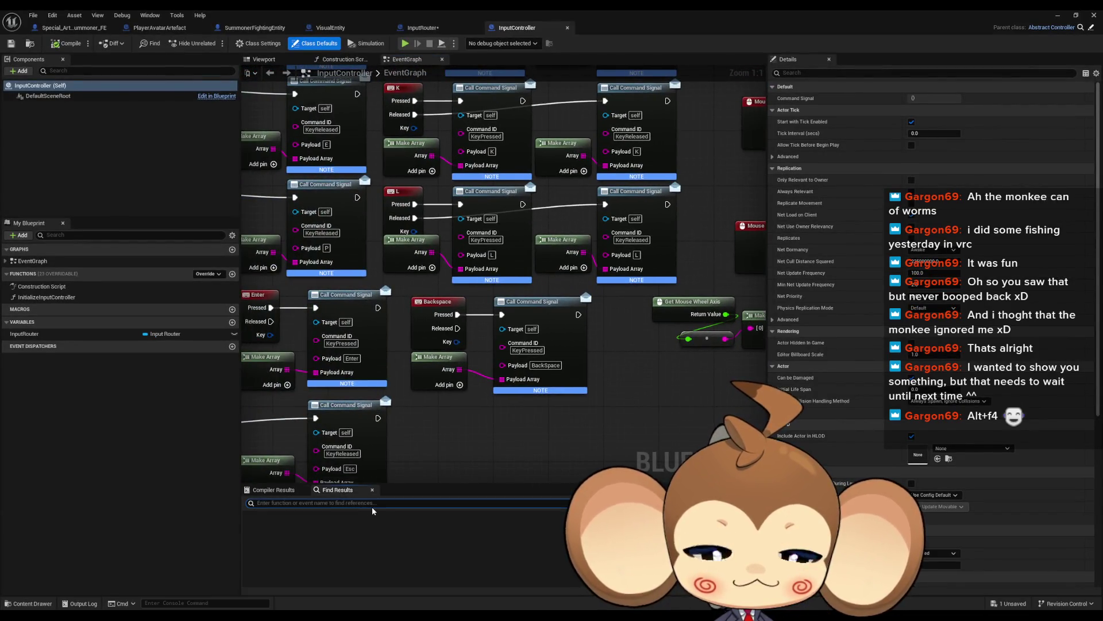
type("back")
left_click(344, 551)
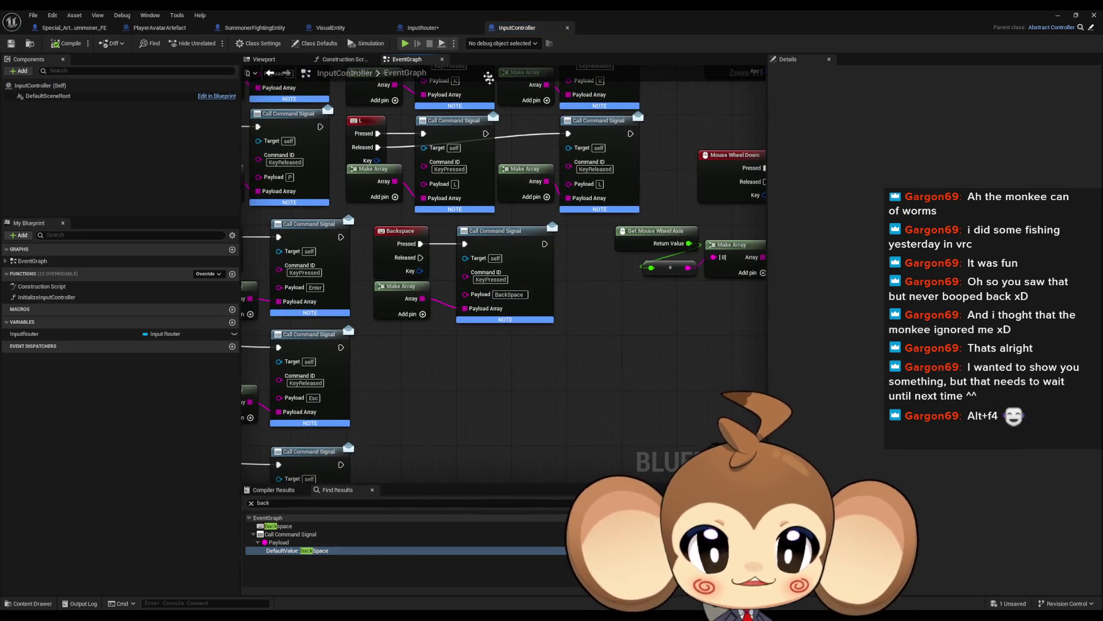
left_click(444, 28)
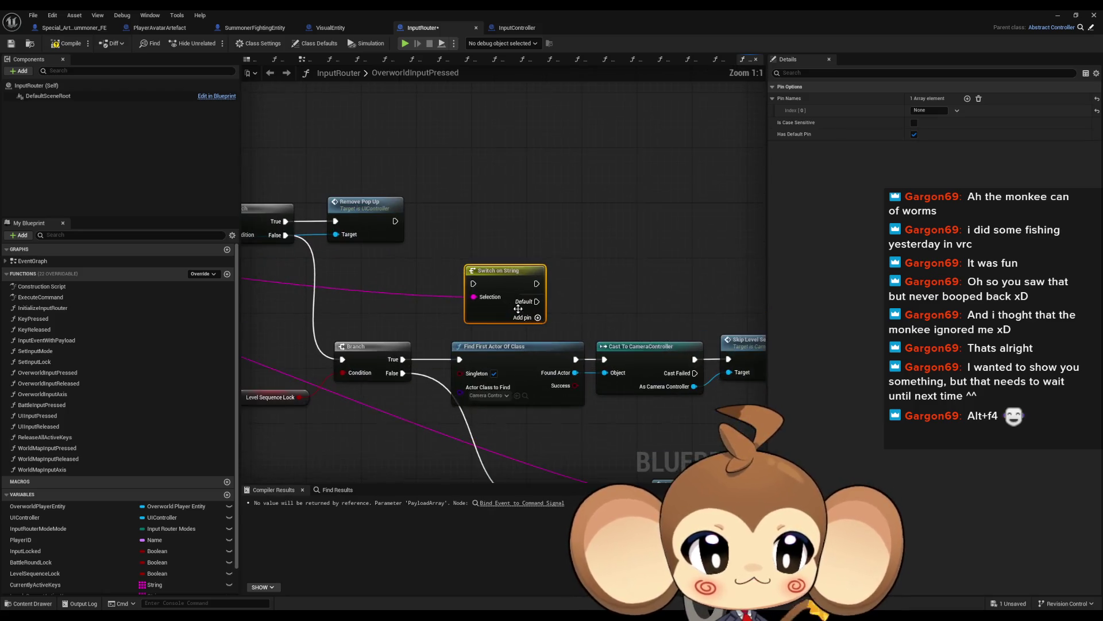
Name the switch's first case BackSpace and straighten it with the Find First Actor and Cast nodes
left_click(926, 110)
type("BackSpace")
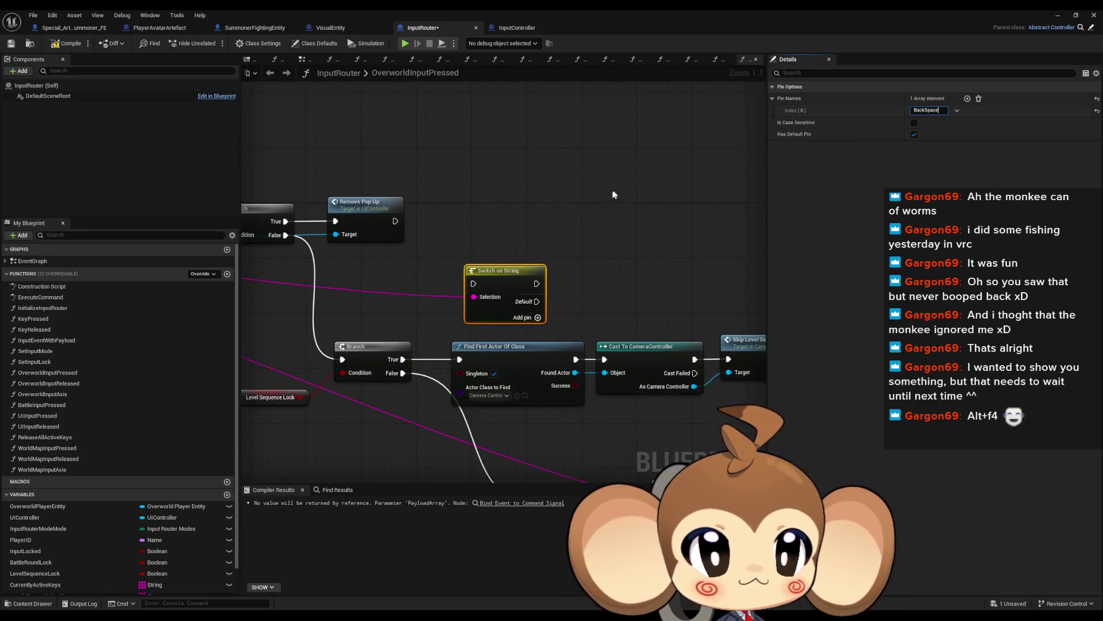
left_click(613, 194)
left_click_drag(484, 284, 511, 293)
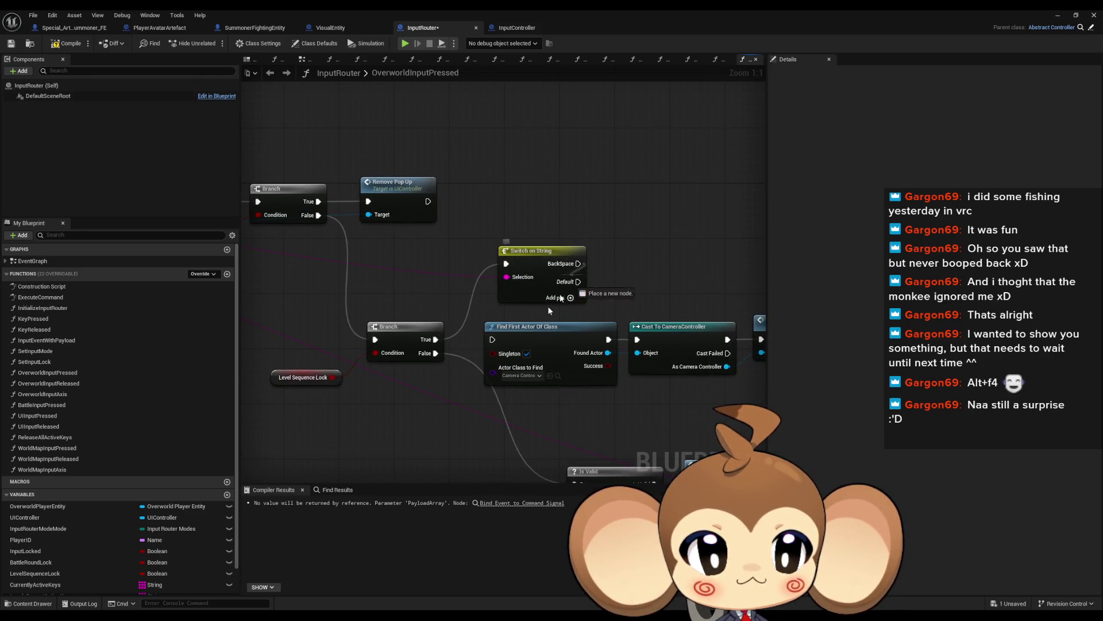
left_click_drag(441, 304, 492, 345)
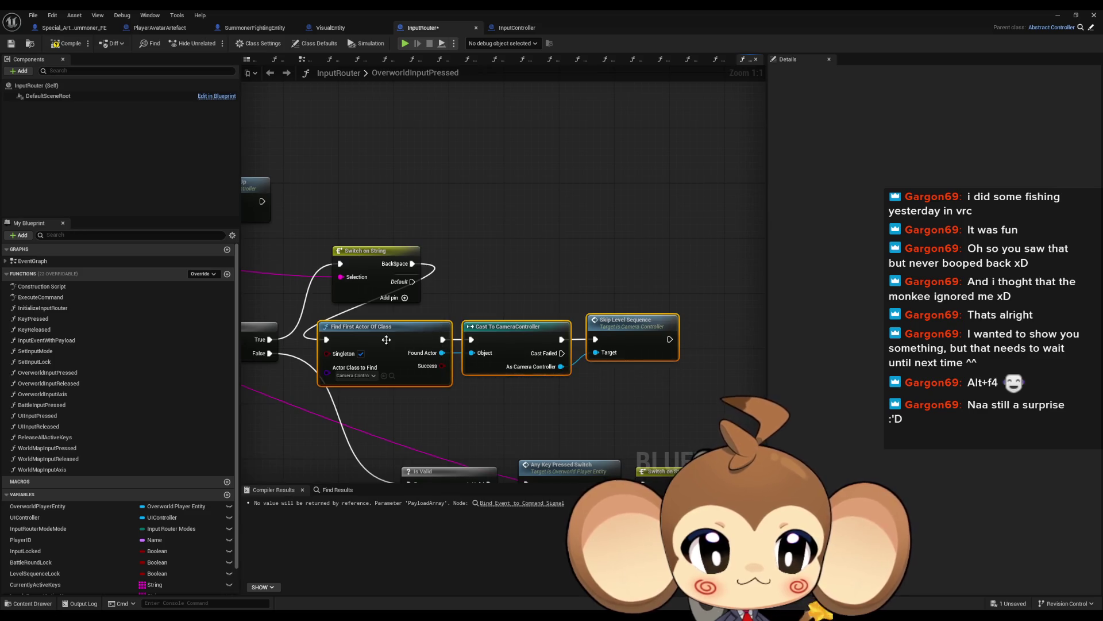
key("q")
left_click(413, 308, "shift")
key("q")
left_click_drag(413, 308, 419, 328)
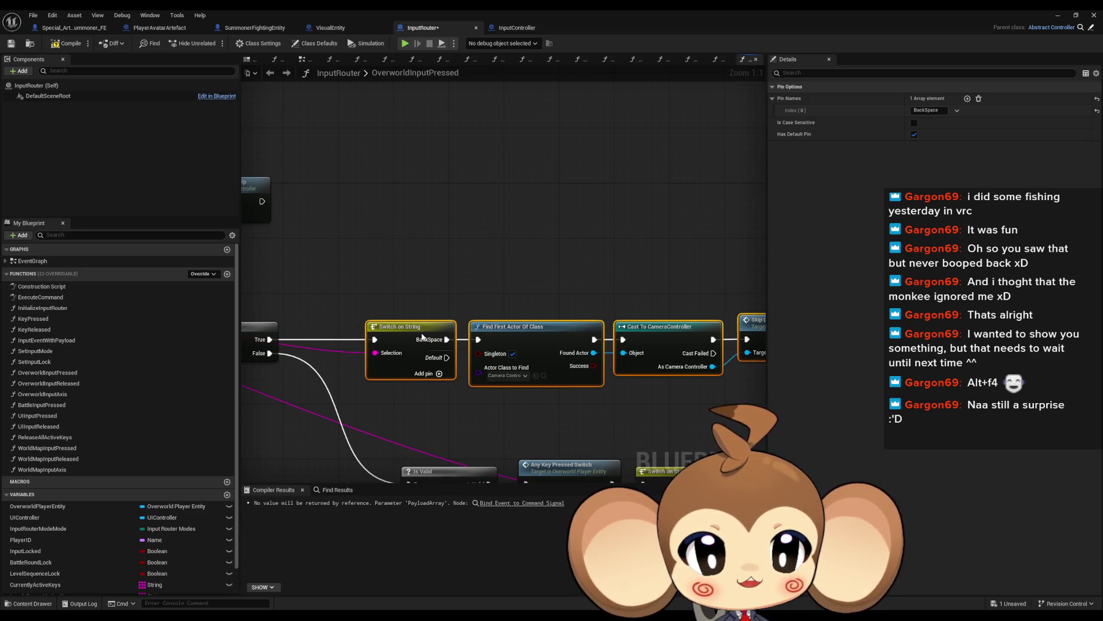
left_click(402, 237)
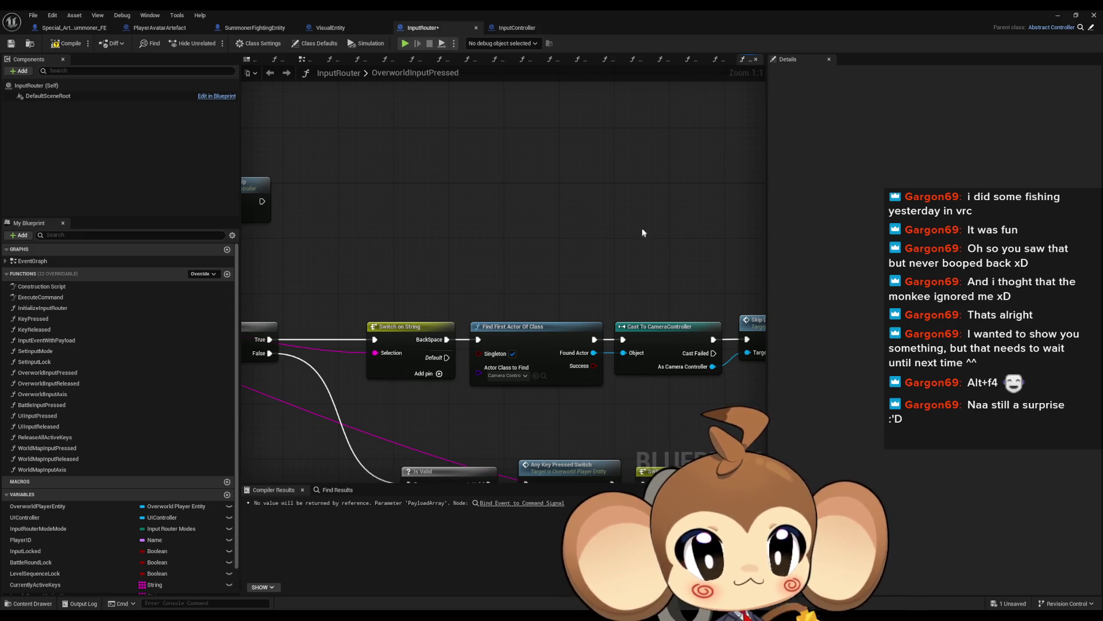
Review the aligned switch-to-Skip Level Sequence chain, then compile and save InputRouter
scroll(641, 226, "down", 3)
left_click_drag(398, 259, 666, 319)
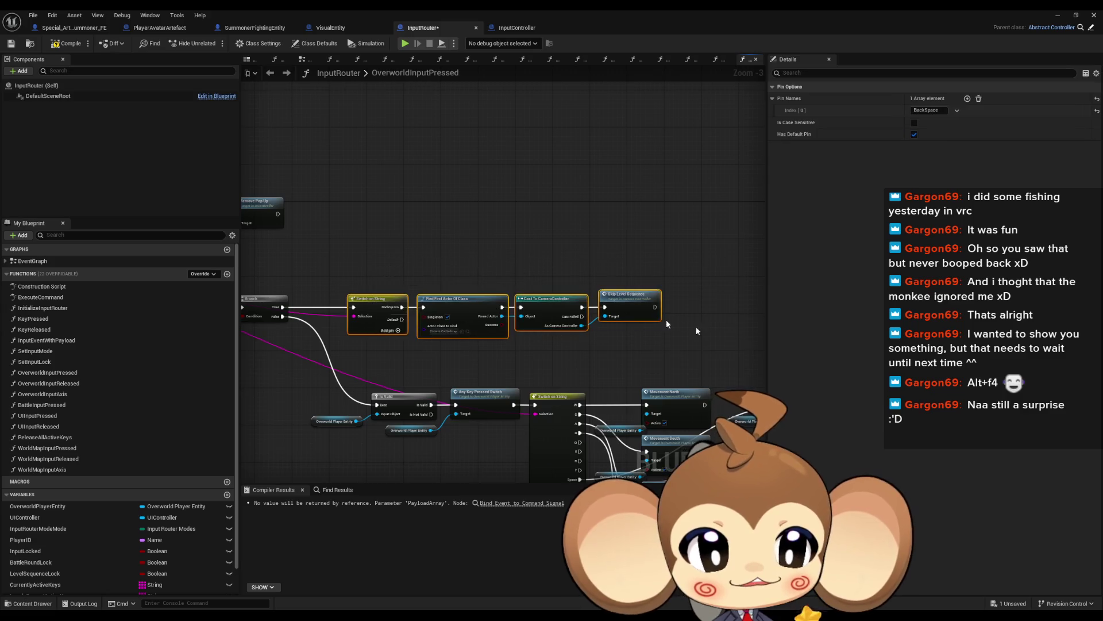
scroll(517, 299, "up", 3)
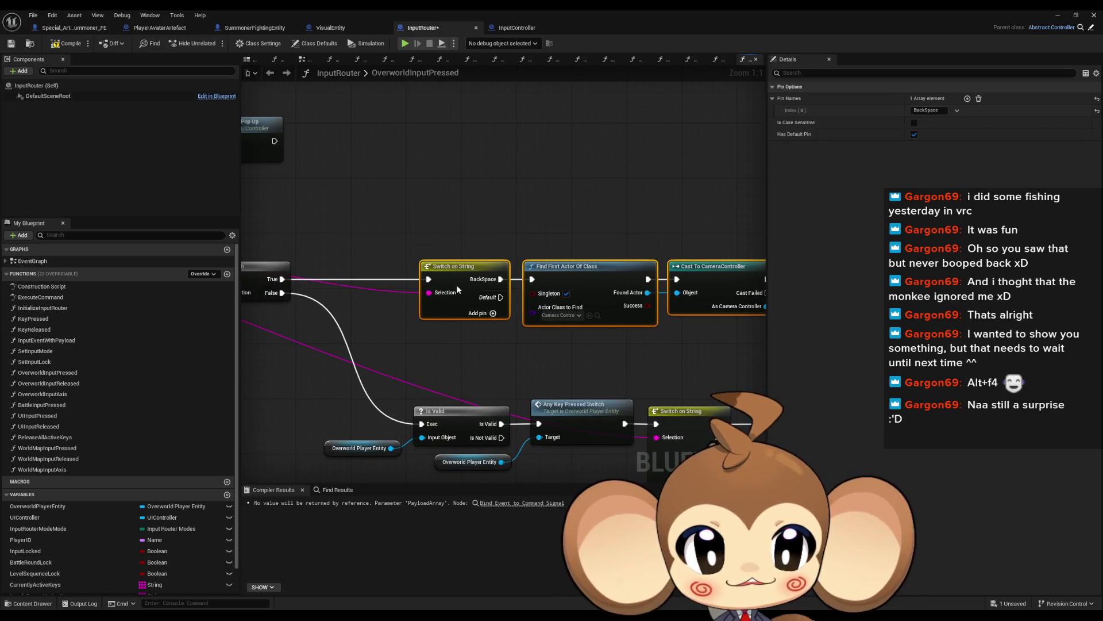
left_click(403, 200)
left_click_drag(403, 199, 533, 226)
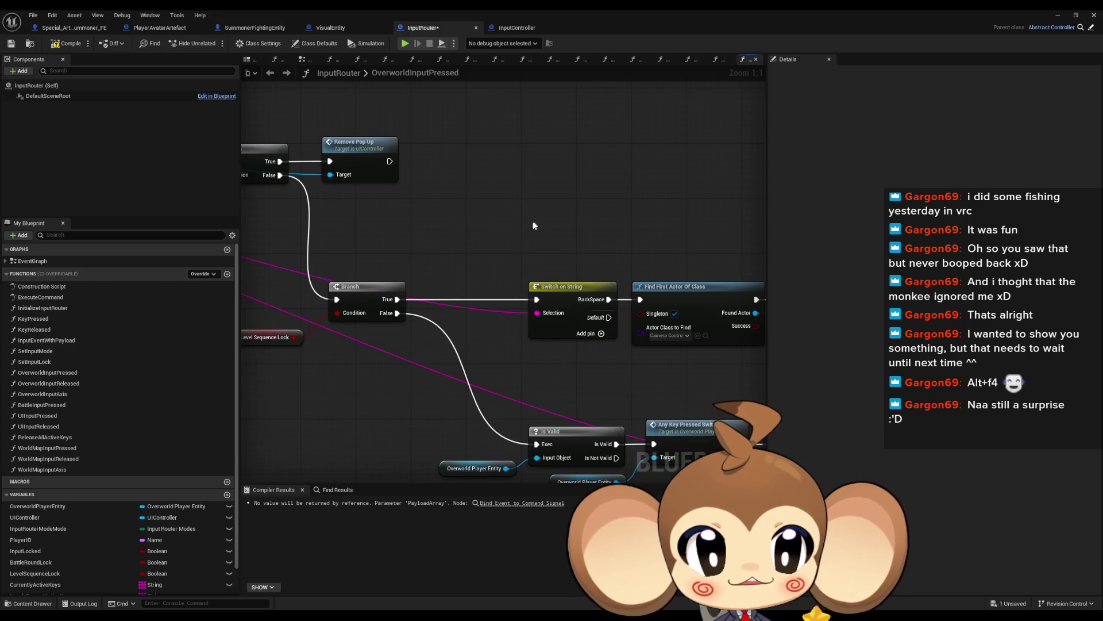
key("F7")
key("ctrl+s")
scroll(533, 227, "down", 2)
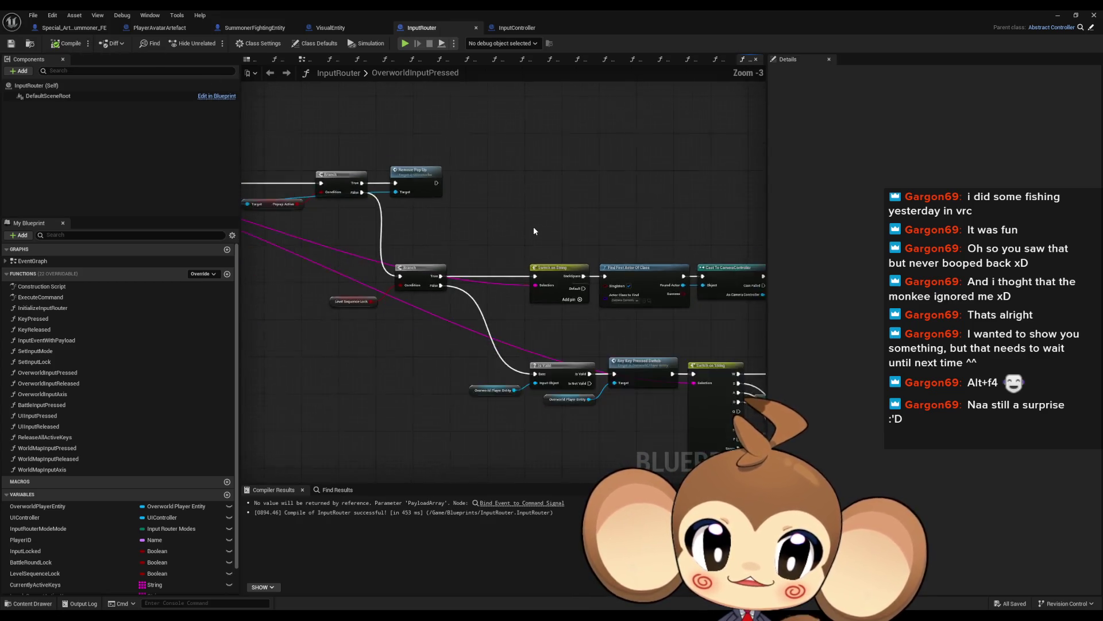
mouse_move(535, 226)
left_mouse_down()
mouse_move(409, 239)
mouse_move(501, 239)
mouse_move(515, 205)
mouse_move(506, 203)
left_mouse_up()
scroll(501, 239, "up", 1)
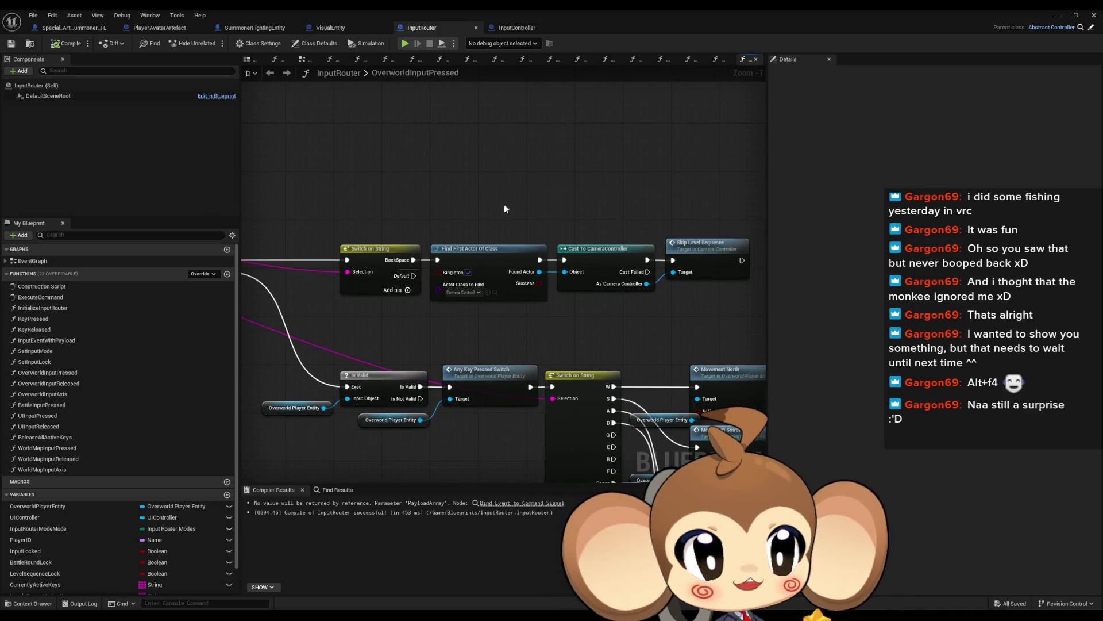
scroll(502, 216, "down", 2)
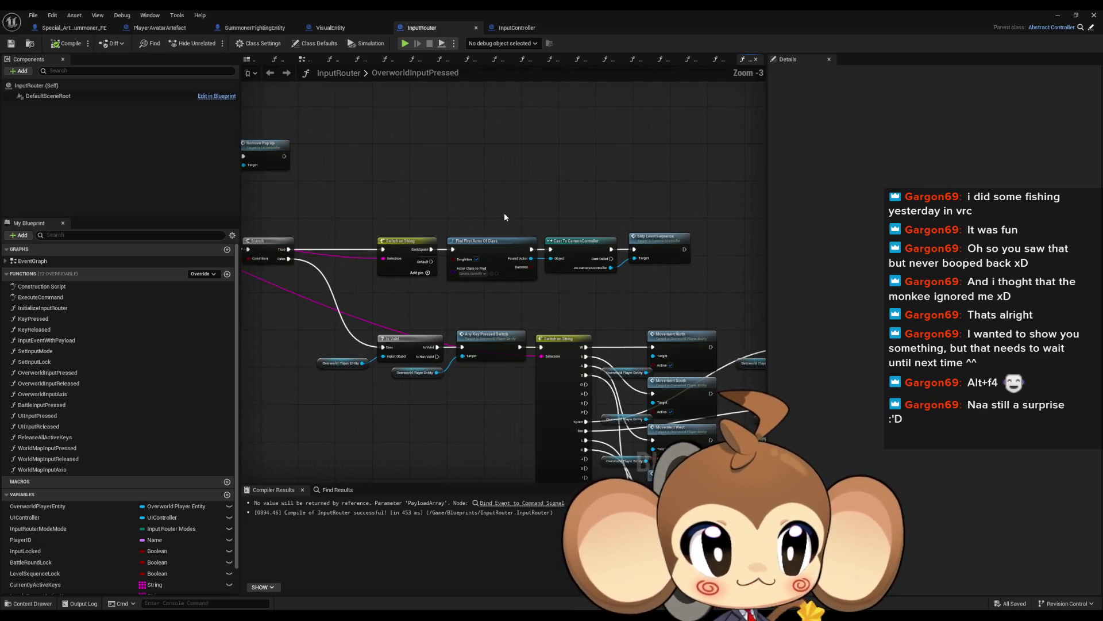
scroll(450, 295, "up", 3)
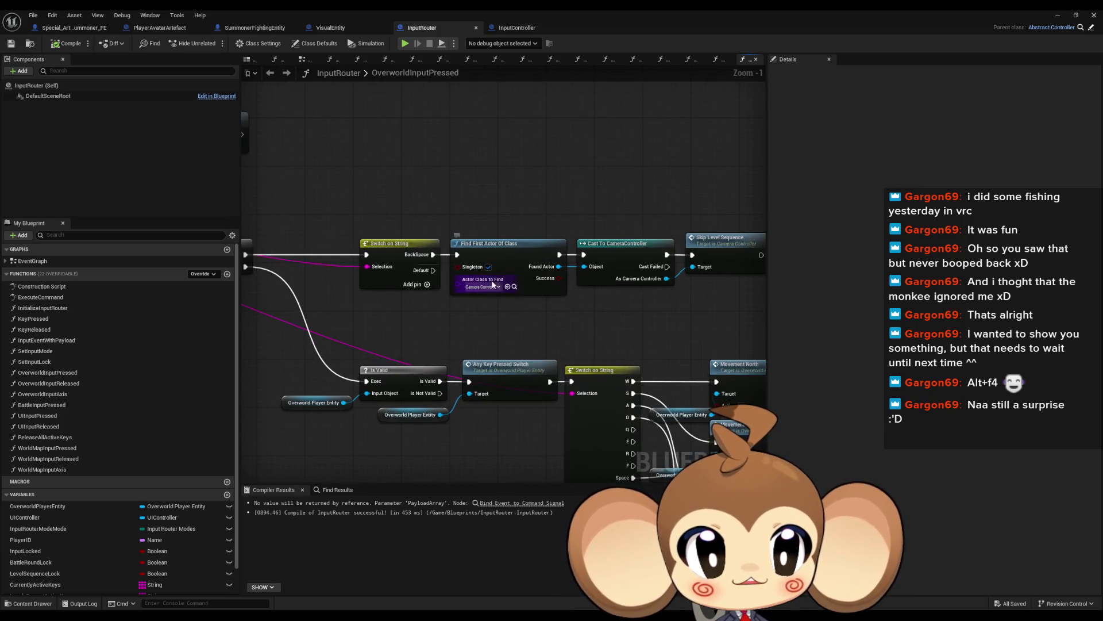
left_click(378, 237)
scroll(529, 308, "down", 3)
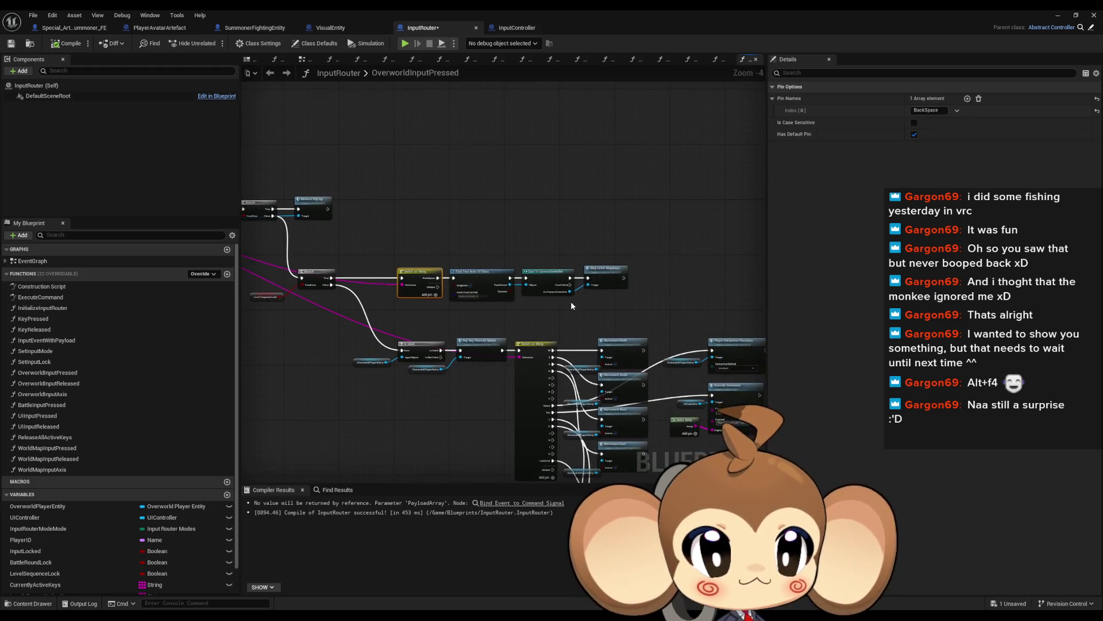
left_click(570, 288)
scroll(570, 301, "up", 3)
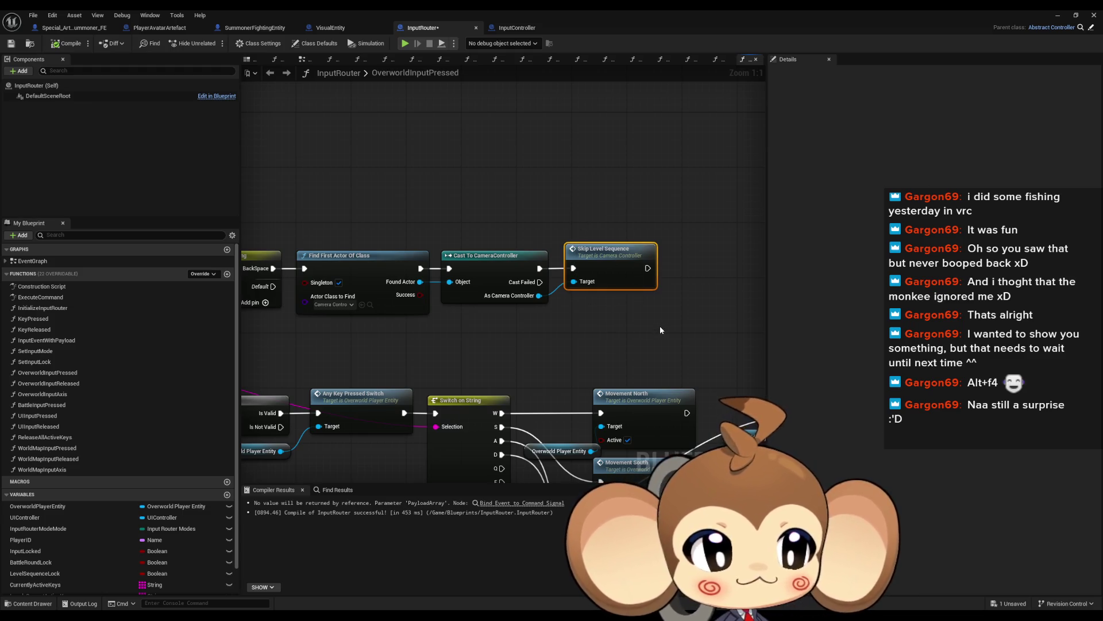
double_click(608, 270)
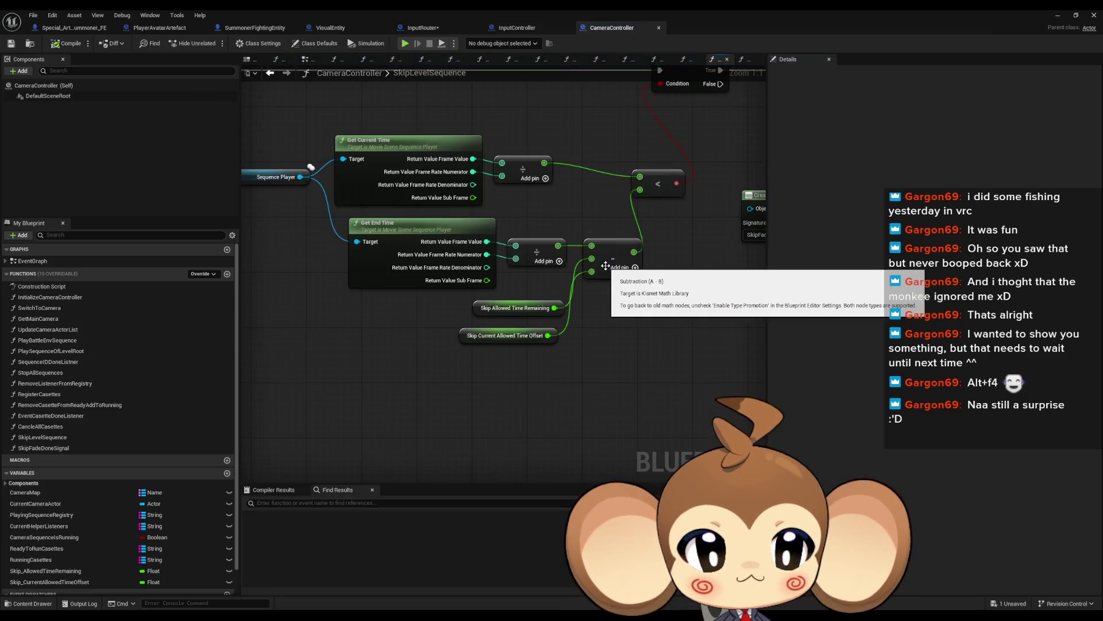
Move the GET and Sequence Player nodes down-right in the SkipLevelSequence graph
scroll(662, 208, "down", 2)
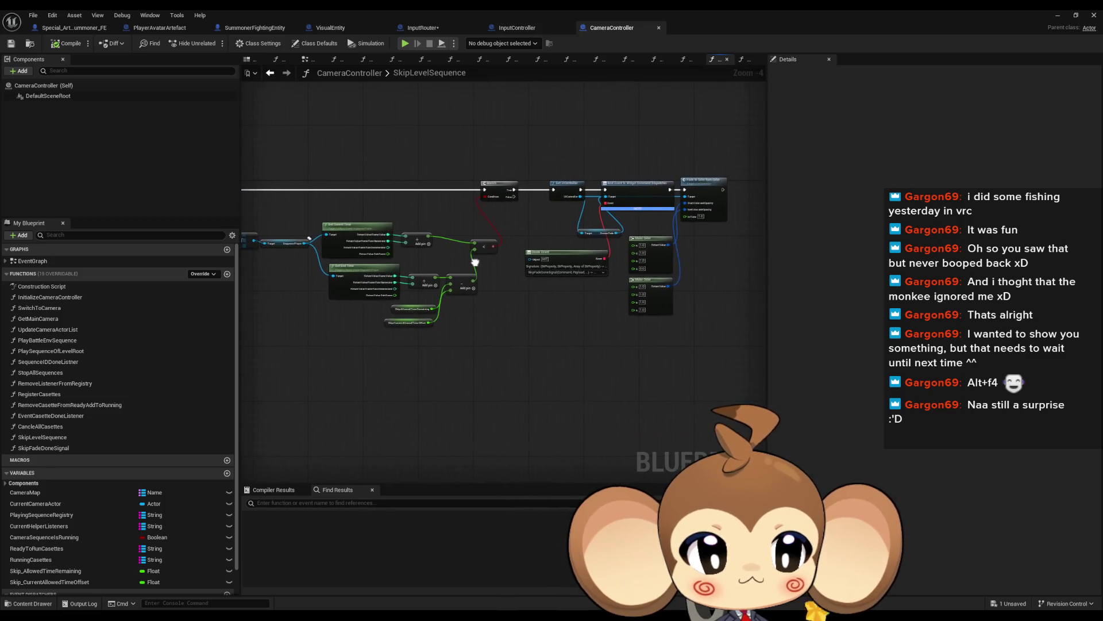
scroll(602, 183, "up", 4)
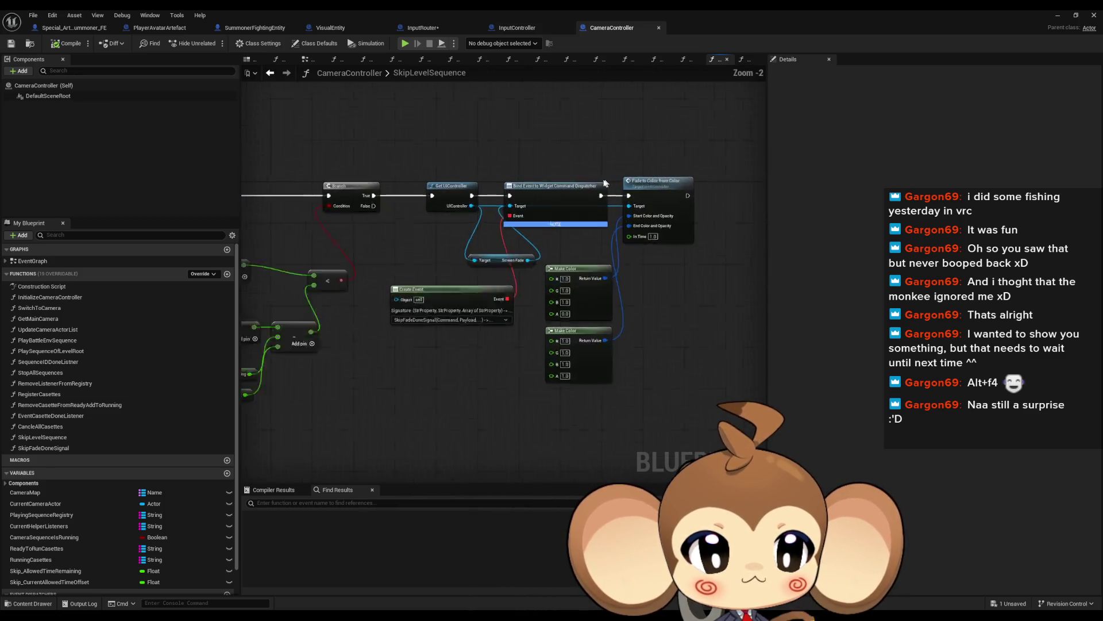
scroll(545, 204, "down", 4)
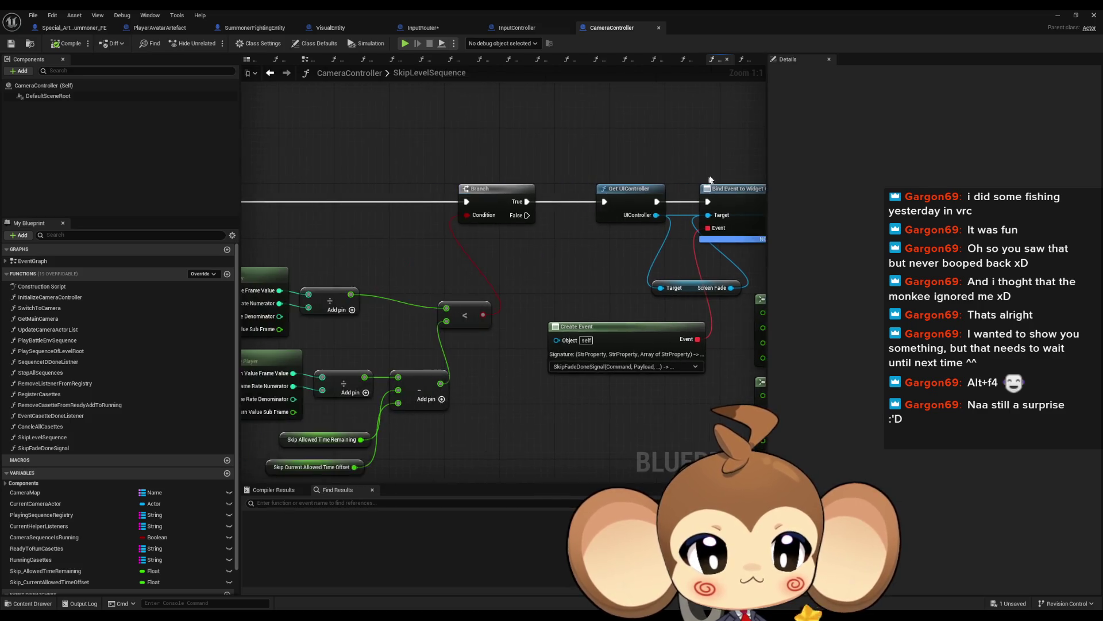
scroll(453, 241, "up", 4)
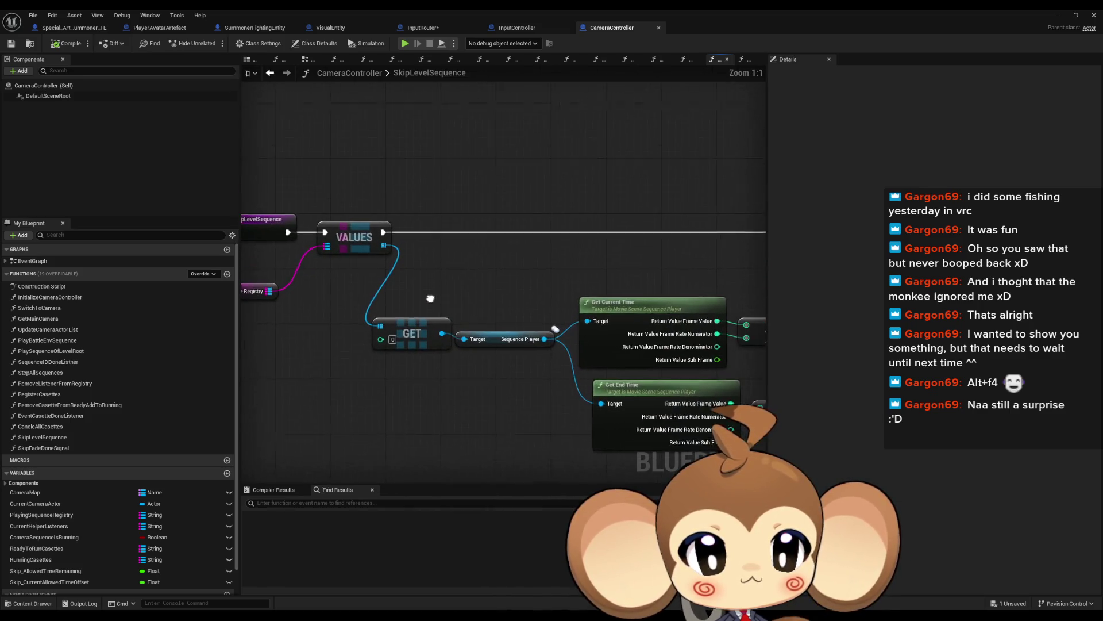
scroll(371, 289, "down", 3)
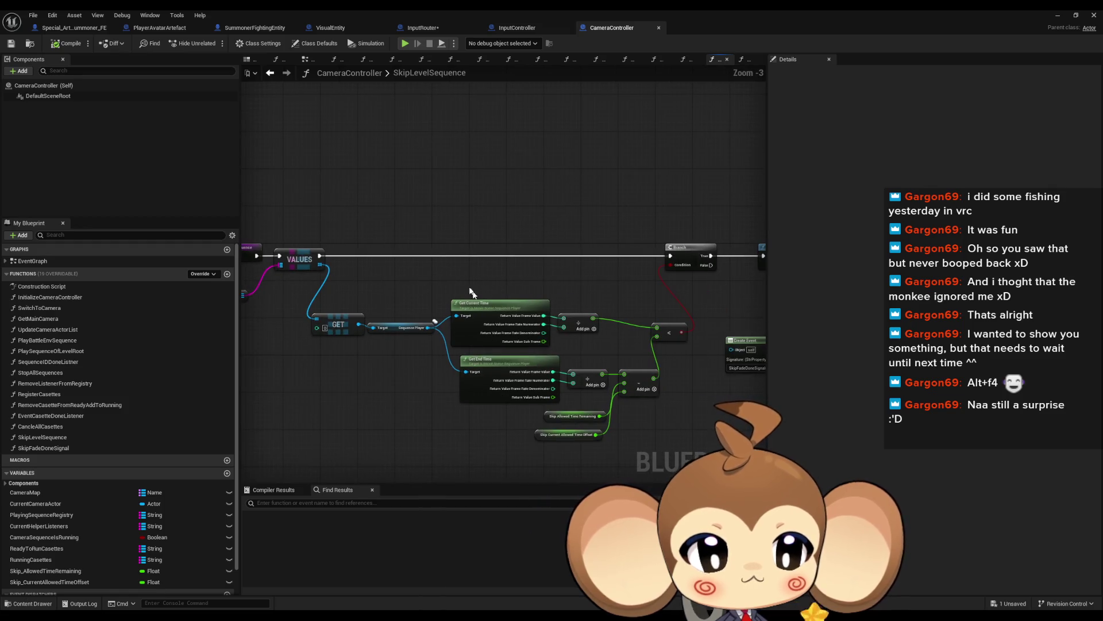
left_click(499, 372)
left_click_drag(445, 345, 322, 313)
scroll(414, 331, "up", 3)
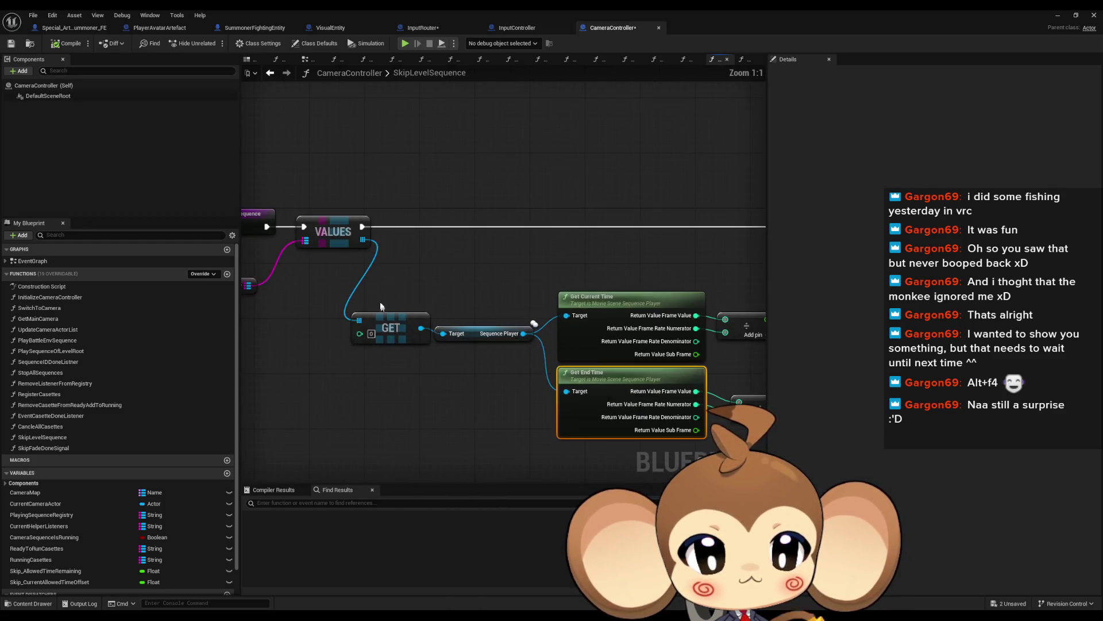
left_click_drag(474, 337, 482, 357)
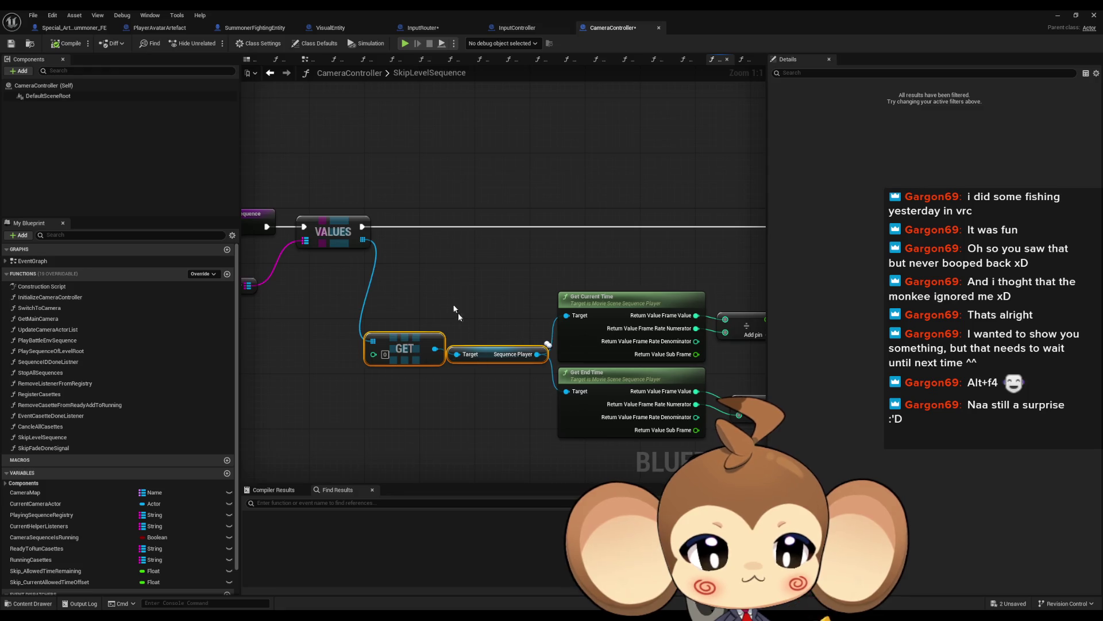
left_click(511, 307)
scroll(511, 308, "down", 2)
scroll(431, 288, "up", 1)
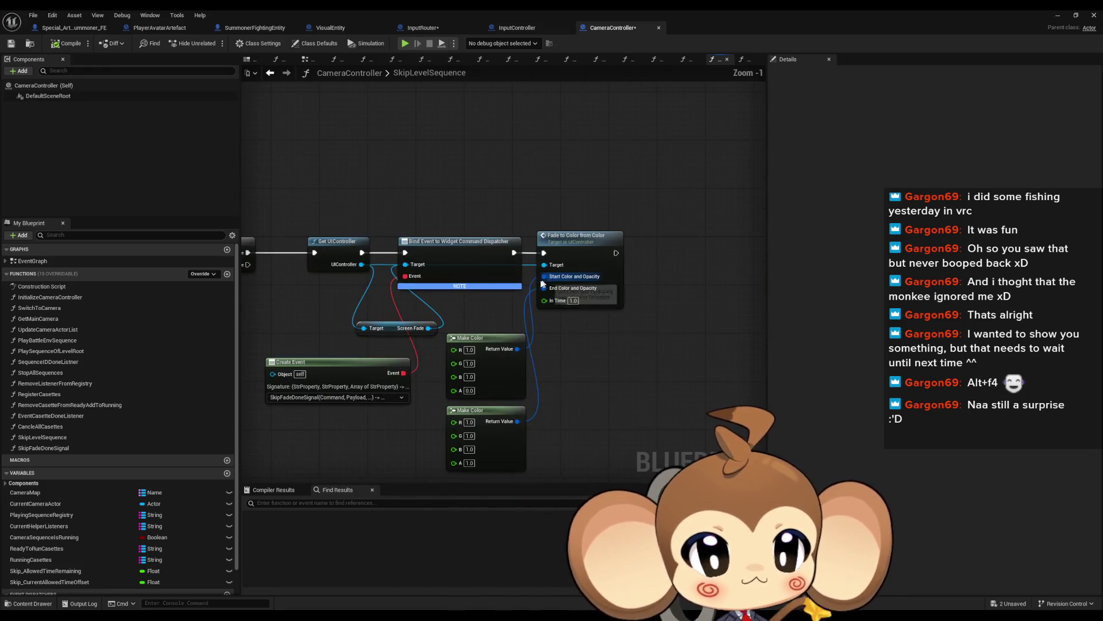
Realign the Bind Event, Fade to Color, Make Color, Screen Fade and Create Event nodes
left_click_drag(482, 148, 626, 429)
left_click_drag(413, 241, 475, 242)
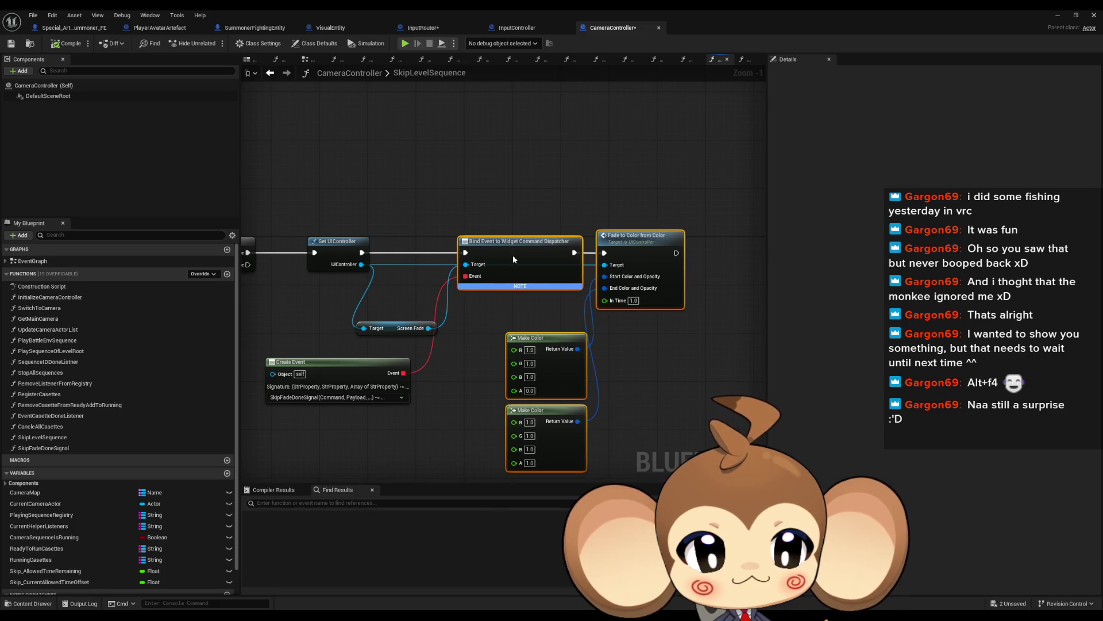
mouse_move(397, 328)
left_mouse_down()
mouse_move(407, 284)
mouse_move(419, 286)
left_mouse_up()
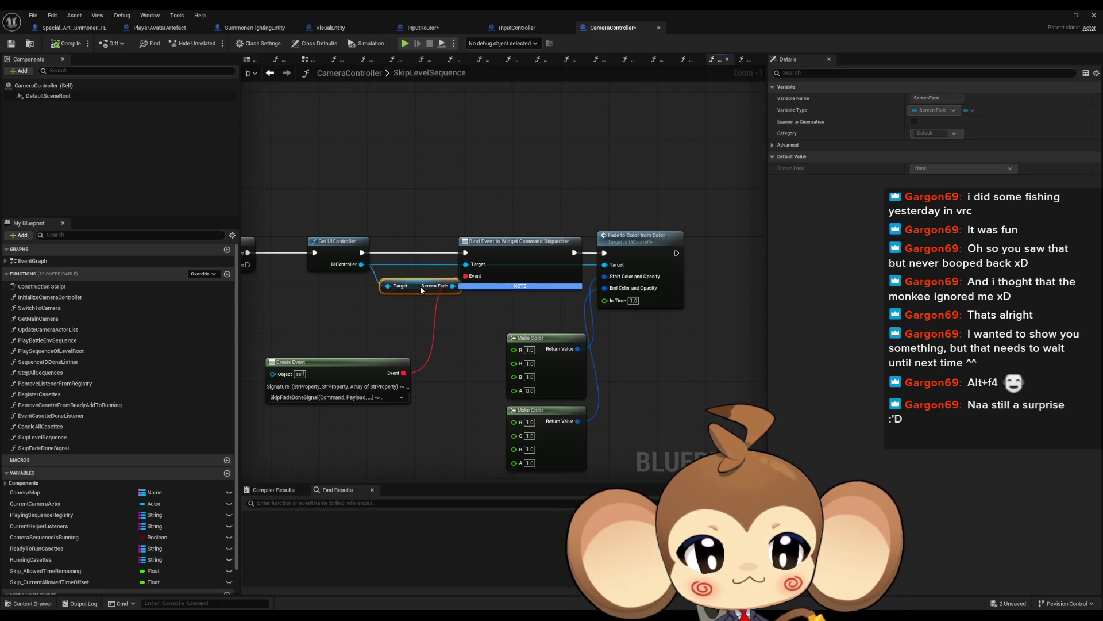
mouse_move(529, 190)
left_mouse_down()
mouse_move(692, 454)
mouse_move(711, 447)
left_mouse_up()
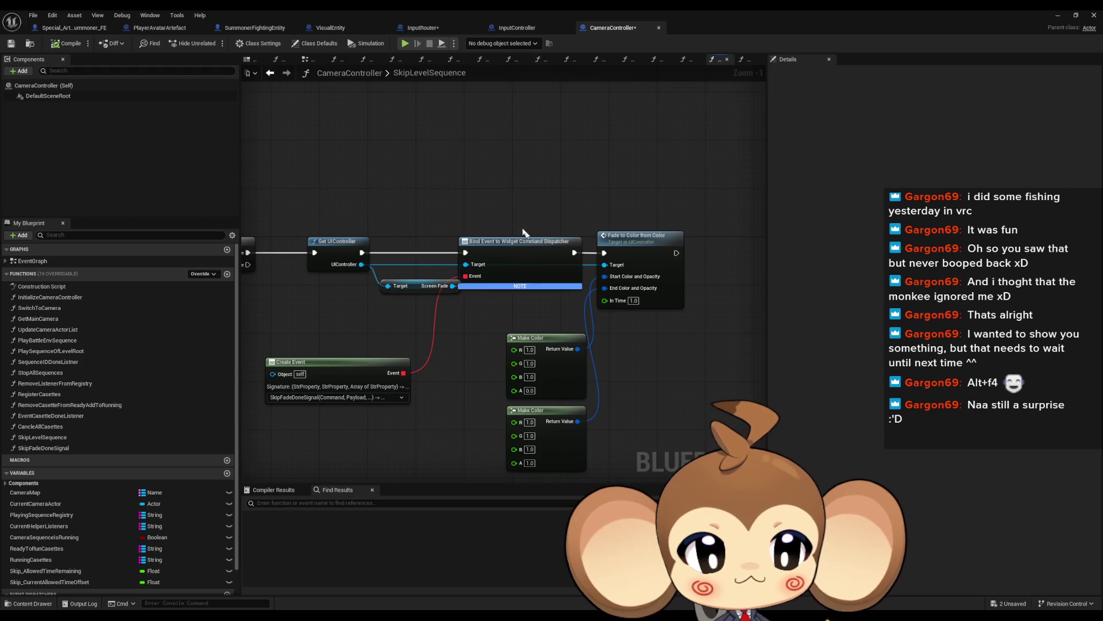
left_click_drag(552, 409, 570, 410)
mouse_move(360, 363)
left_mouse_down()
mouse_move(407, 345)
mouse_move(413, 314)
left_mouse_up()
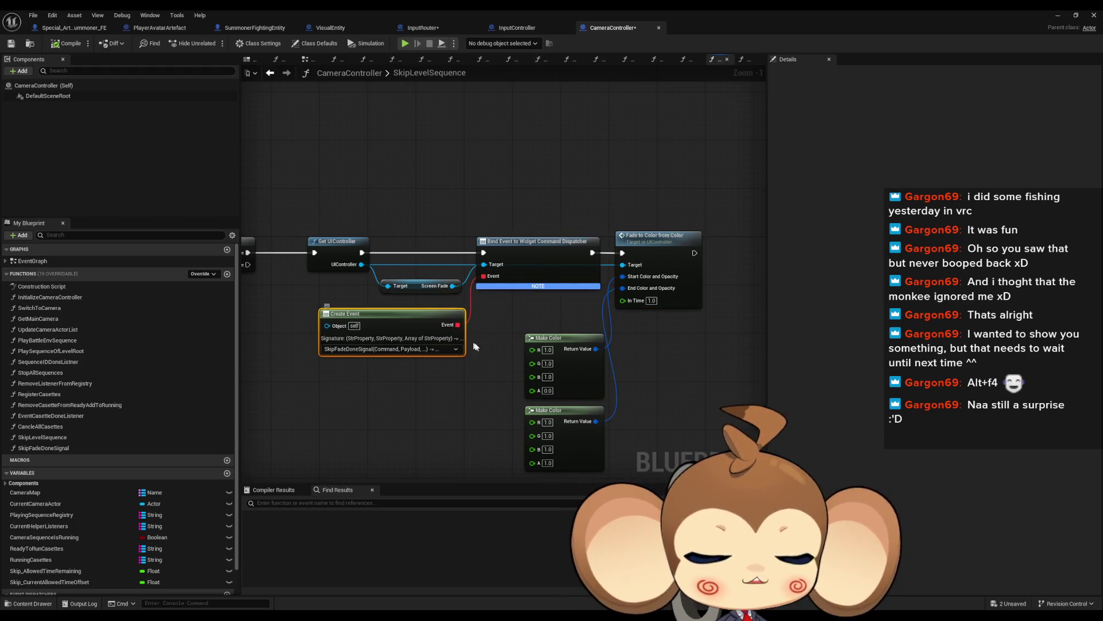
left_click(480, 412)
scroll(477, 405, "down", 4)
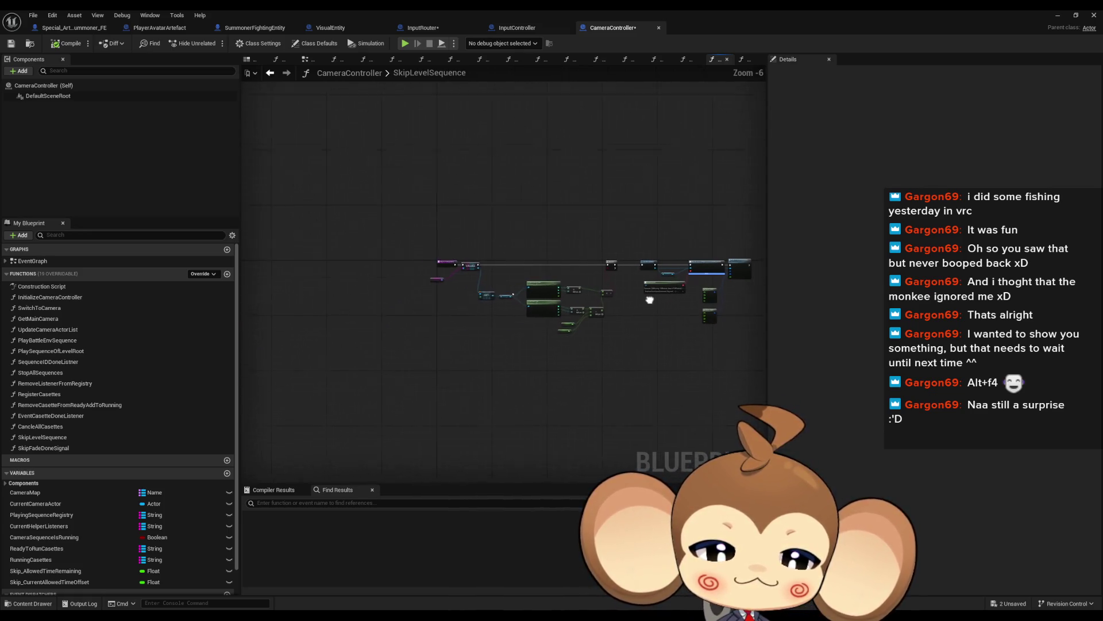
scroll(559, 270, "up", 2)
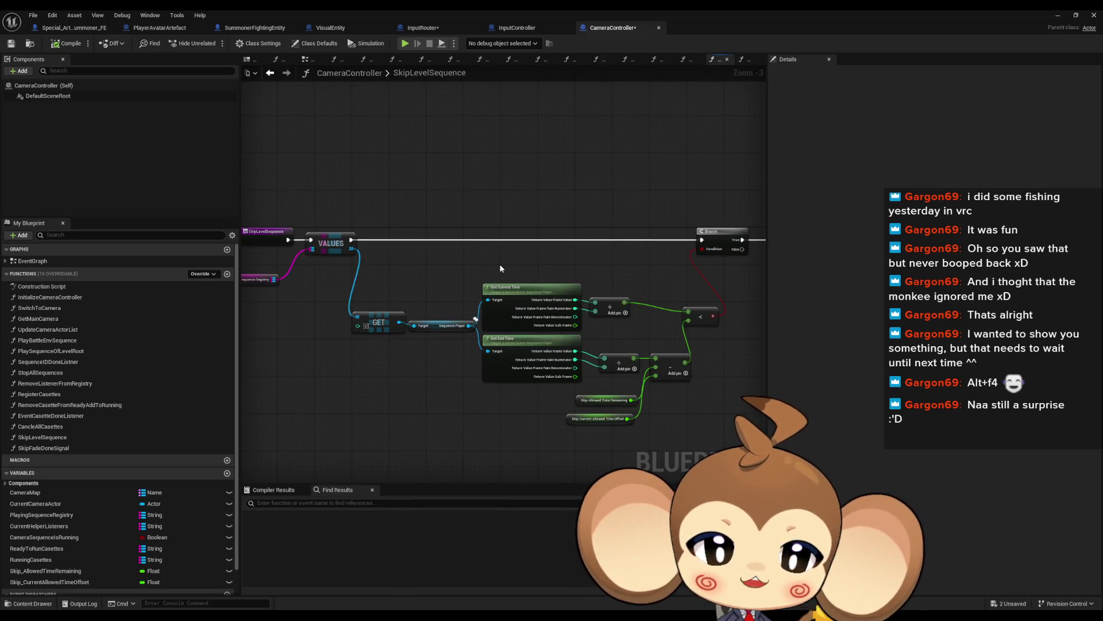
left_click(517, 27)
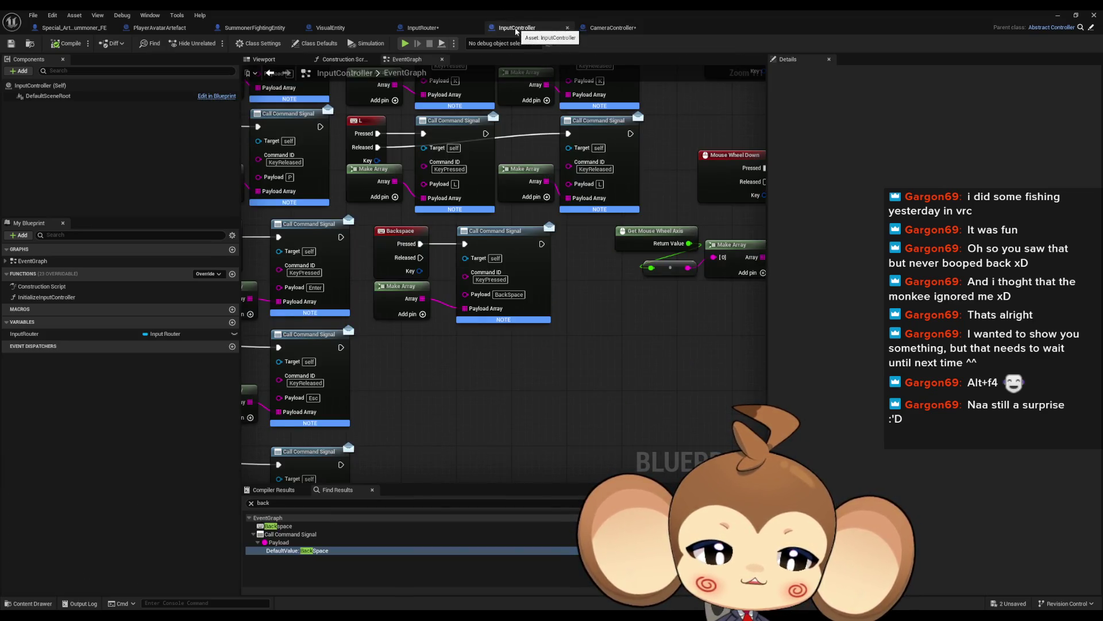
In InputRouter, zoom out and select the Switch on String, Find First Actor and Cast nodes
left_click(435, 29)
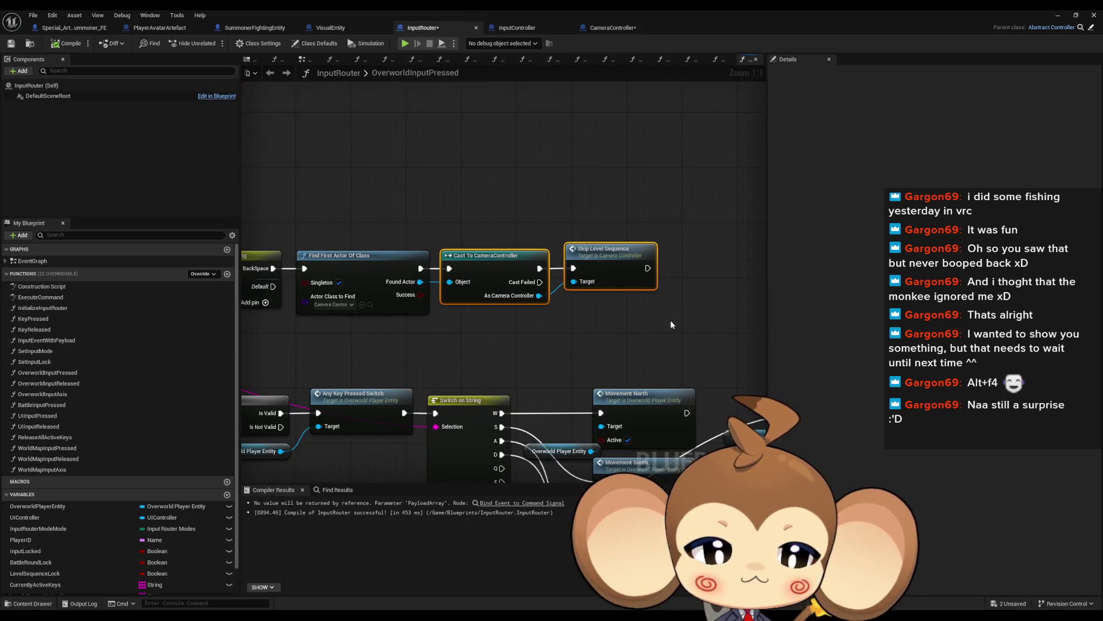
scroll(652, 224, "down", 4)
left_click(556, 202)
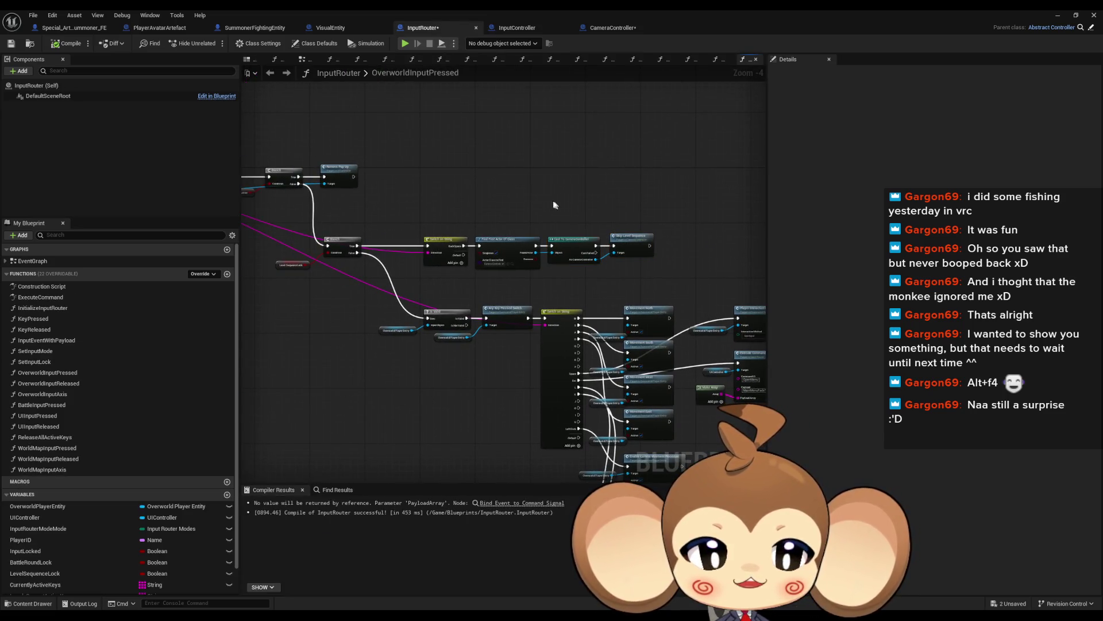
mouse_move(556, 202)
left_mouse_down()
mouse_move(667, 178)
mouse_move(717, 235)
mouse_move(832, 308)
mouse_move(746, 282)
left_mouse_up()
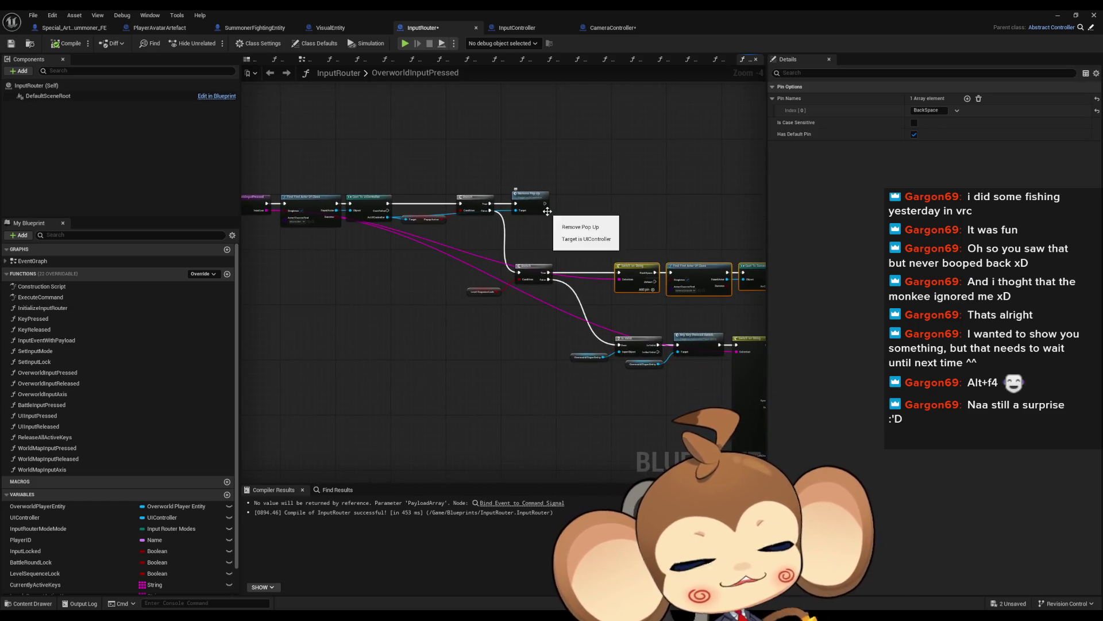
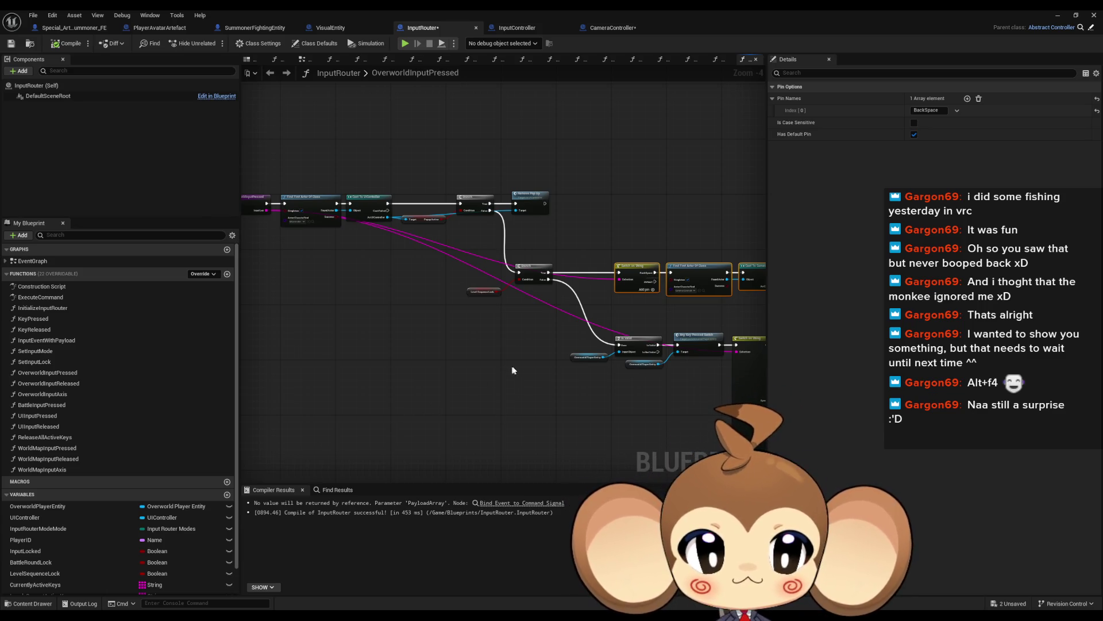
Pan the graph to center the Branch nodes and the Switch on String chain
left_click(574, 371)
left_click_drag(575, 371, 584, 371)
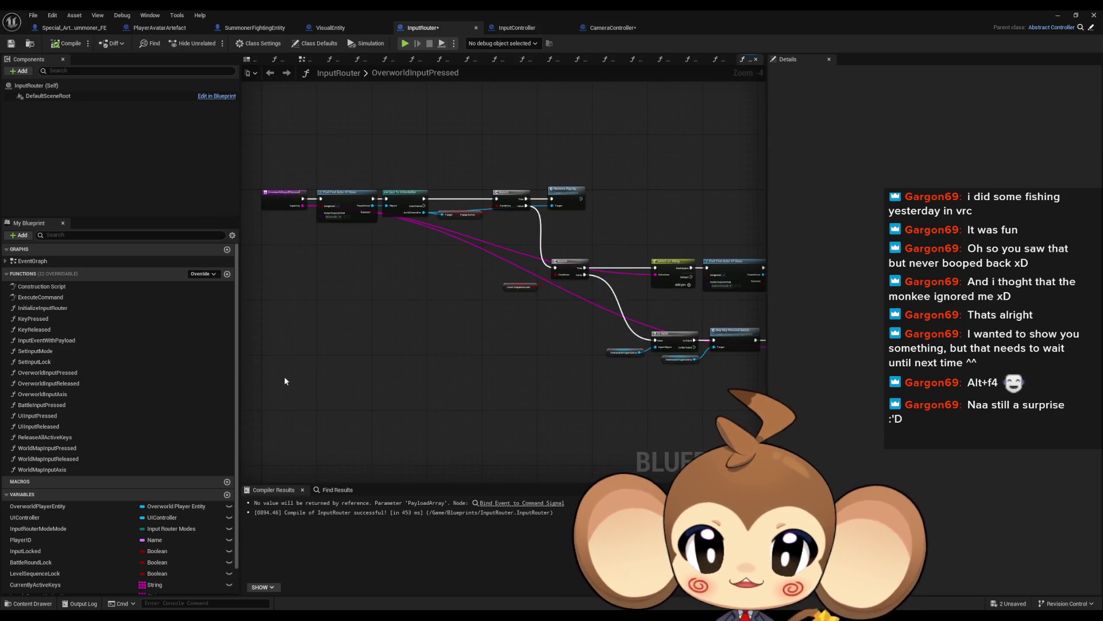
left_click_drag(462, 376, 504, 374)
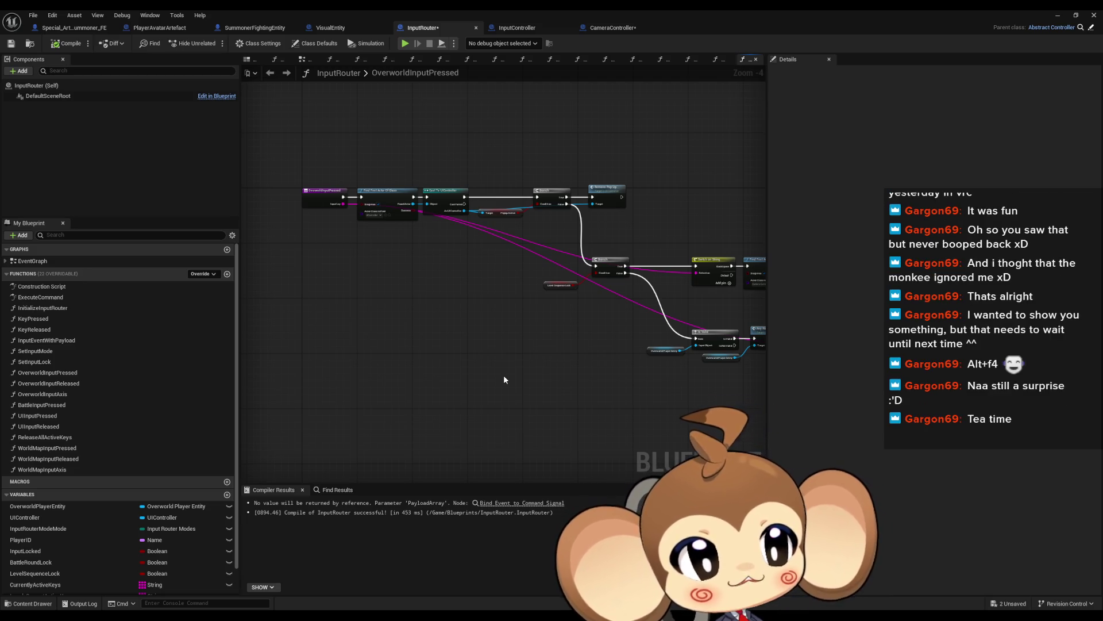
scroll(525, 374, "up", 2)
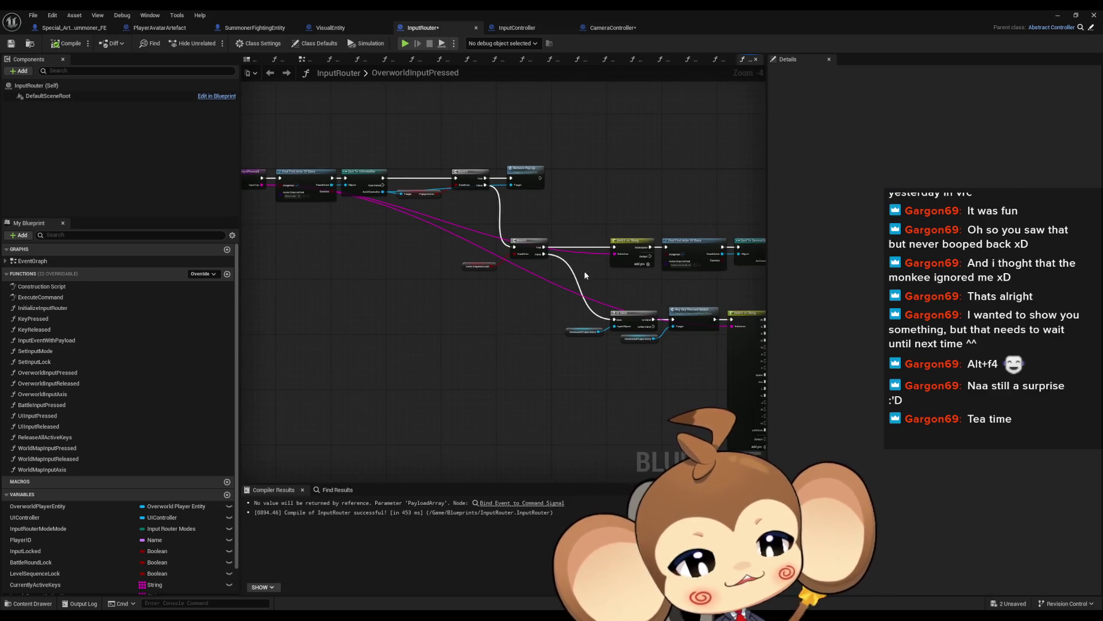
left_click_drag(578, 289, 493, 343)
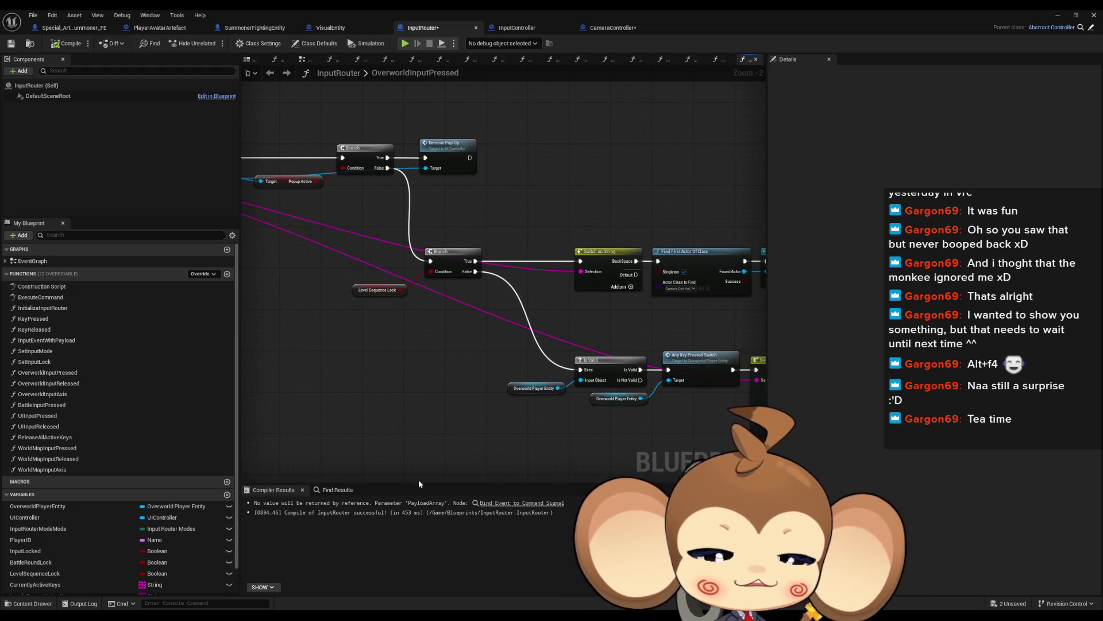
left_click_drag(460, 429, 349, 469)
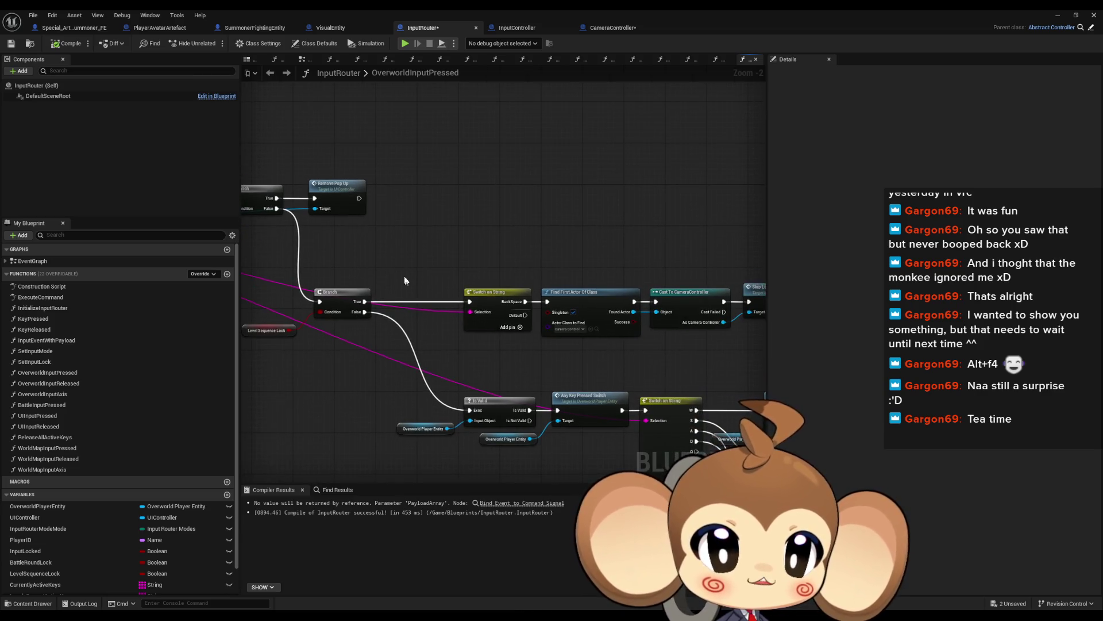
left_click_drag(407, 258, 448, 348)
left_click_drag(409, 240, 440, 345)
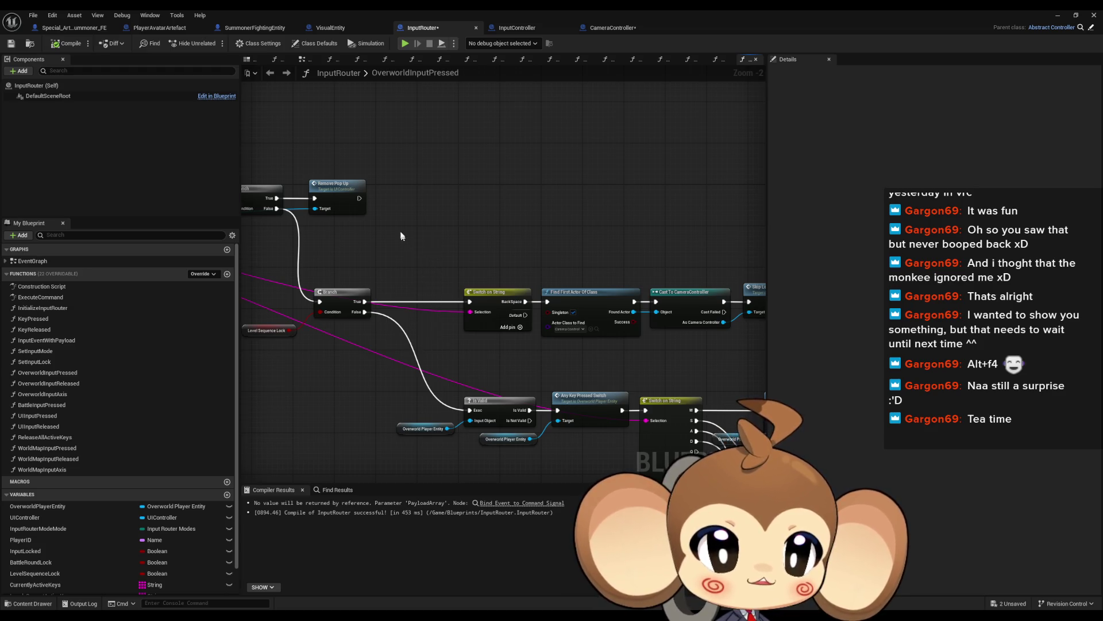
left_click_drag(401, 229, 445, 351)
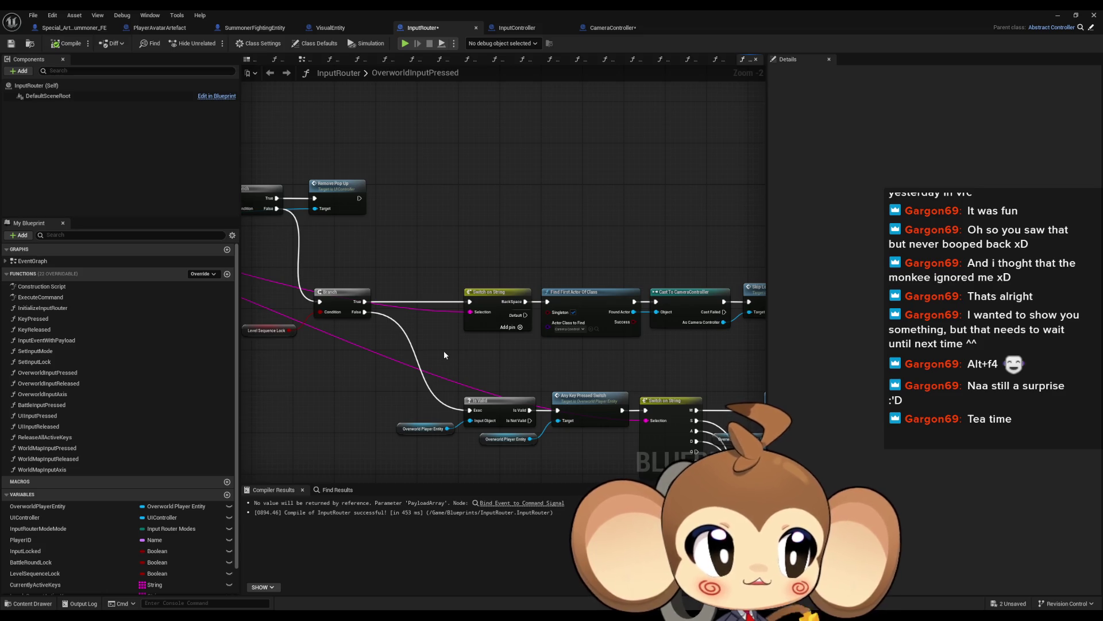
Pan over to the Cast To CameraController node, then back to the Branch nodes
left_click_drag(451, 345, 349, 342)
left_click_drag(484, 326, 503, 364)
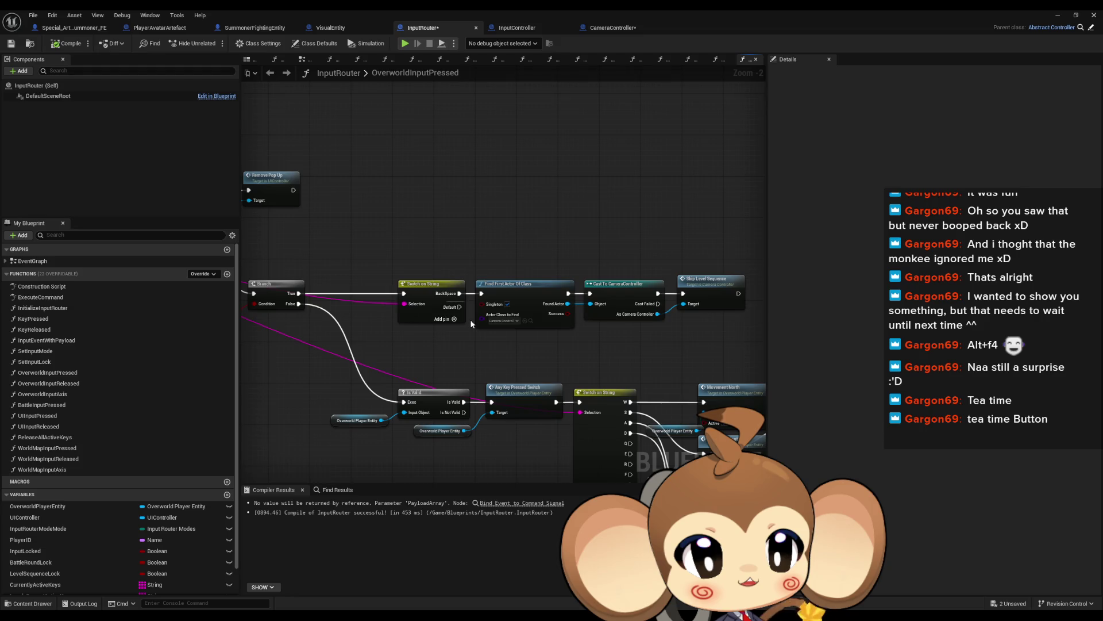
left_click_drag(470, 331, 574, 335)
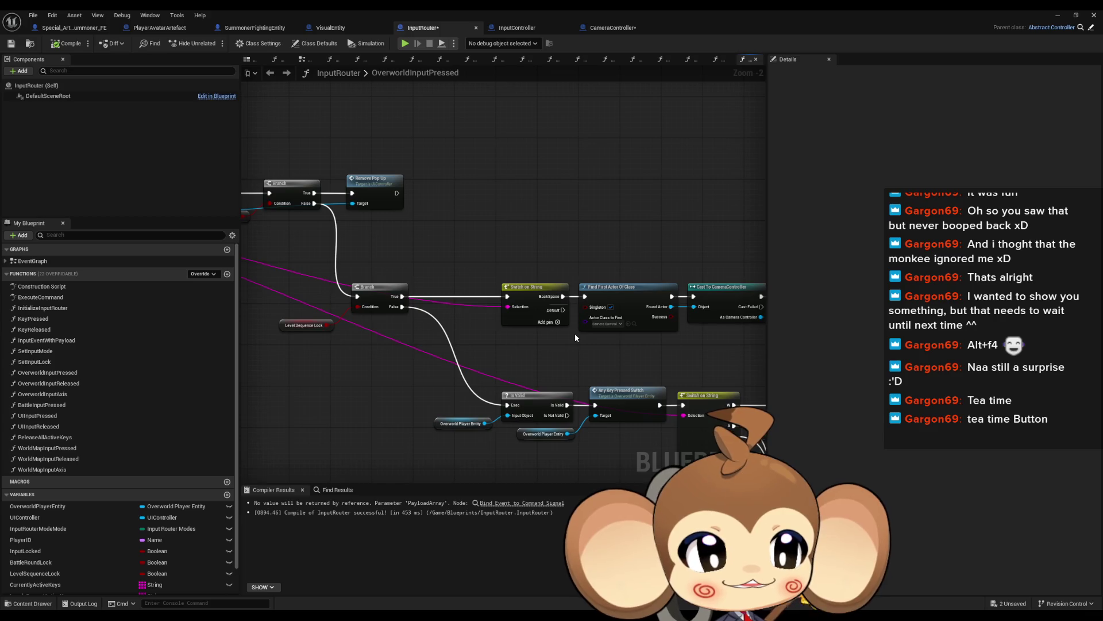
mouse_move(577, 336)
left_mouse_down()
mouse_move(542, 337)
mouse_move(580, 315)
left_mouse_up()
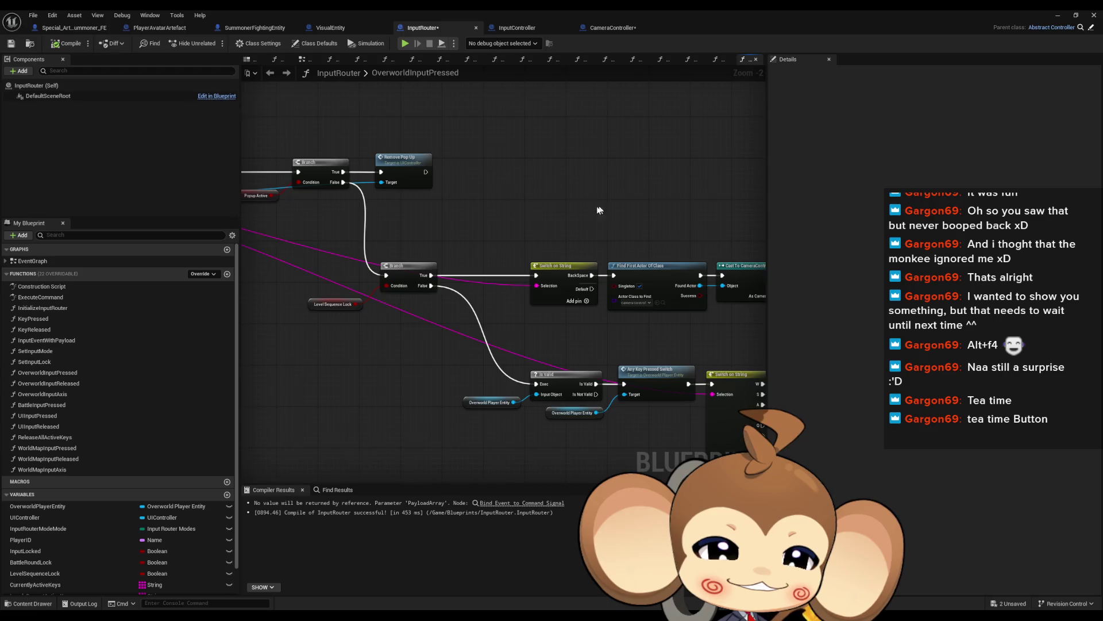
scroll(486, 214, "down", 2)
Select the four BackSpace chain nodes, then deselect them
mouse_move(454, 205)
left_mouse_down()
mouse_move(689, 277)
mouse_move(687, 287)
left_mouse_up()
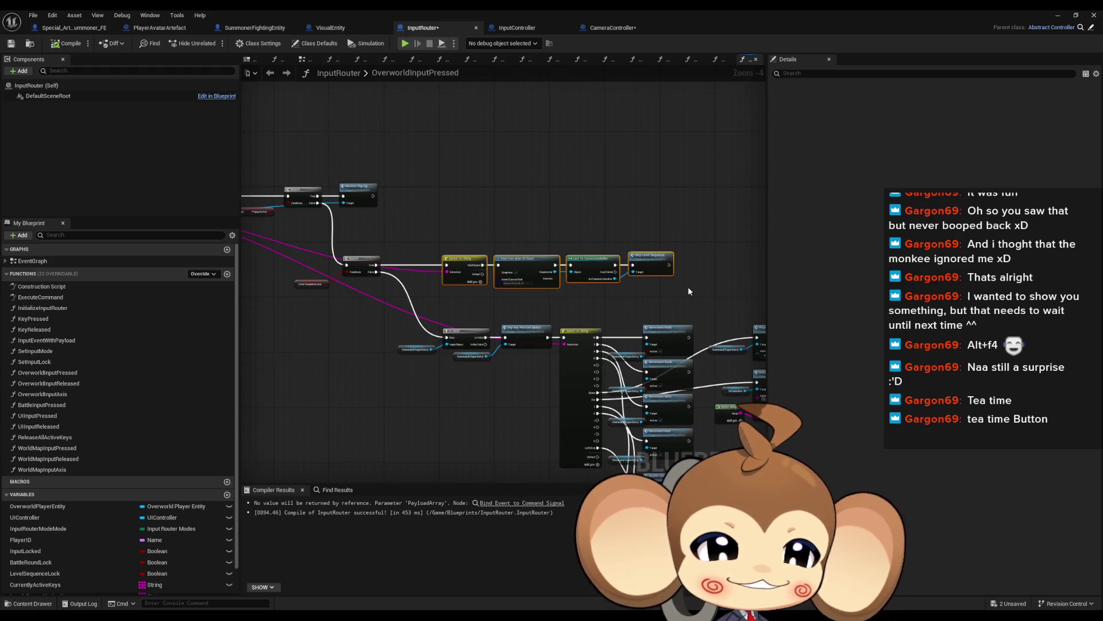
scroll(680, 289, "up", 1)
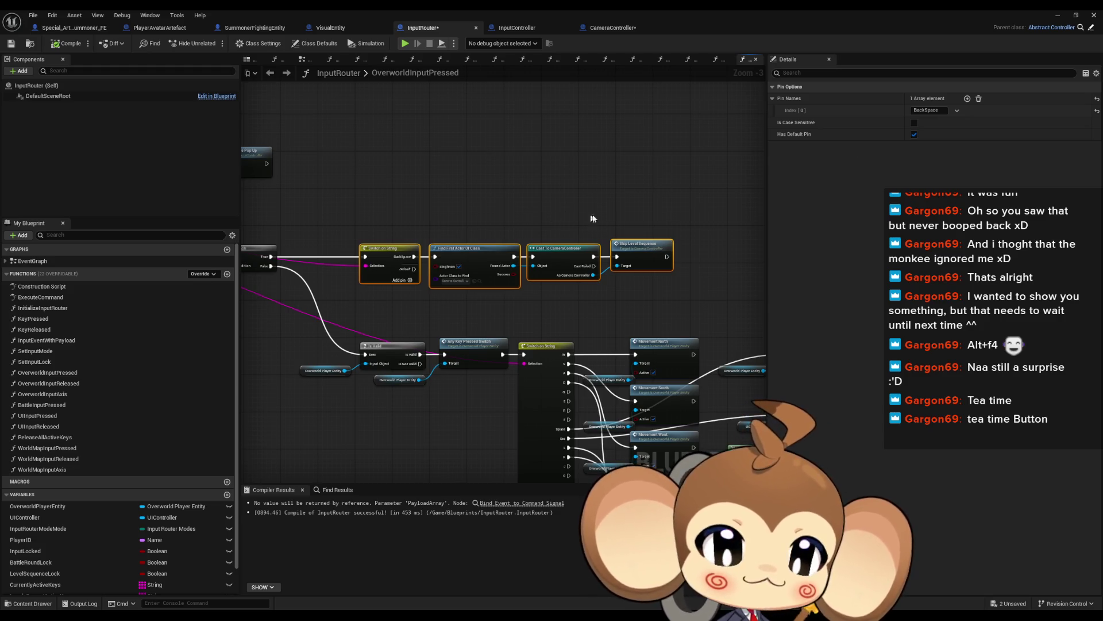
left_click(618, 199)
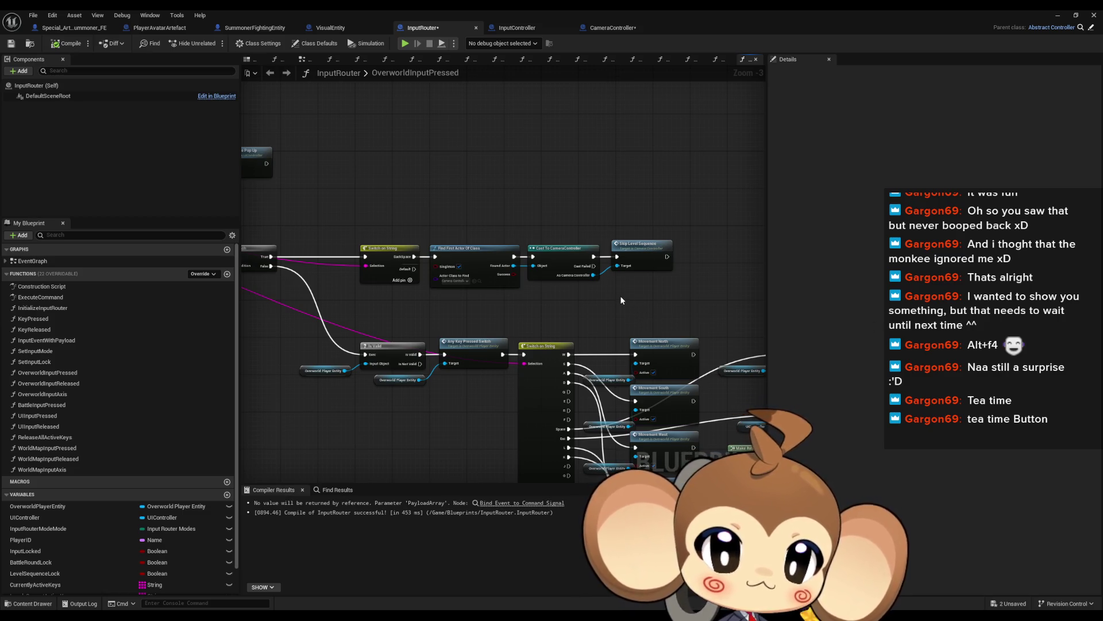
Bring the Skip Level Sequence node into view
scroll(620, 296, "down", 1)
mouse_move(536, 299)
left_mouse_down()
mouse_move(623, 297)
mouse_move(528, 275)
mouse_move(698, 324)
left_mouse_up()
scroll(439, 319, "up", 3)
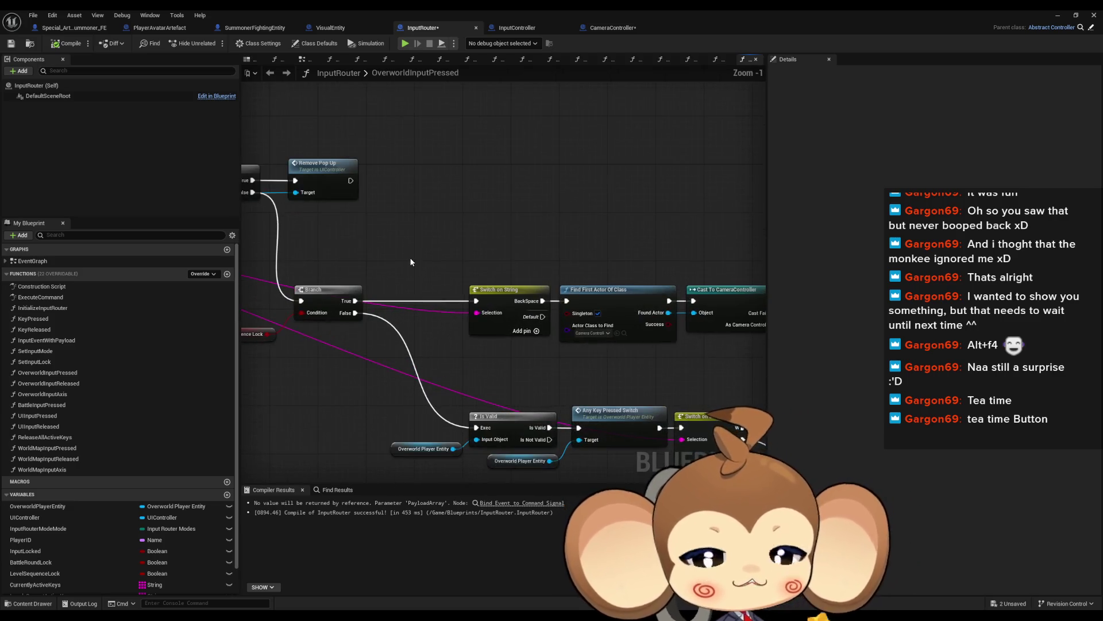
mouse_move(398, 254)
left_mouse_down()
mouse_move(452, 308)
mouse_move(457, 368)
left_mouse_up()
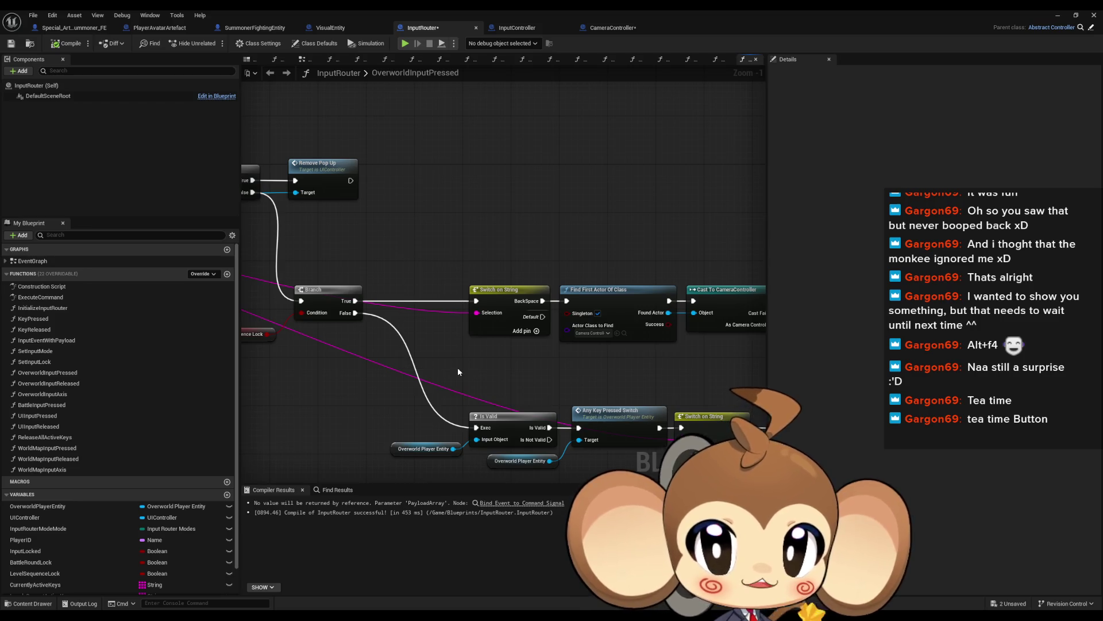
left_click_drag(418, 327, 486, 330)
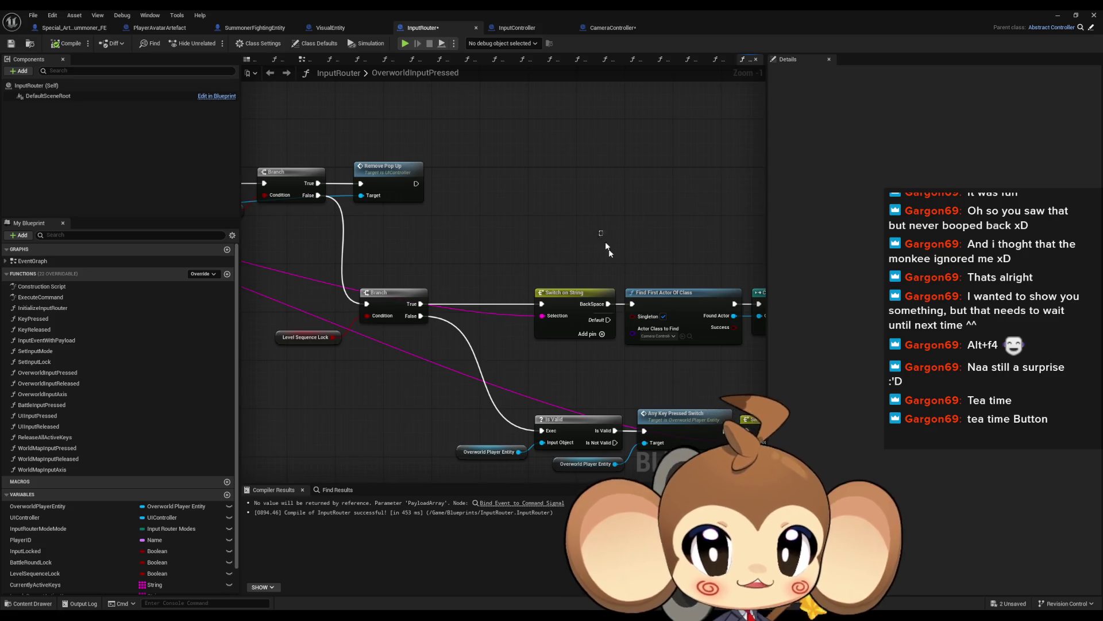
Select the Switch on String, Find First Actor and Cast nodes, then clear the selection
left_click_drag(605, 241, 658, 354)
left_click_drag(415, 273, 527, 232)
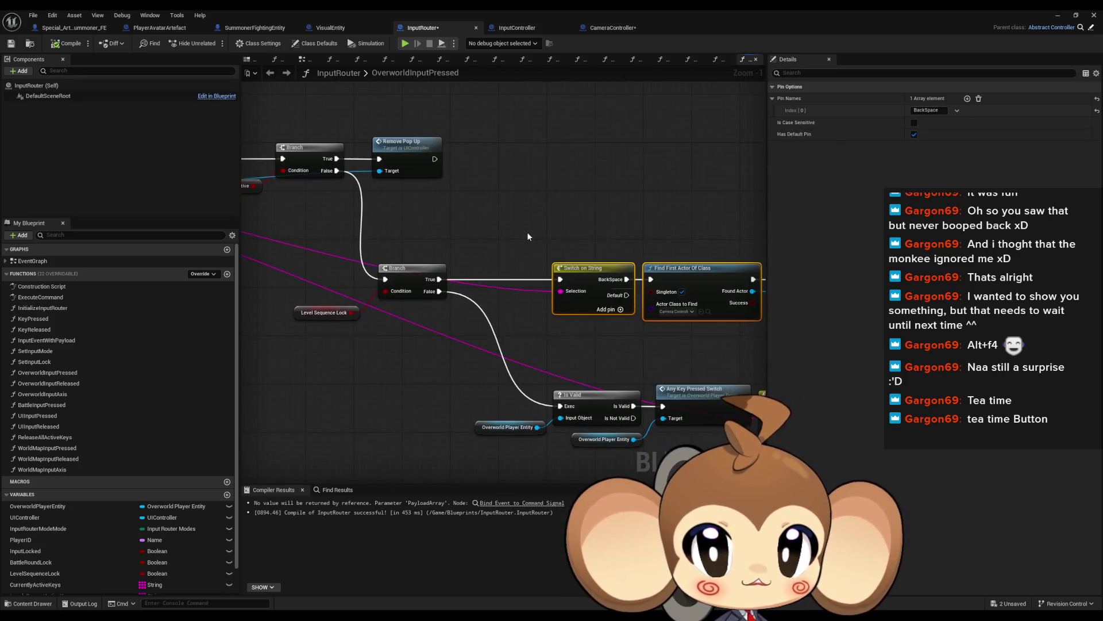
left_click(528, 234)
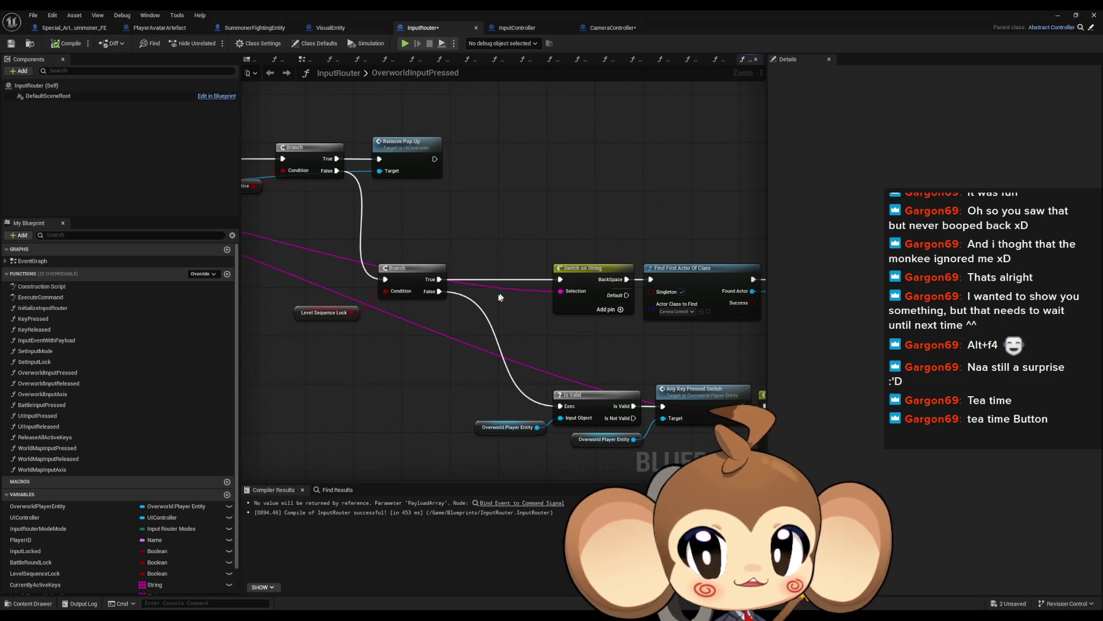
scroll(64, 540, "down", 2)
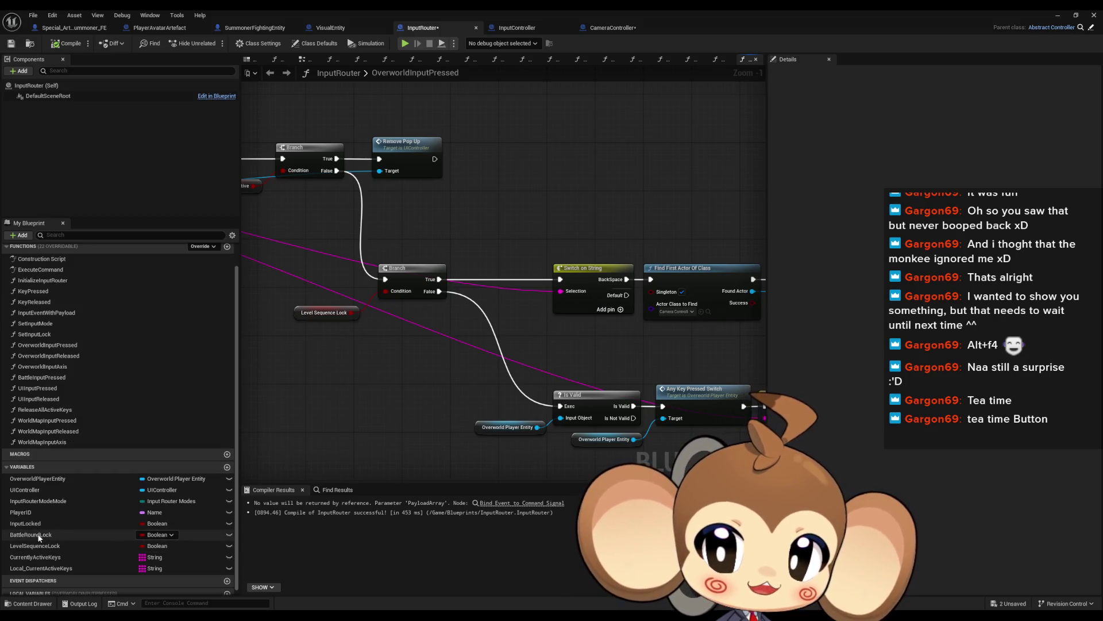
Inspect the LevelSequenceLock variable and its getter, then view the Branch and Is Valid nodes
left_click(40, 541)
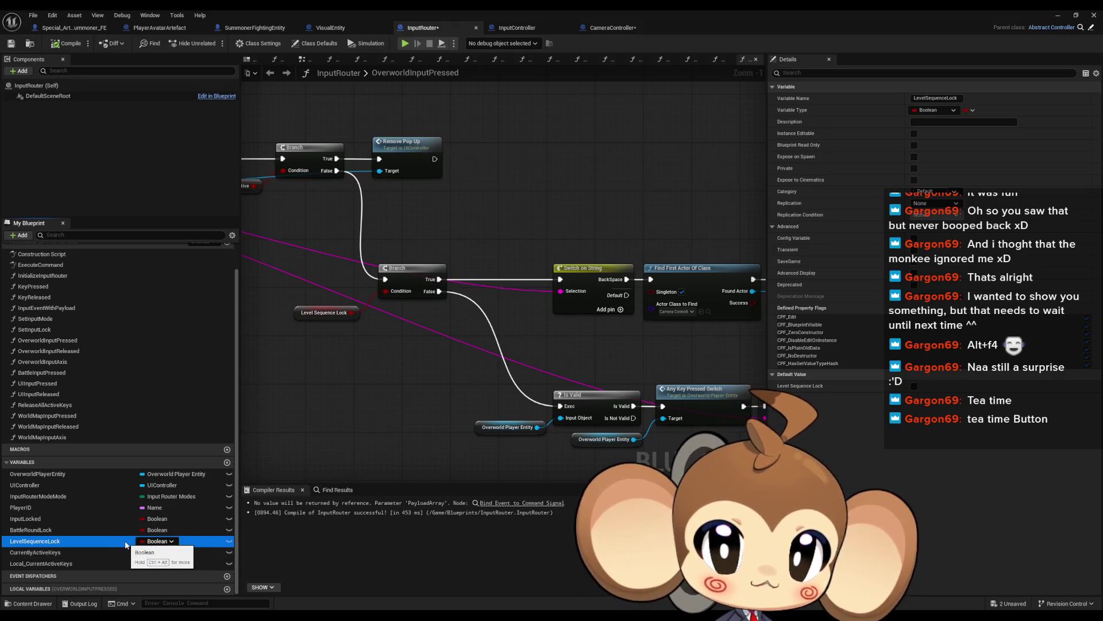
left_click(337, 316)
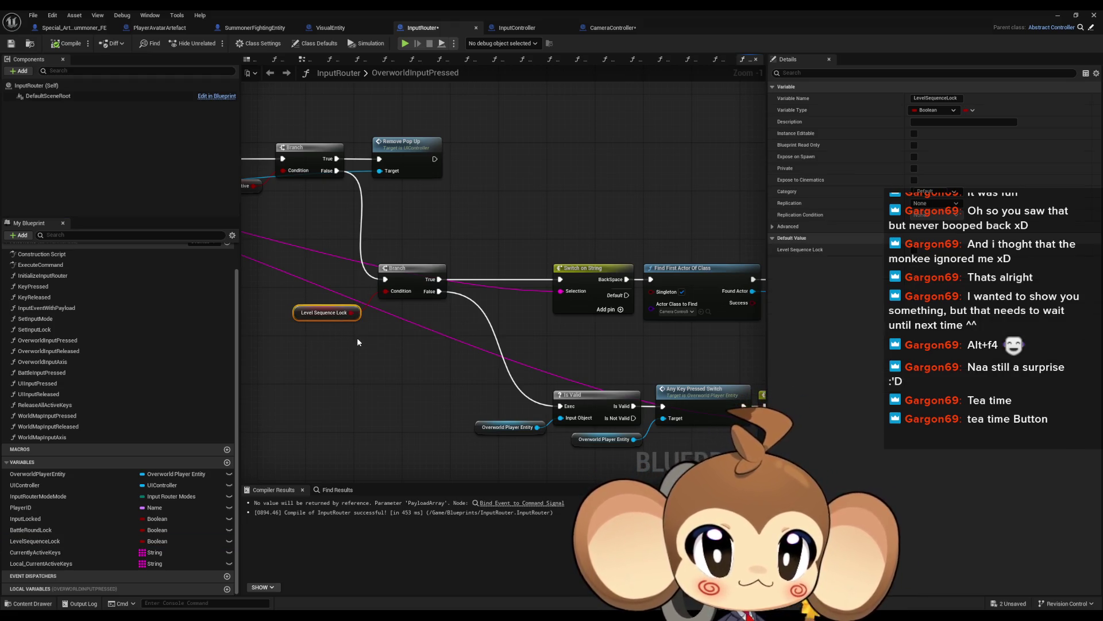
mouse_move(359, 341)
left_mouse_down()
mouse_move(530, 345)
mouse_move(919, 402)
left_mouse_up()
mouse_move(765, 387)
left_mouse_down()
mouse_move(579, 340)
mouse_move(345, 316)
mouse_move(308, 264)
mouse_move(318, 260)
mouse_move(272, 173)
left_mouse_up()
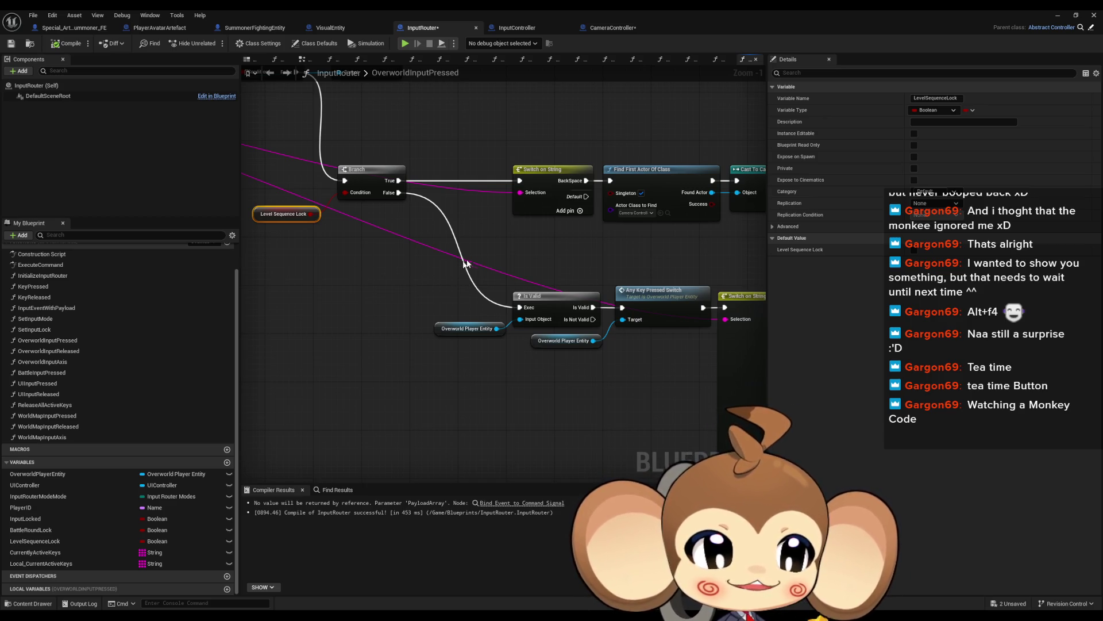
scroll(502, 285, "down", 3)
scroll(502, 285, "up", 2)
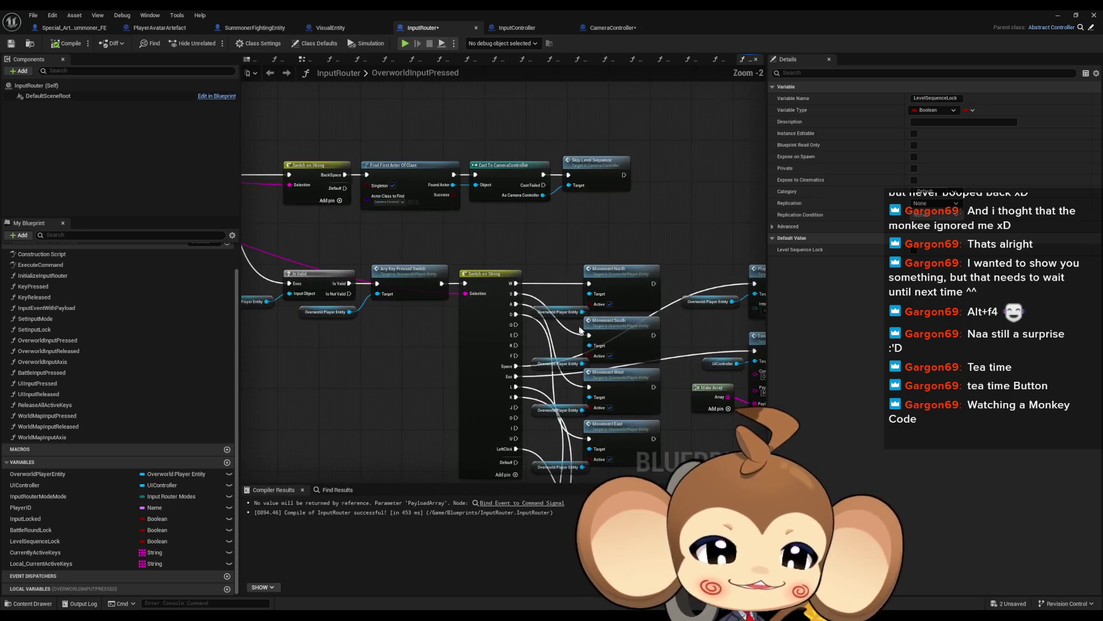
scroll(542, 247, "down", 3)
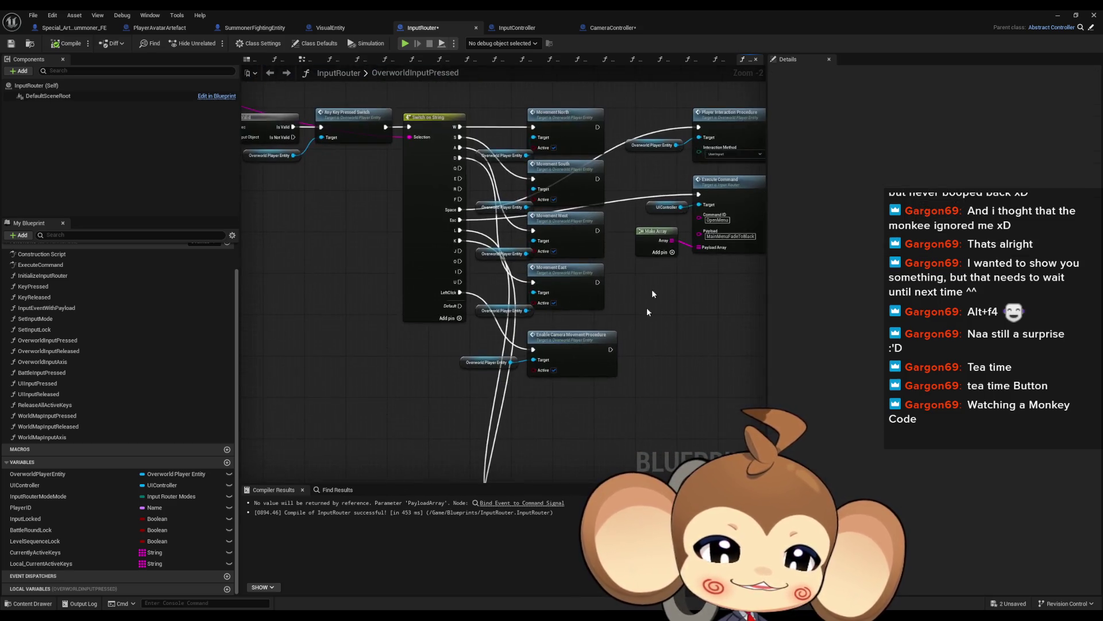
scroll(374, 268, "up", 2)
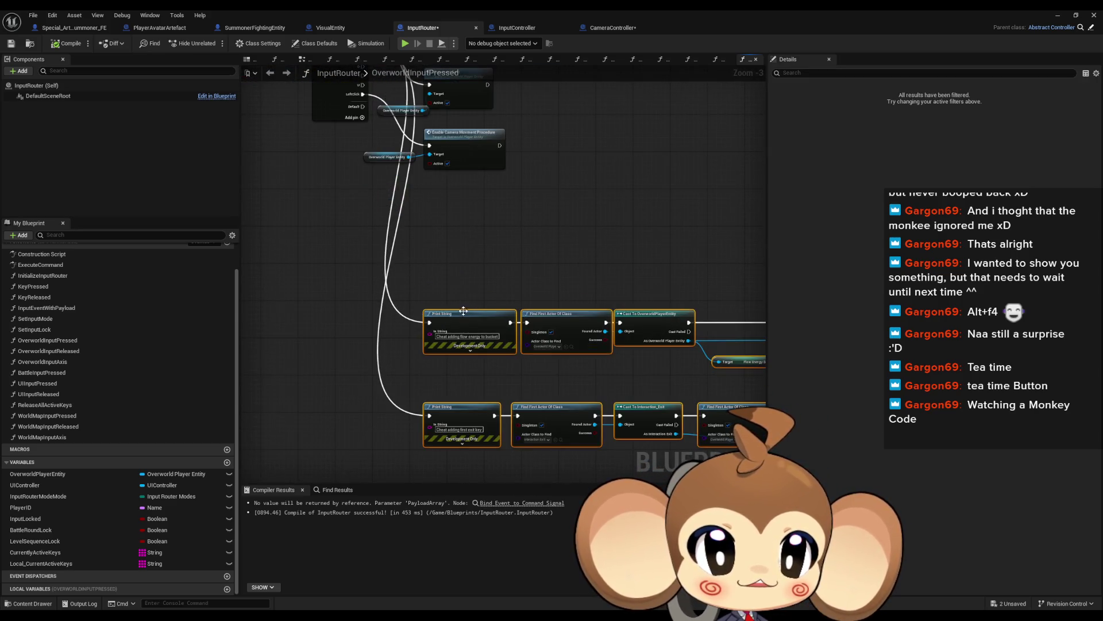
left_click_drag(460, 314, 461, 198)
left_click(461, 195)
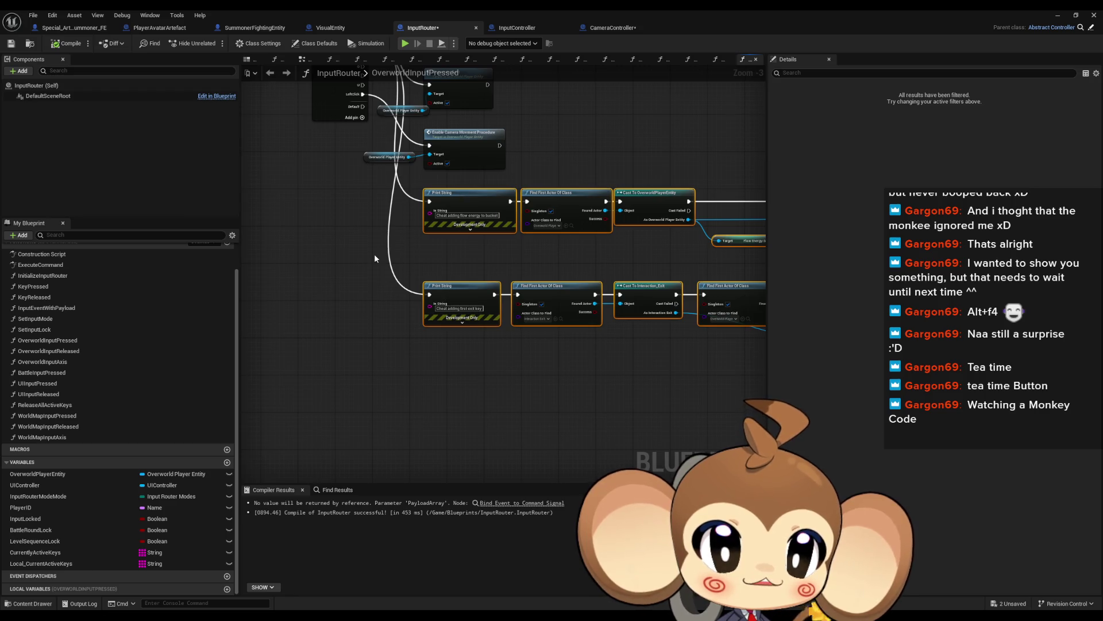
left_click_drag(374, 253, 415, 474)
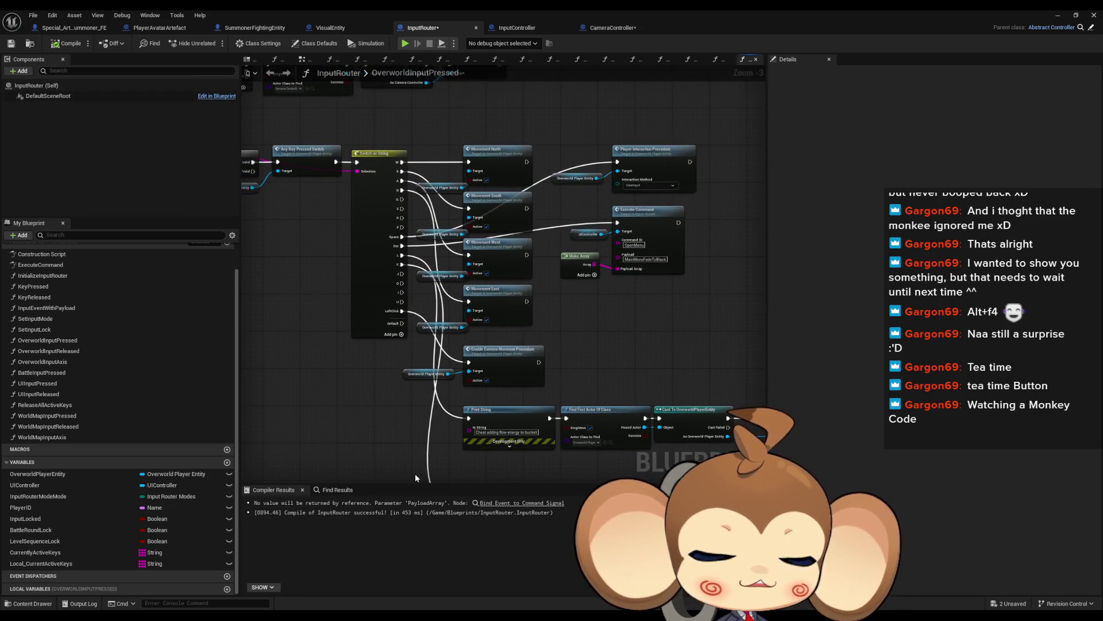
left_click_drag(353, 367, 631, 443)
scroll(631, 443, "down", 1)
scroll(499, 348, "up", 4)
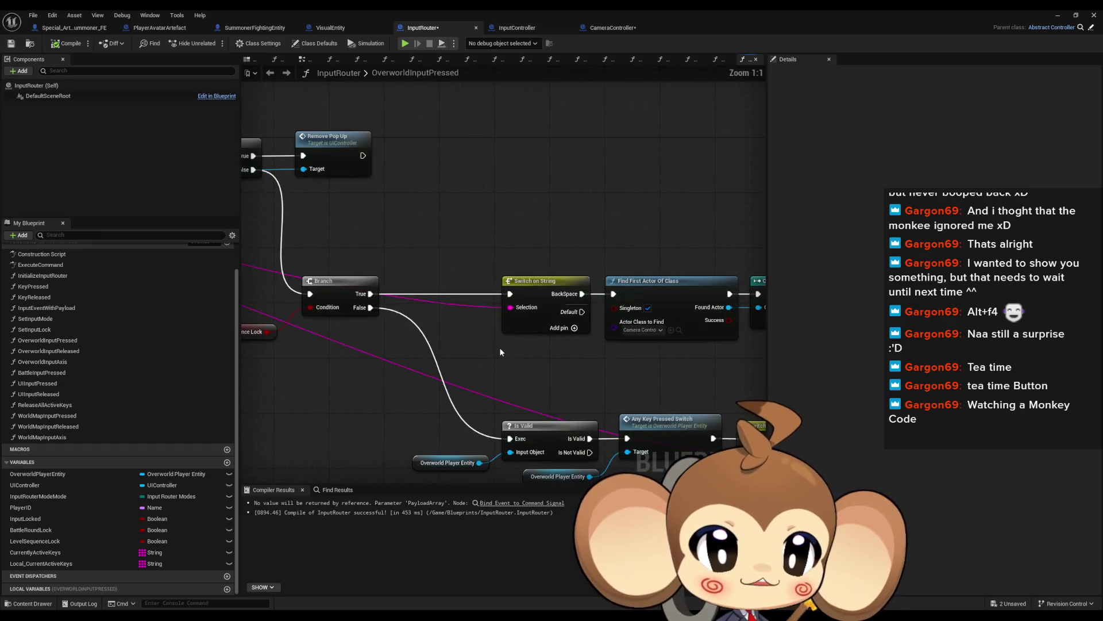
left_click_drag(498, 226, 547, 171)
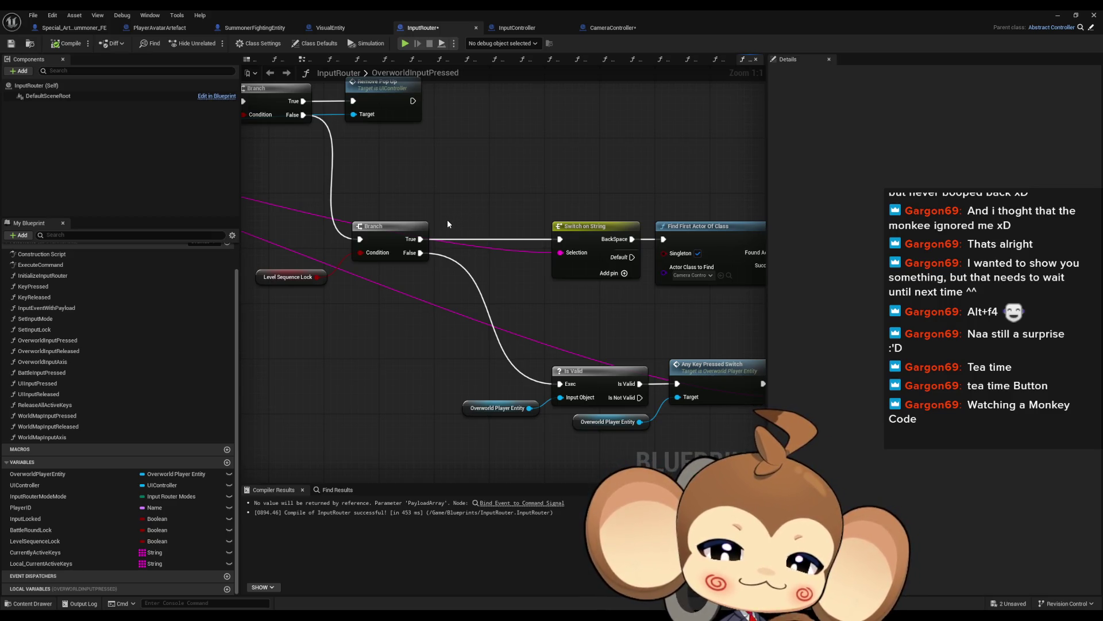
left_click_drag(343, 286, 426, 285)
left_click_drag(337, 246, 371, 297)
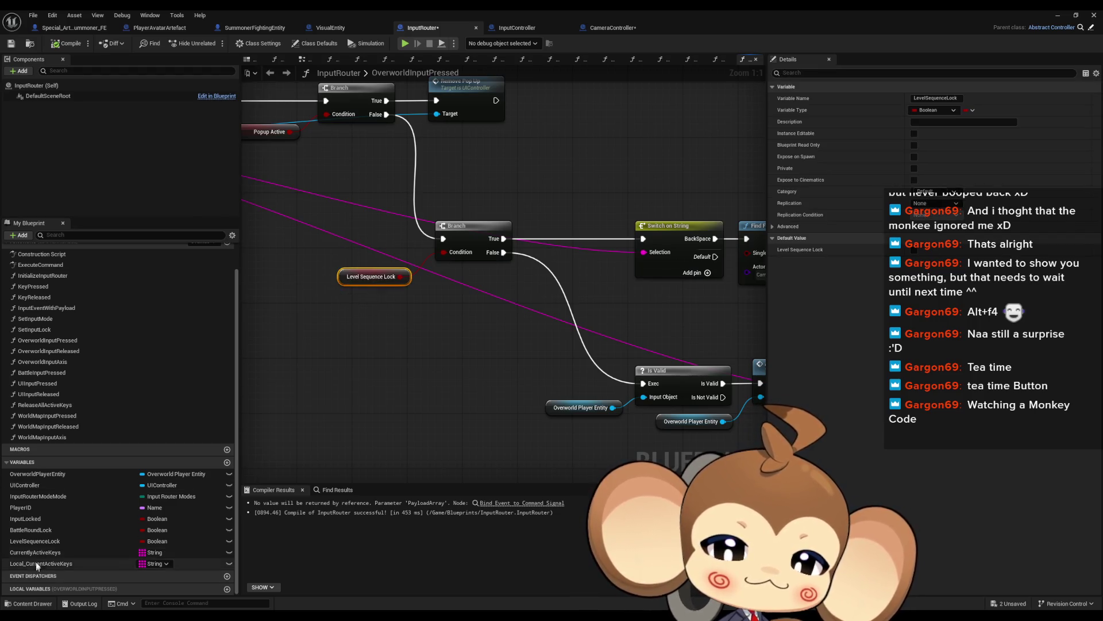
left_click(50, 521)
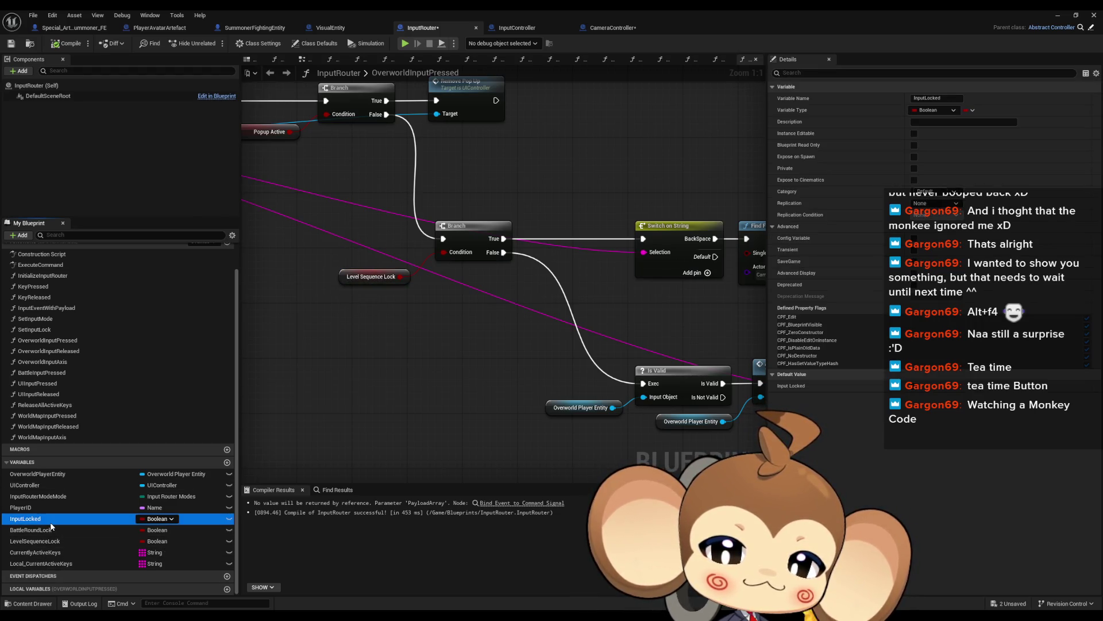
left_click(49, 529)
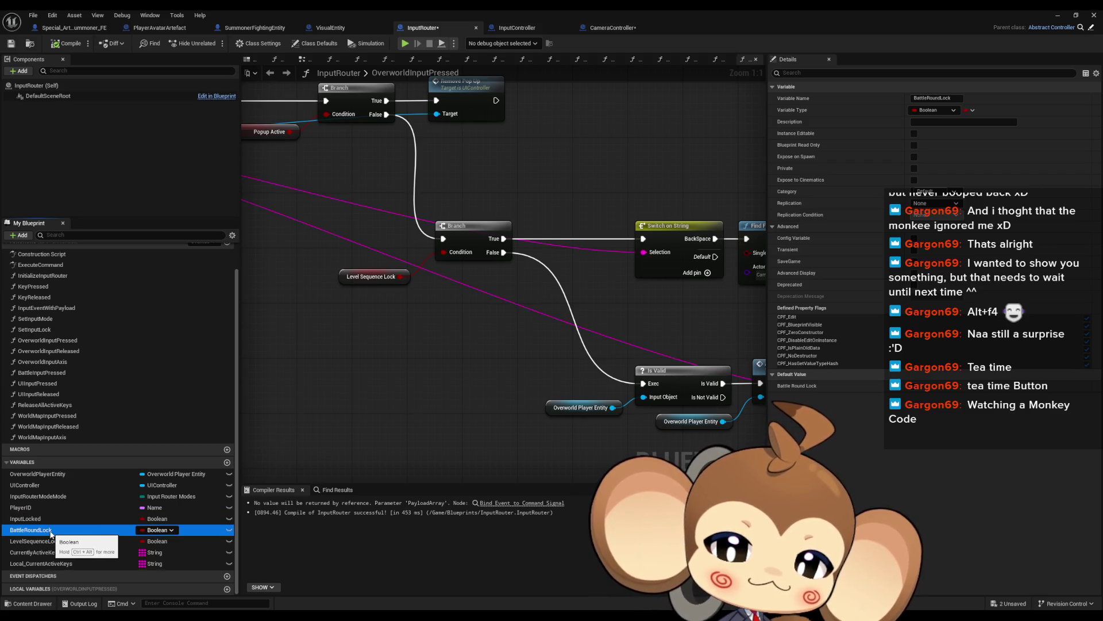
left_click(57, 542)
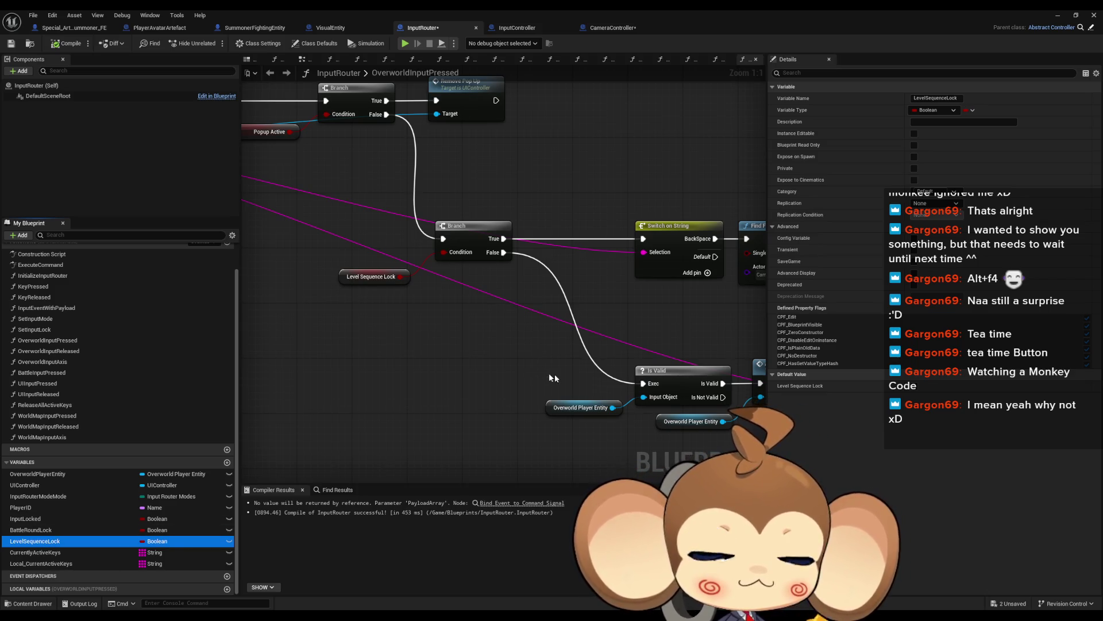
mouse_move(554, 377)
left_mouse_down()
mouse_move(396, 387)
mouse_move(460, 387)
left_mouse_up()
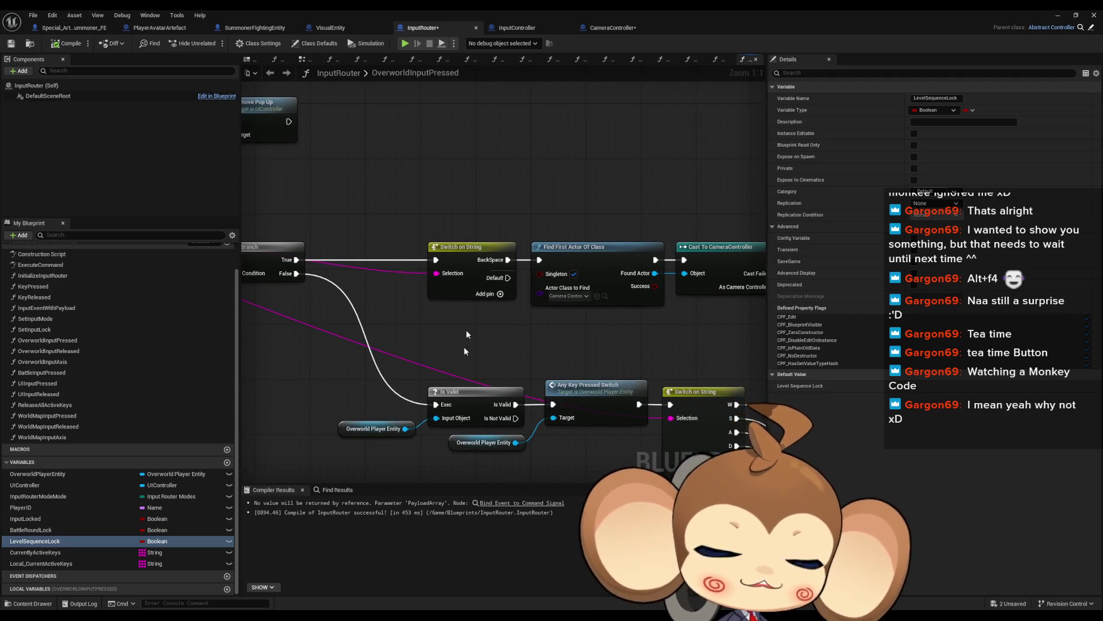
scroll(482, 316, "down", 3)
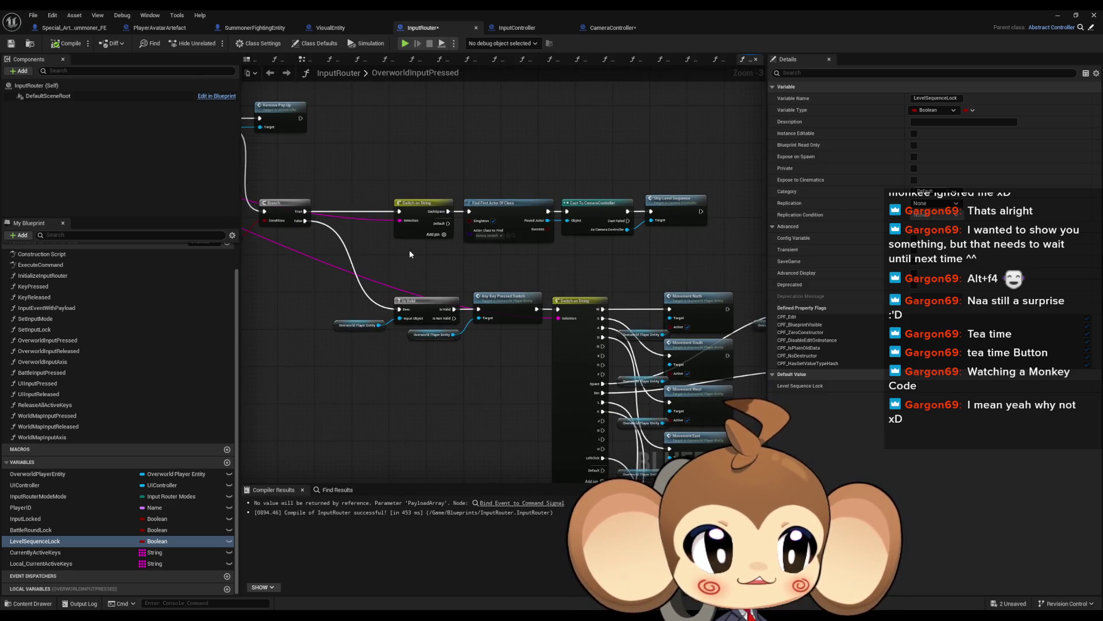
scroll(400, 256, "down", 1)
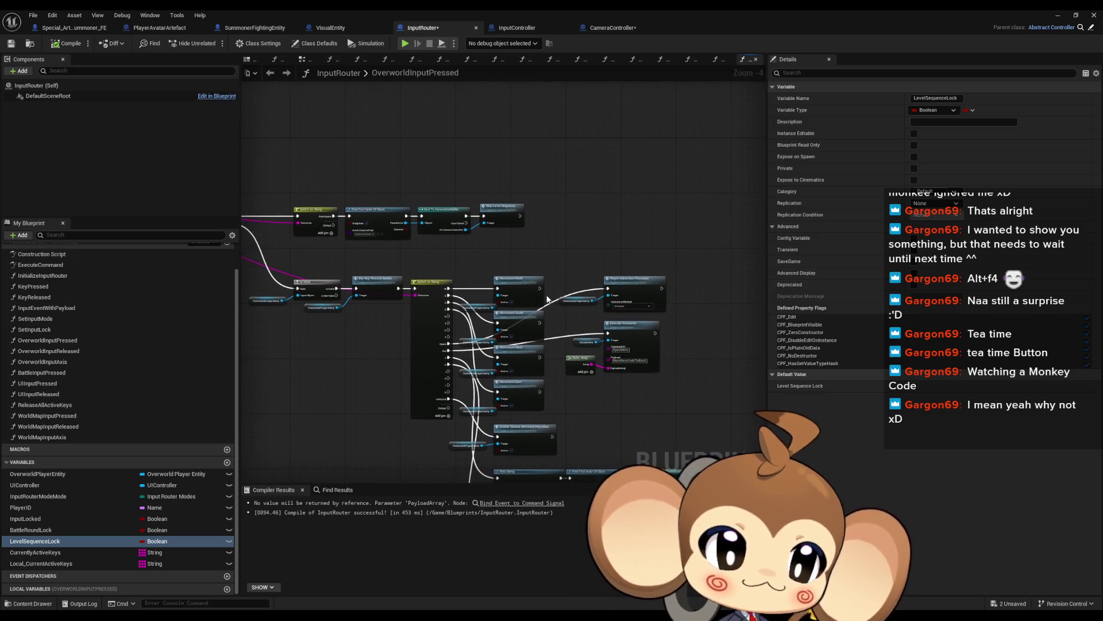
left_click_drag(546, 296, 684, 294)
left_click_drag(331, 273, 374, 251)
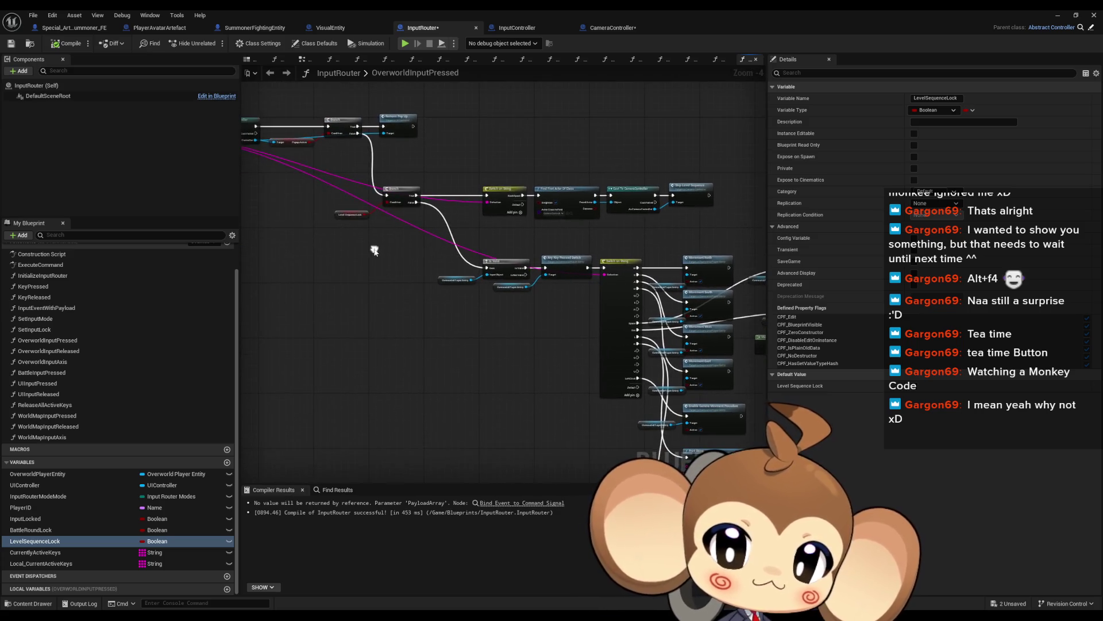
scroll(375, 251, "up", 2)
left_click_drag(570, 323, 387, 363)
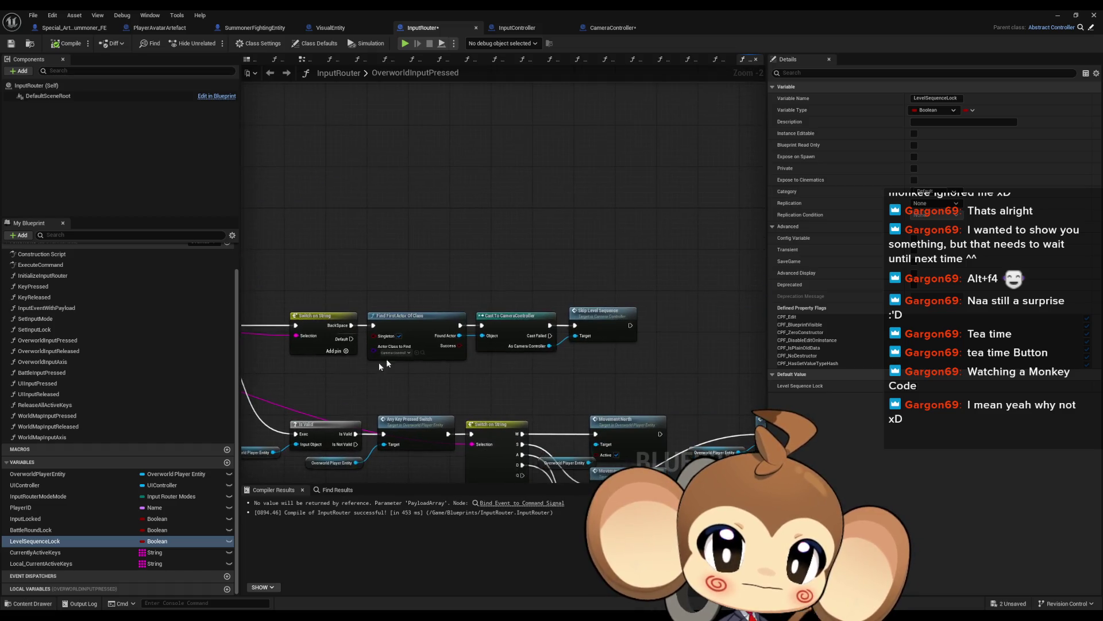
left_click_drag(574, 265, 631, 359)
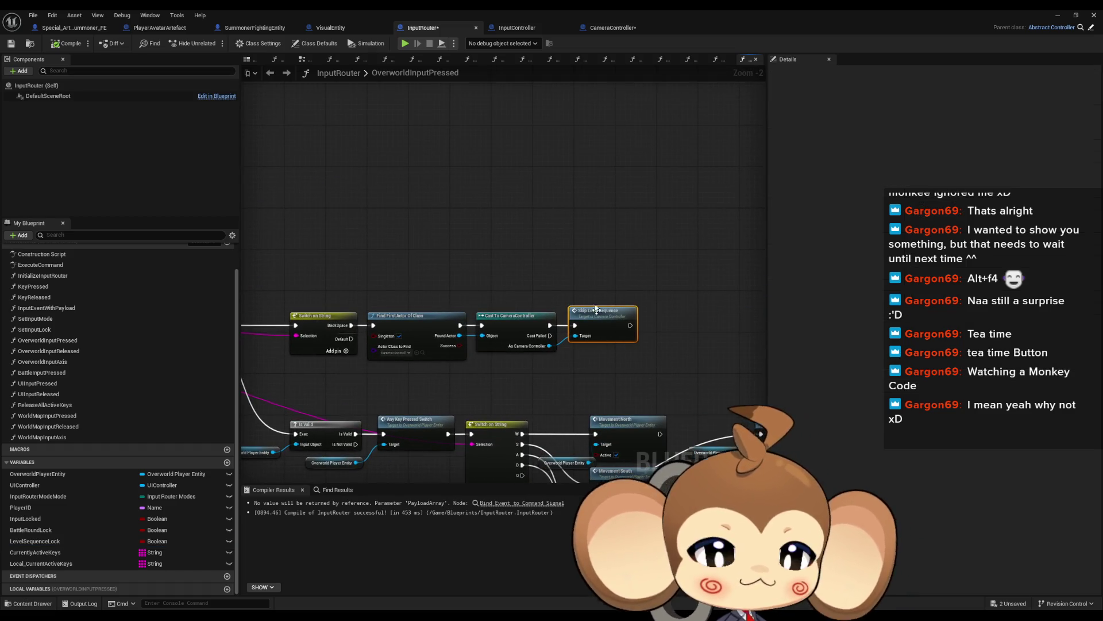
left_click_drag(625, 350, 528, 208)
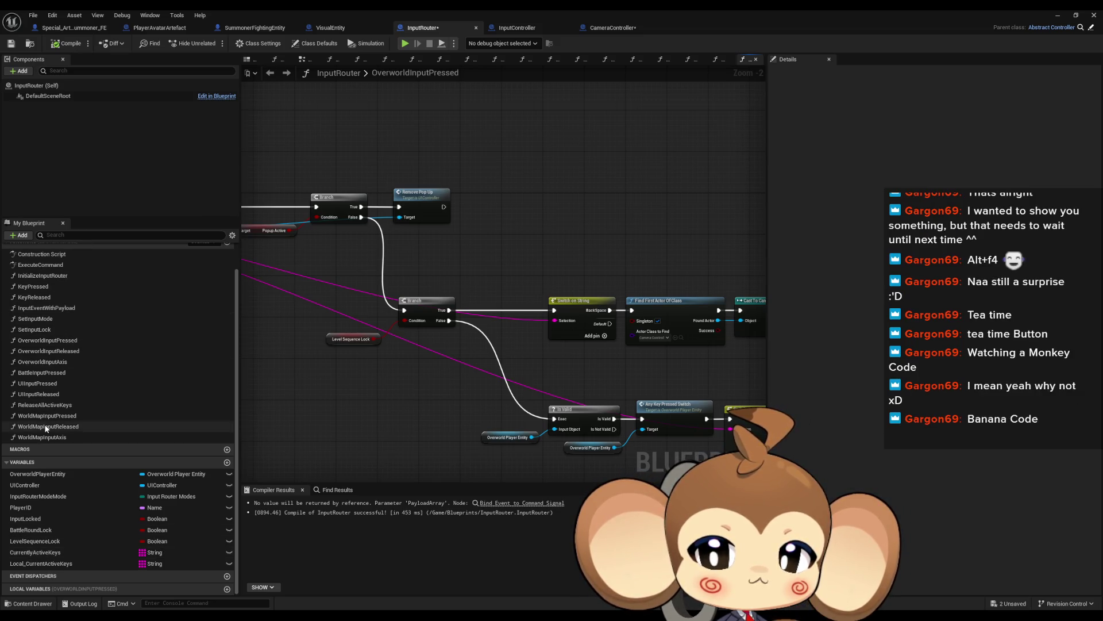
scroll(58, 316, "up", 2)
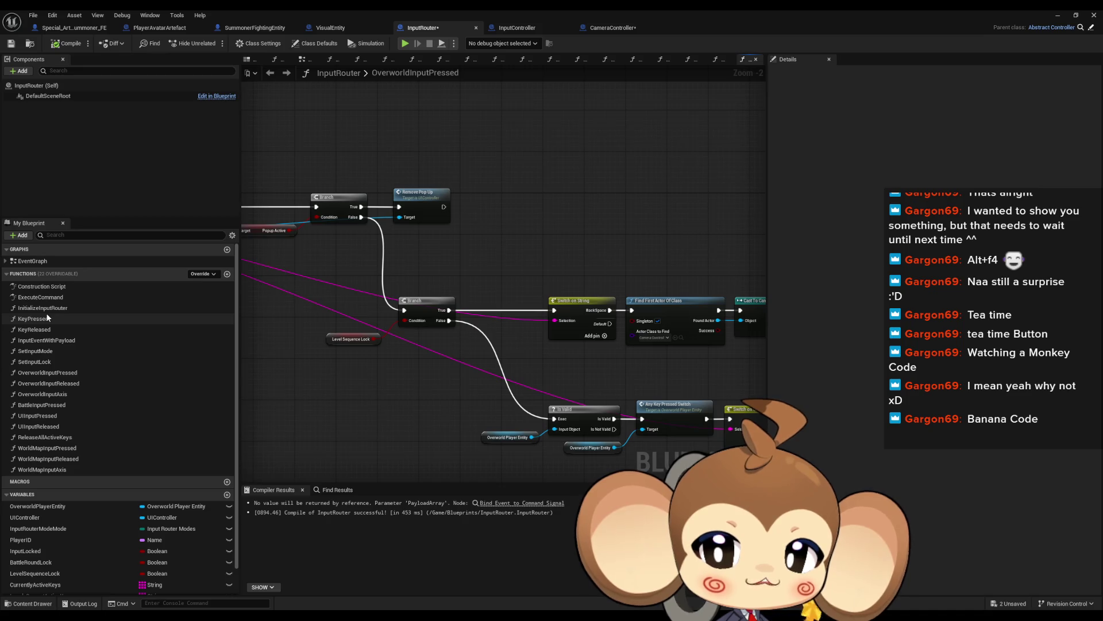
double_click(53, 353)
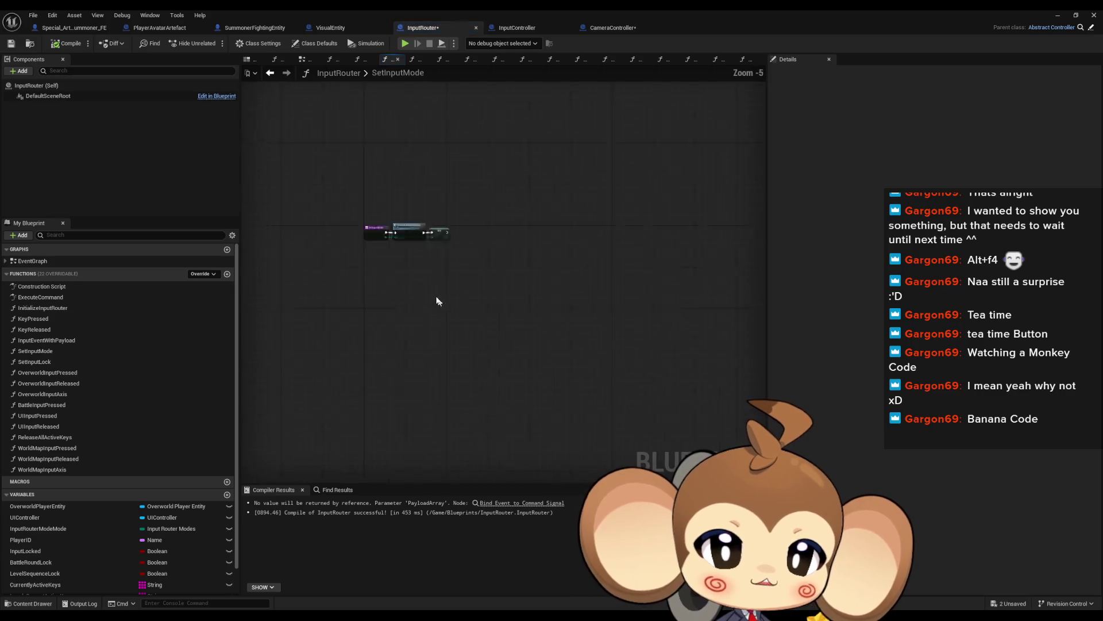
Inspect the Release All Active Keys and SET Input Router Mode nodes, then open SetInputLock
left_click(402, 230)
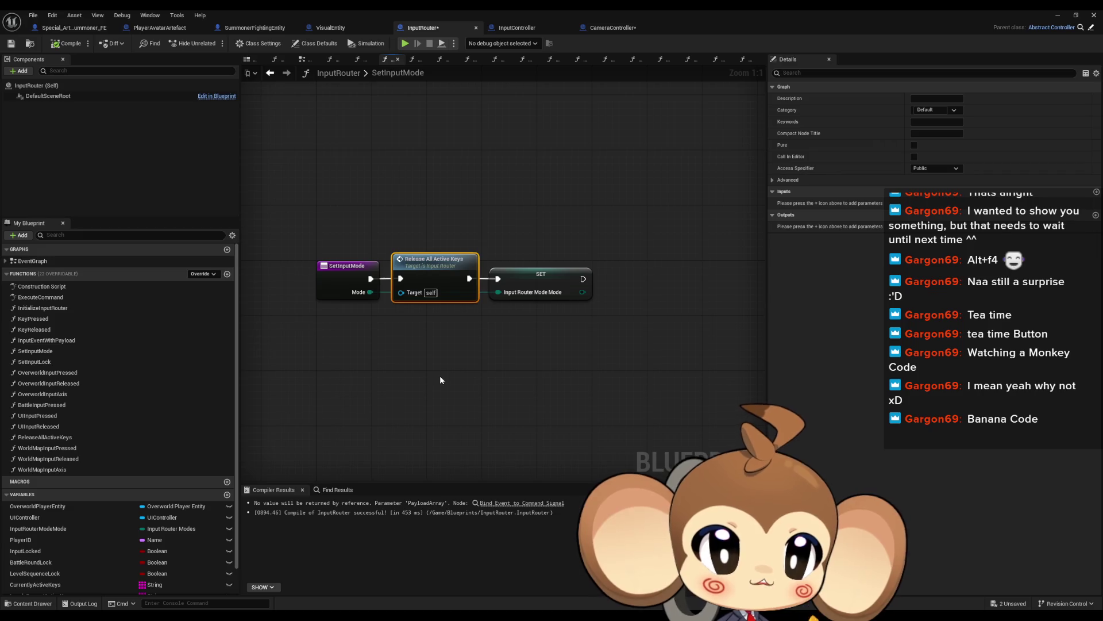
left_click(537, 275)
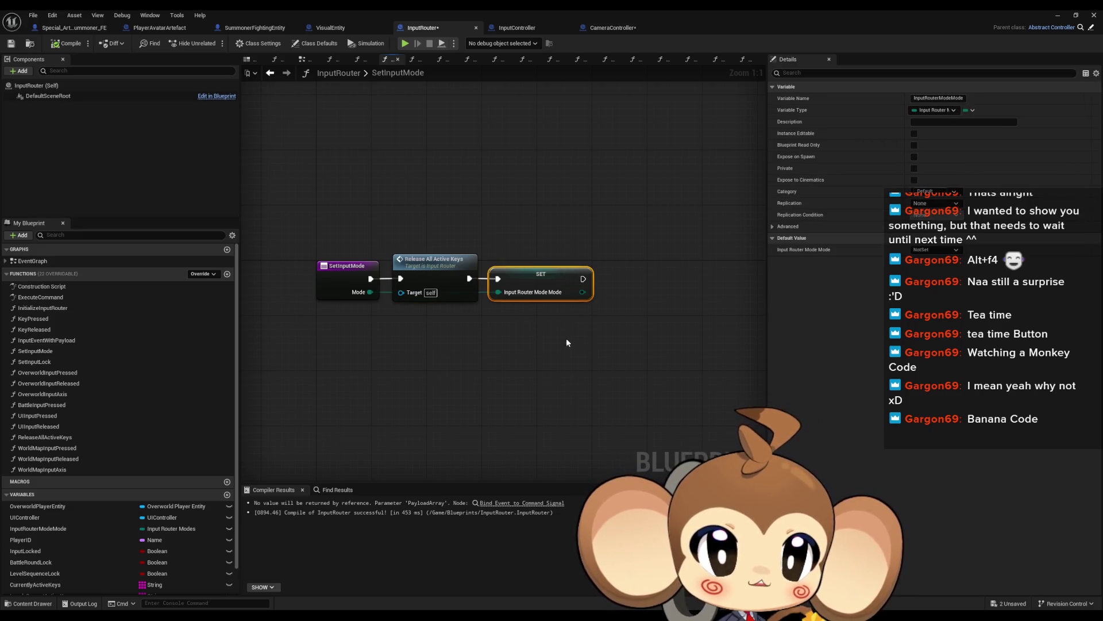
double_click(60, 360)
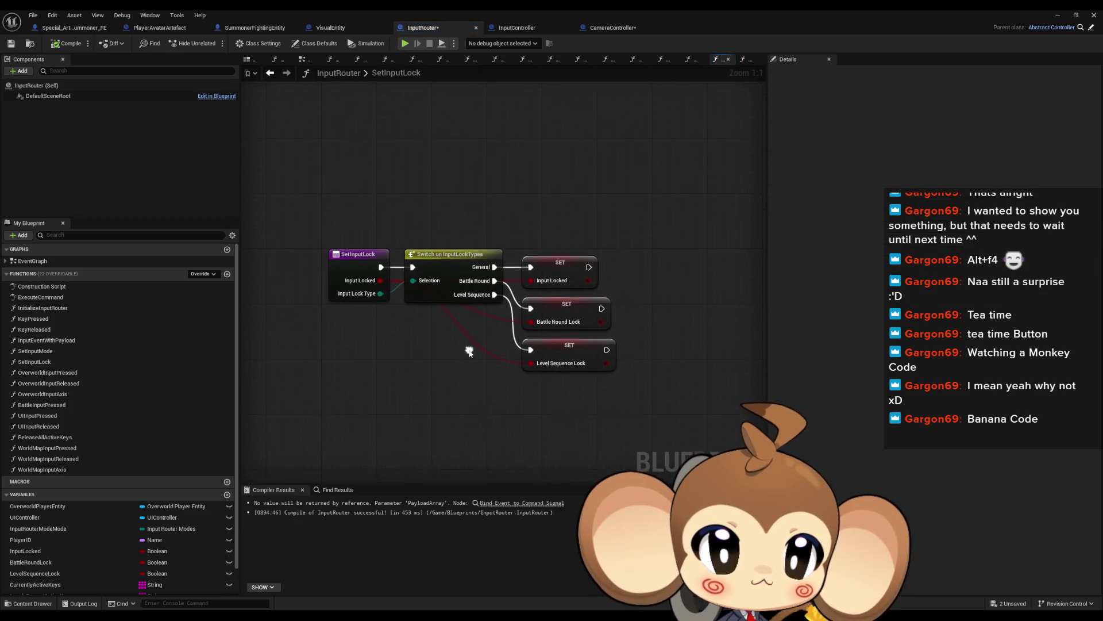
Select the SET Level Sequence Lock and Switch on InputLockTypes nodes and check the entry node's actions
left_click_drag(512, 332, 651, 388)
left_click_drag(417, 191, 492, 337)
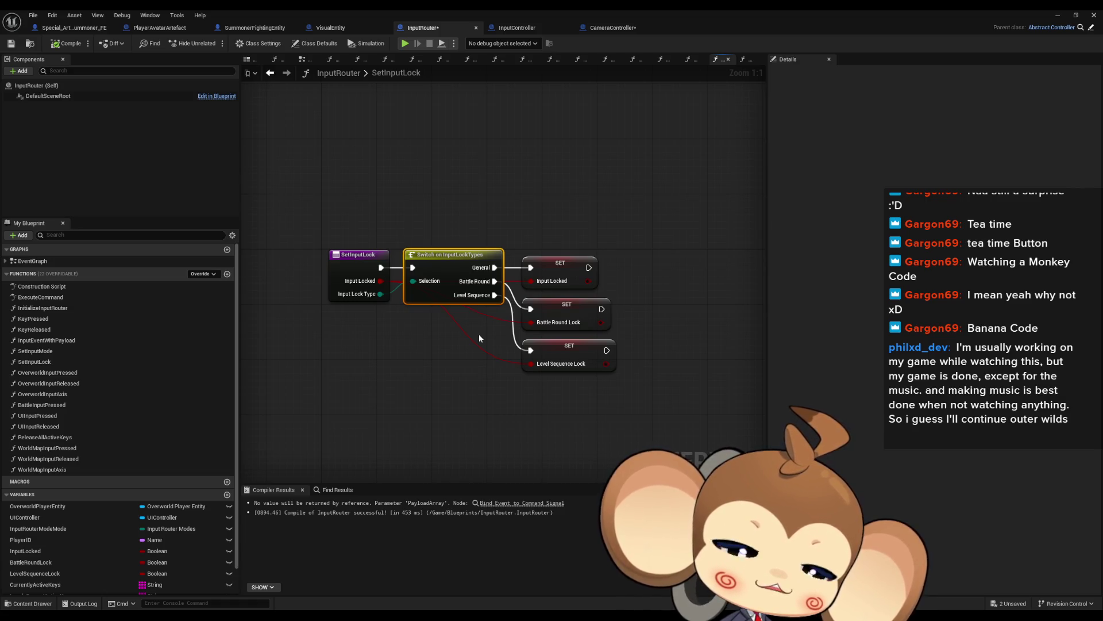
right_click(338, 259)
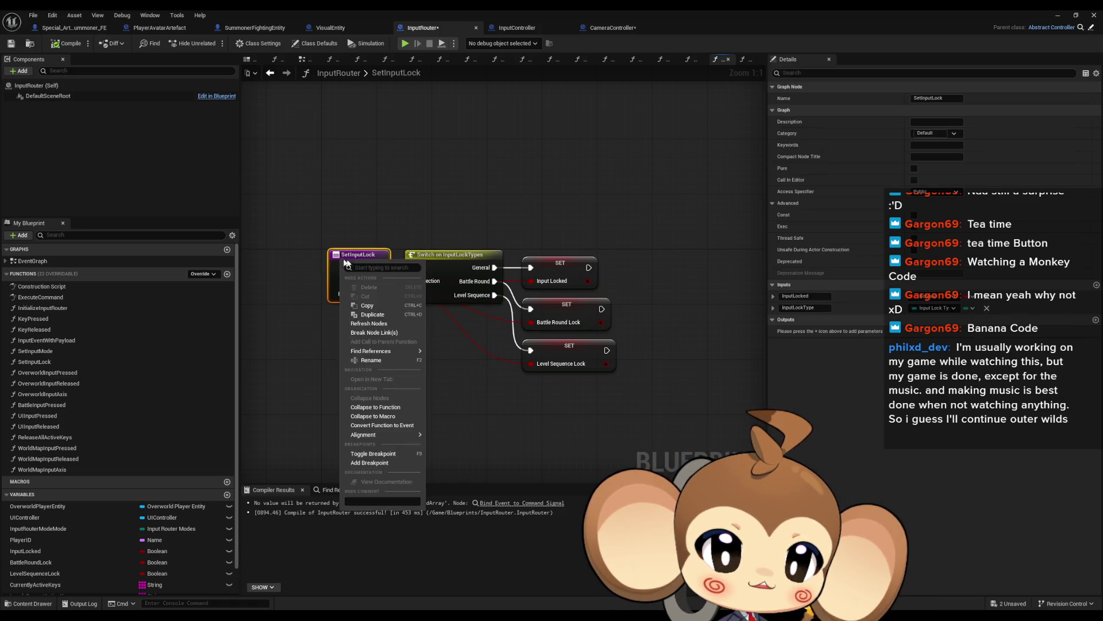
mouse_move(402, 351)
left_click(456, 383)
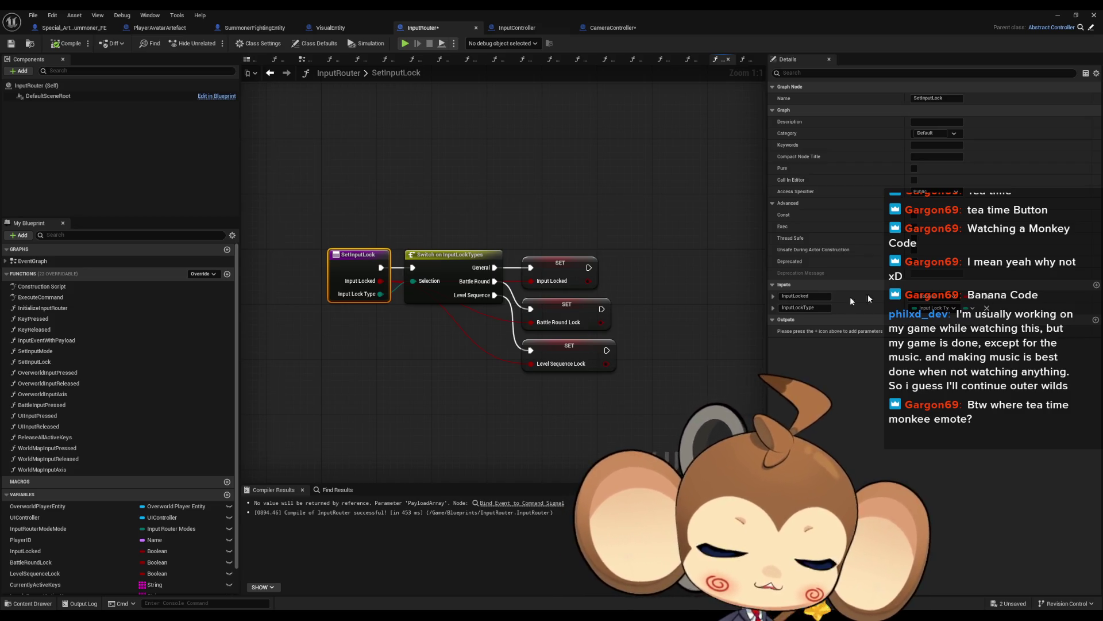
Reselect the Switch on InputLockTypes node and search all blueprints for SetInputLock references
mouse_move(671, 290)
left_mouse_down()
mouse_move(615, 300)
mouse_move(653, 299)
left_mouse_up()
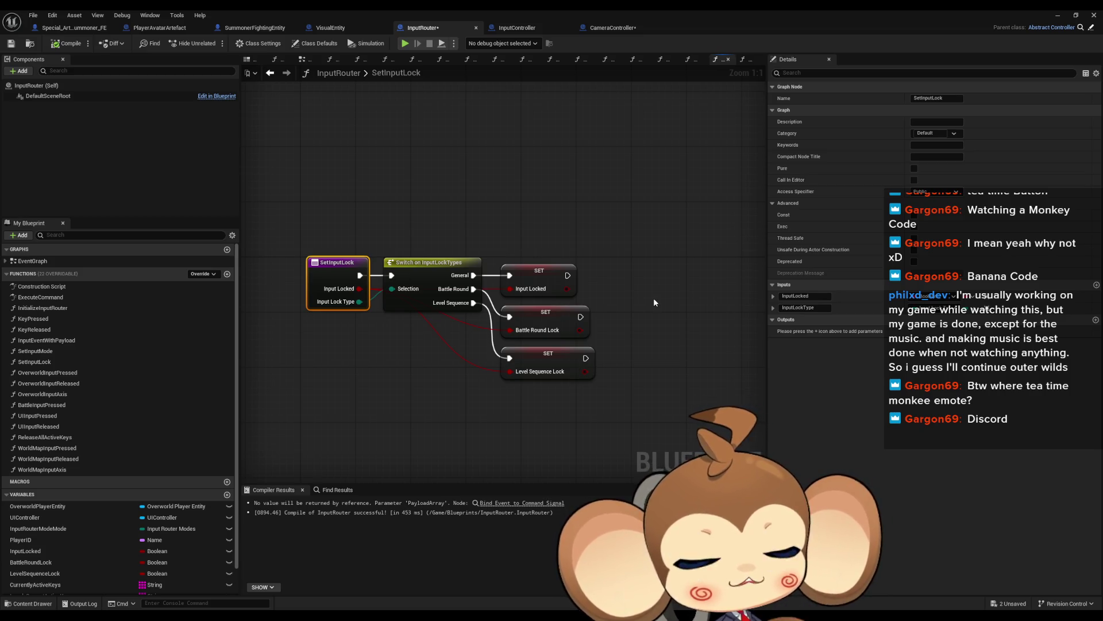
left_click(643, 297)
left_click_drag(644, 297, 624, 298)
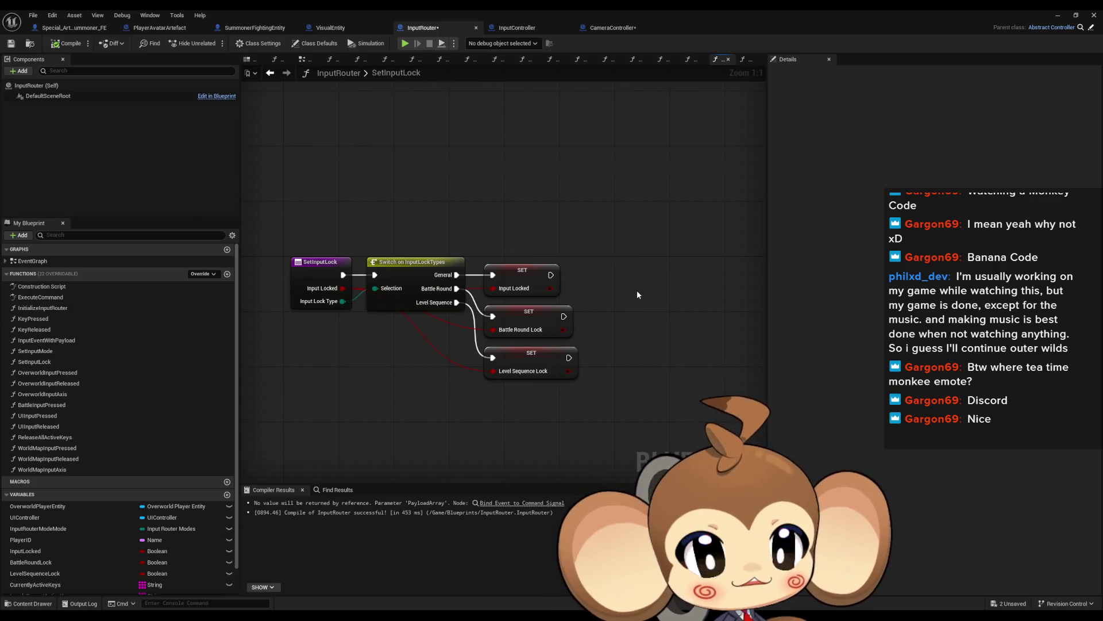
left_click_drag(392, 207, 417, 320)
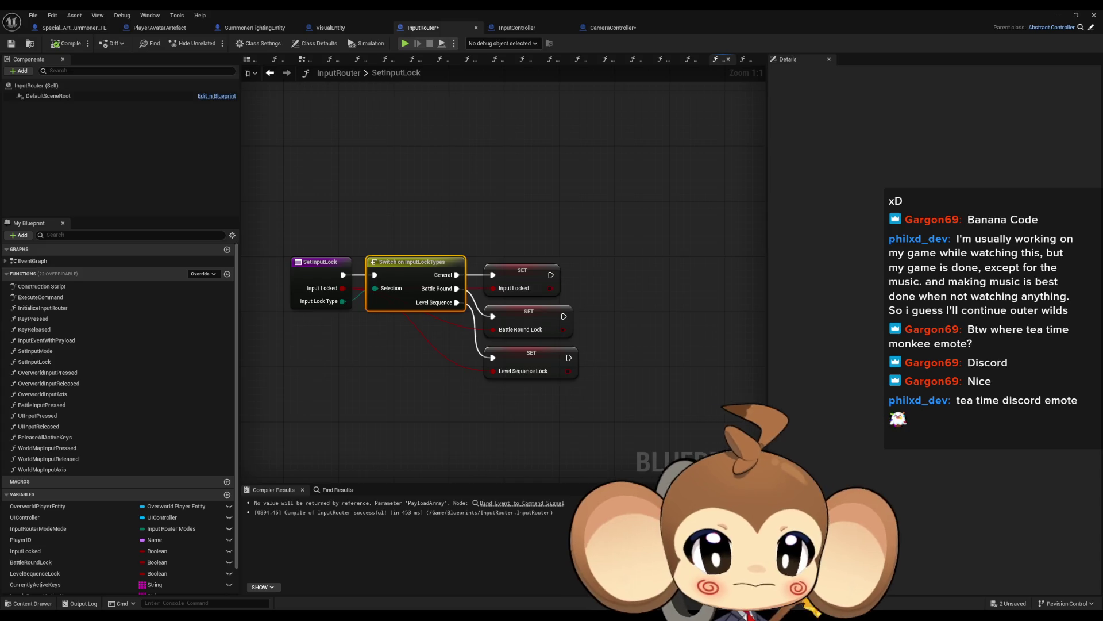
key("alt+shift+f")
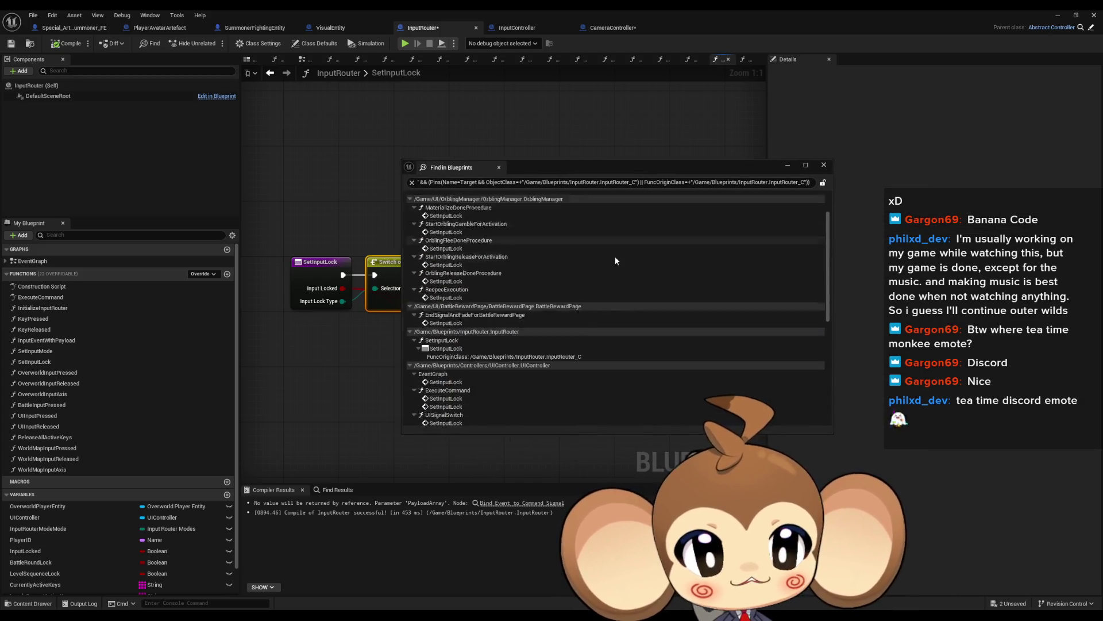
Scroll the SetInputLock search results and move them aside to reveal the graph
scroll(615, 259, "down", 7)
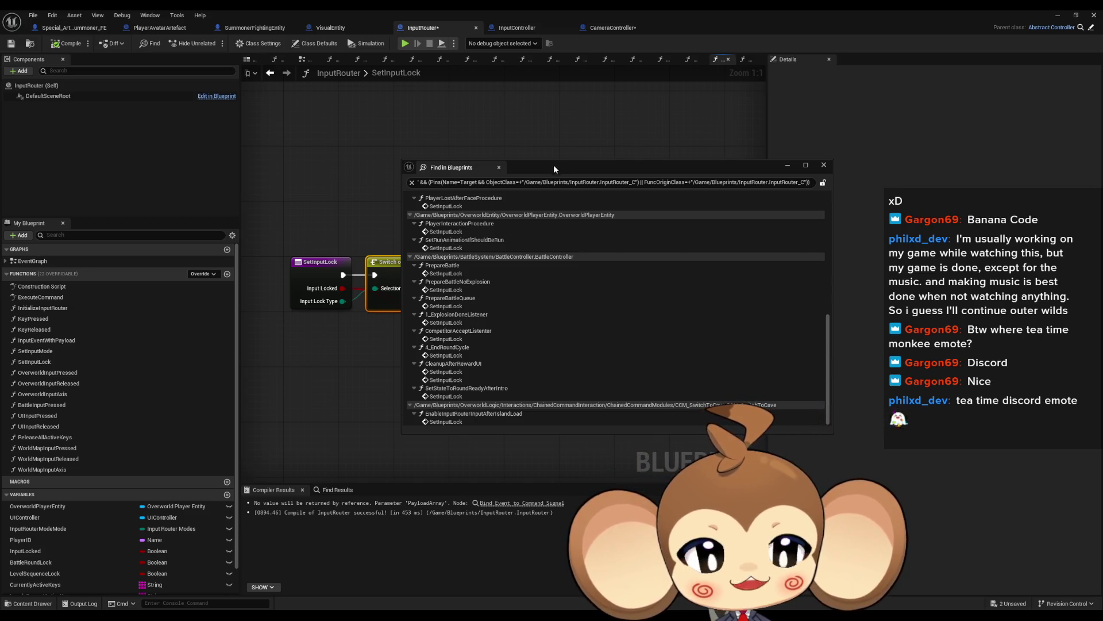
left_click_drag(552, 164, 676, 203)
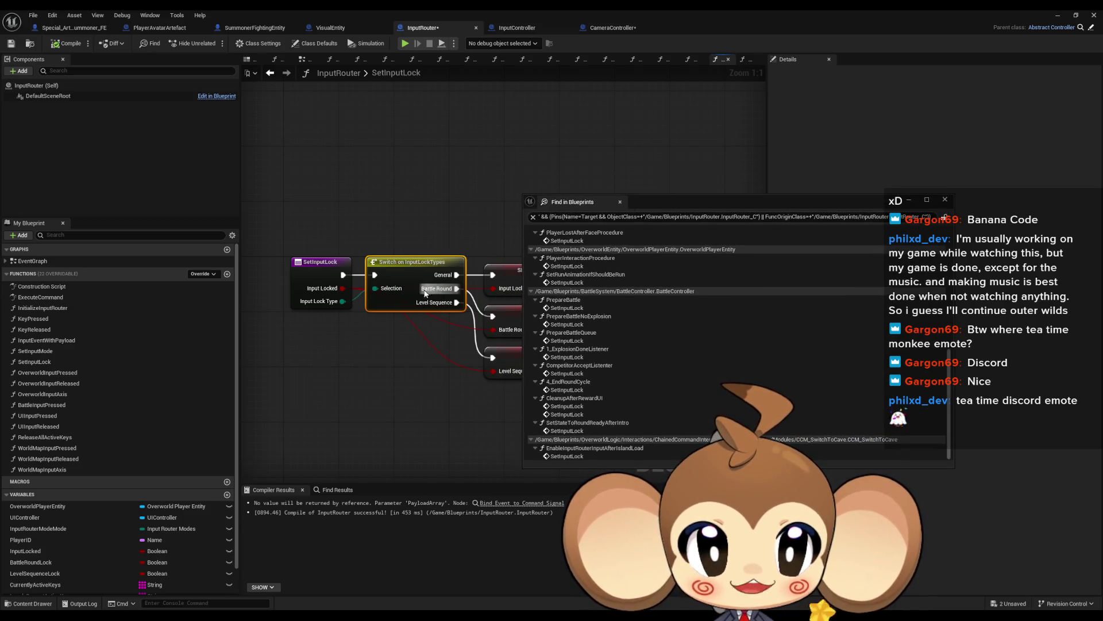
left_click(691, 206)
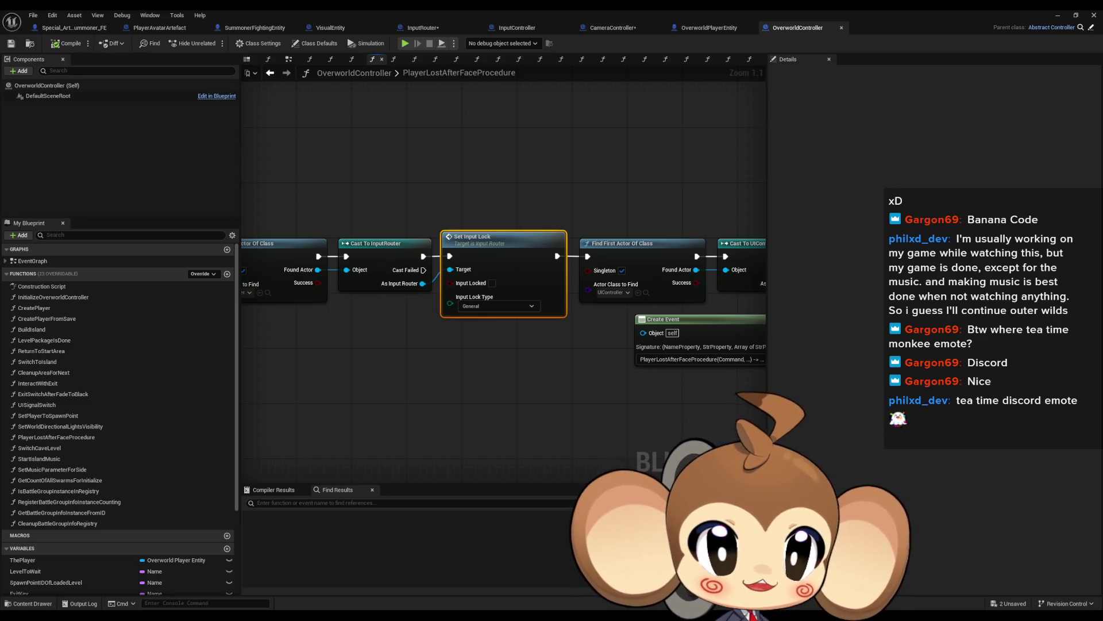
Select the LevelSequence Set Input Lock call and pan across the whole StartCCM graph
left_click(476, 332)
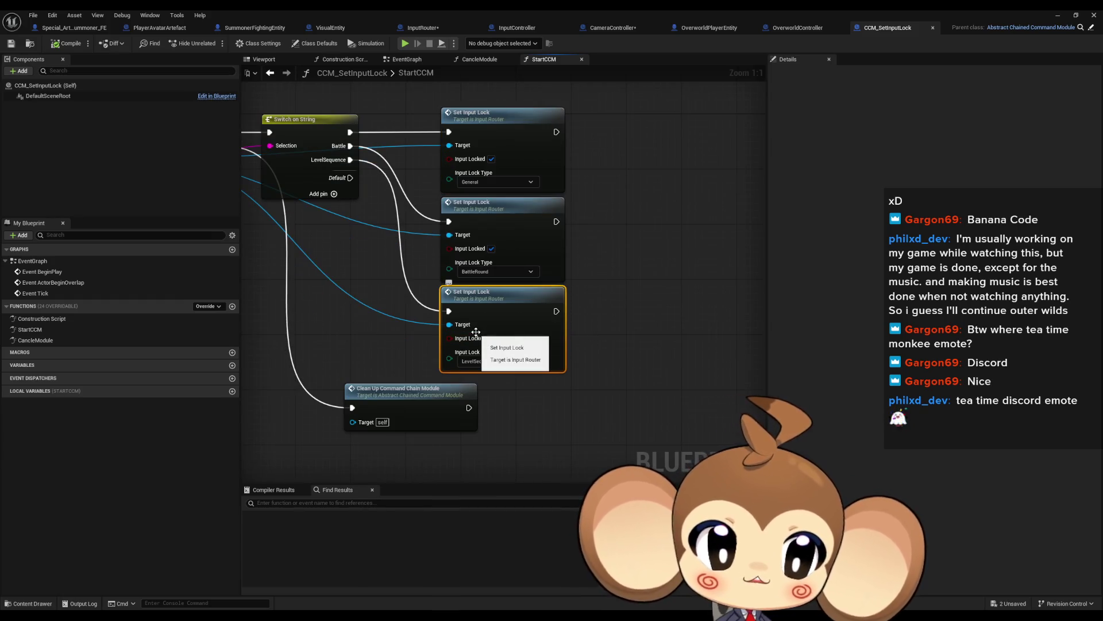
left_click_drag(569, 323, 744, 362)
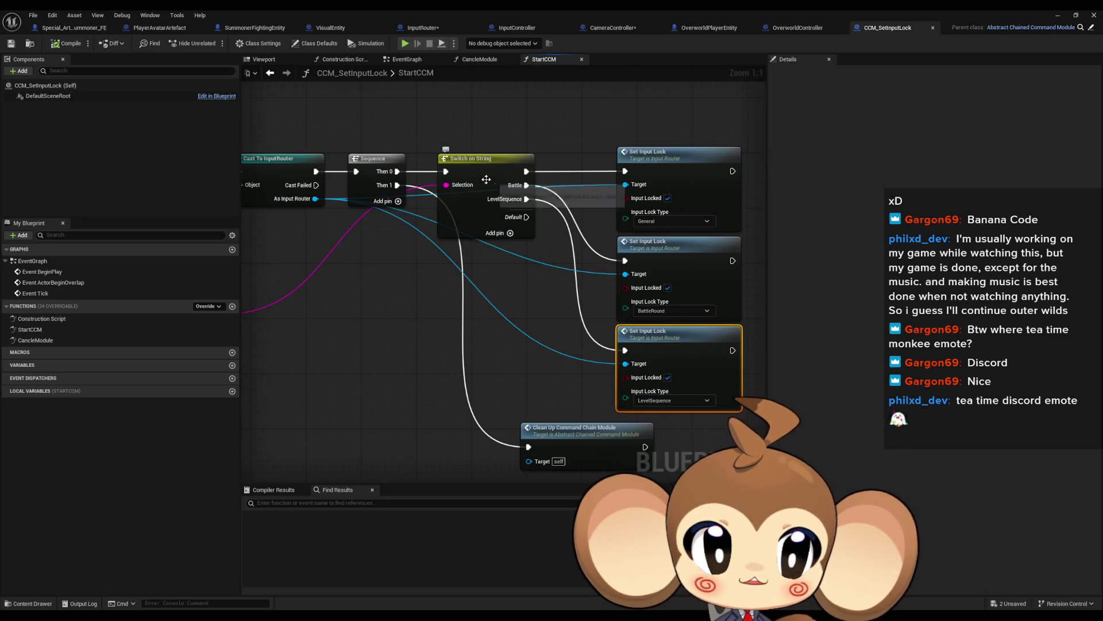
mouse_move(579, 342)
left_mouse_down()
mouse_move(761, 337)
mouse_move(756, 374)
left_mouse_up()
left_click_drag(246, 188, 360, 199)
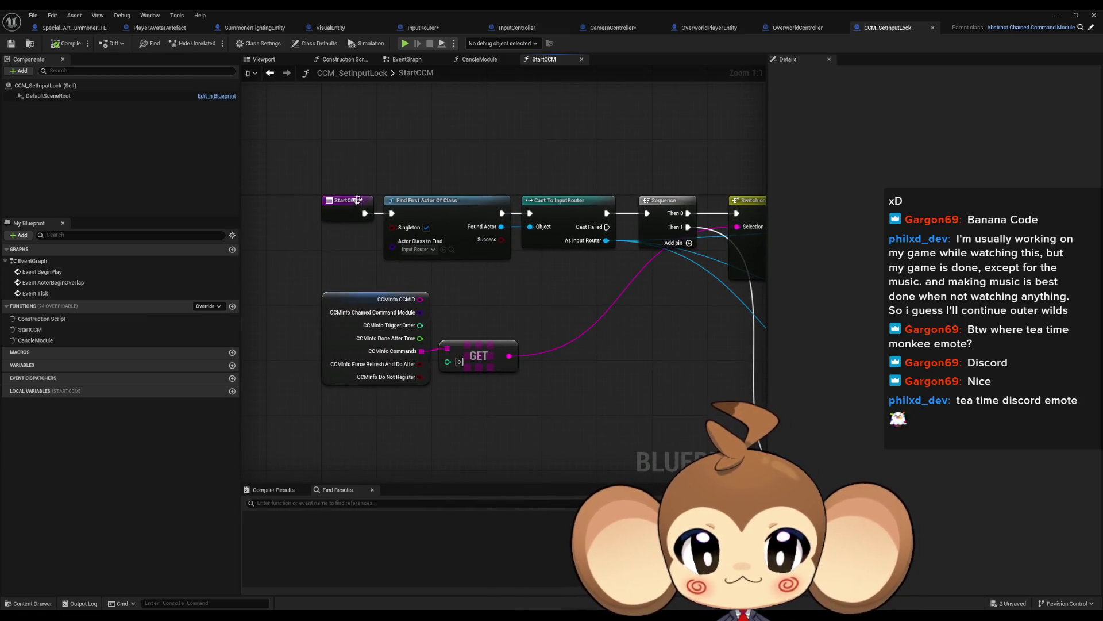
left_click_drag(668, 366, 468, 312)
left_click_drag(535, 312, 439, 304)
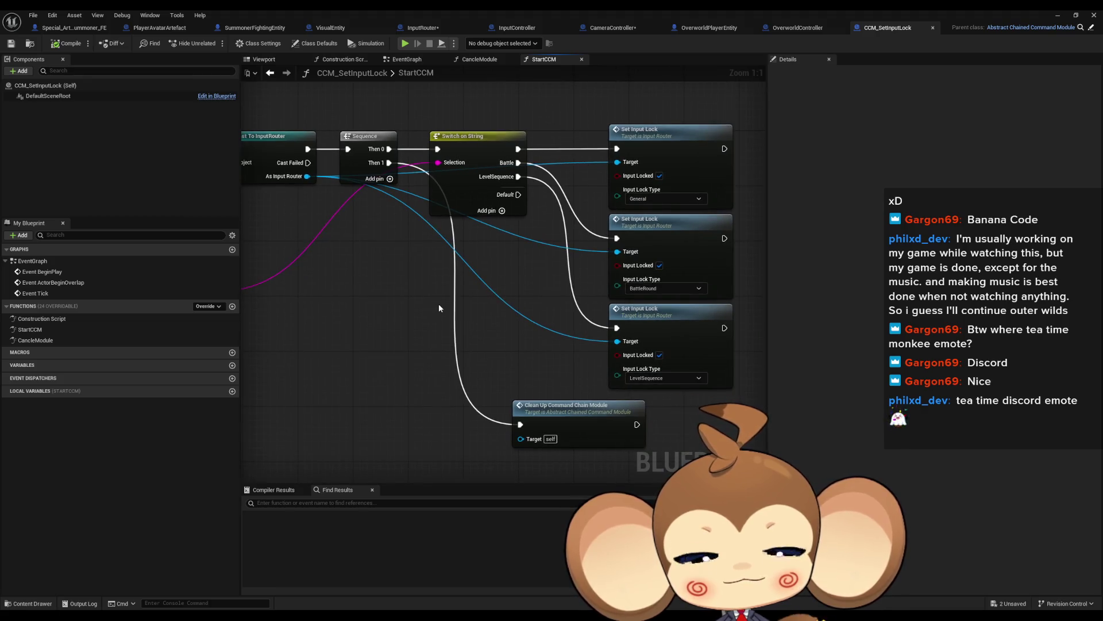
mouse_move(439, 308)
left_mouse_down()
mouse_move(639, 398)
mouse_move(517, 398)
mouse_move(610, 413)
left_mouse_up()
Restore the blueprint editor to a smaller window and move it up and left
scroll(622, 402, "down", 1)
mouse_move(617, 95)
left_mouse_down()
mouse_move(359, 27)
mouse_move(589, 59)
left_mouse_up()
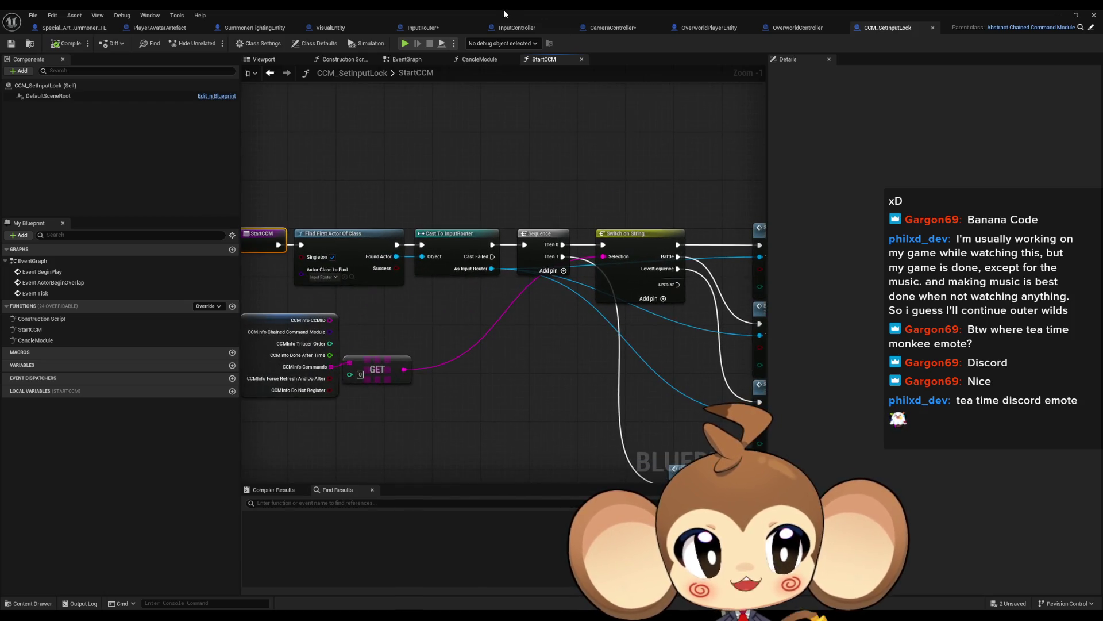
double_click(503, 9)
left_click_drag(604, 198, 448, 71)
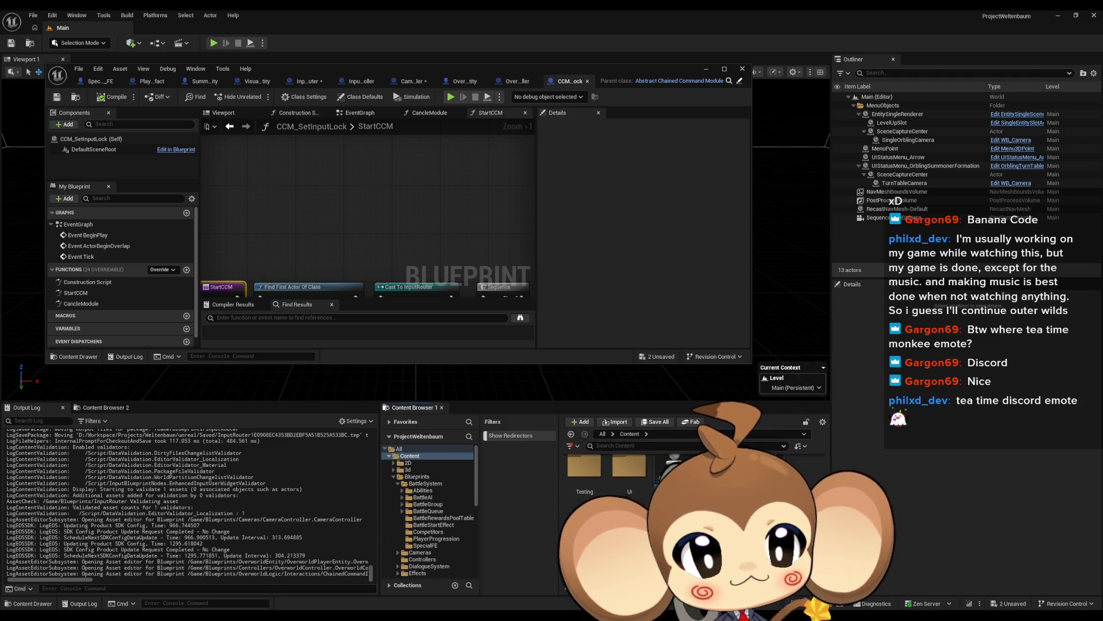
Browse Blueprints > OverworldLogic > Interactions to the ChainedCommandModules folder and review its blueprints
left_click(417, 476)
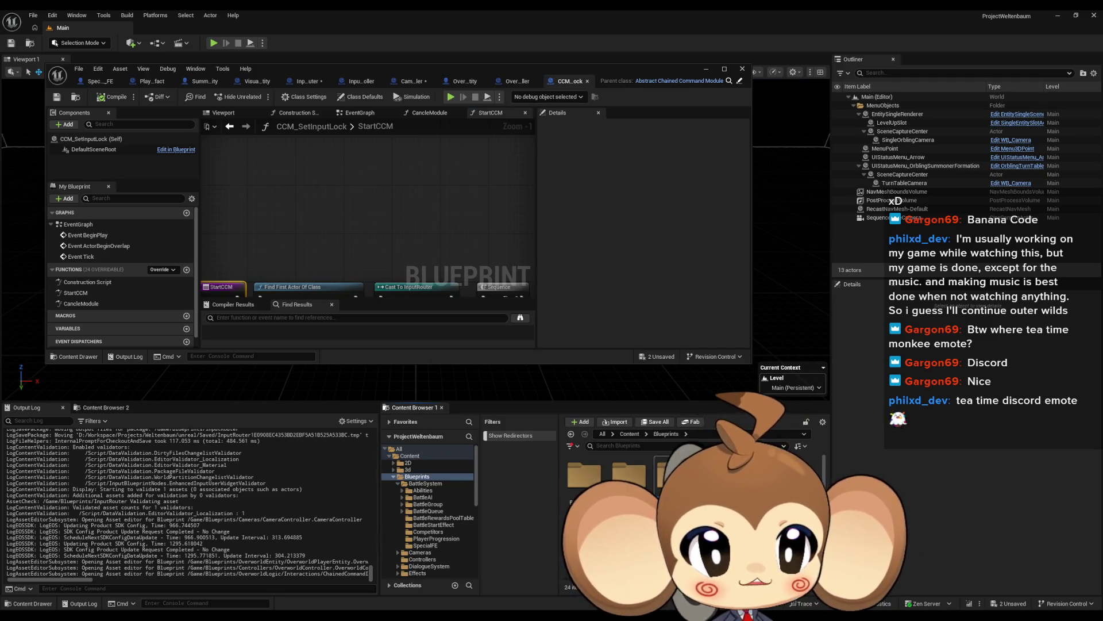
double_click(592, 478)
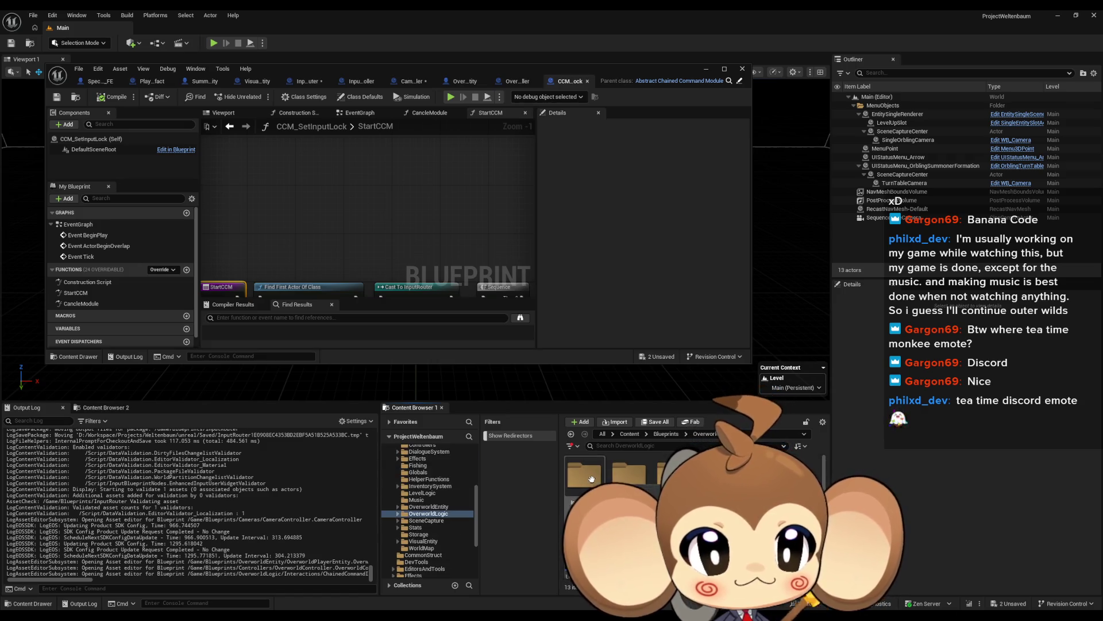
double_click(592, 479)
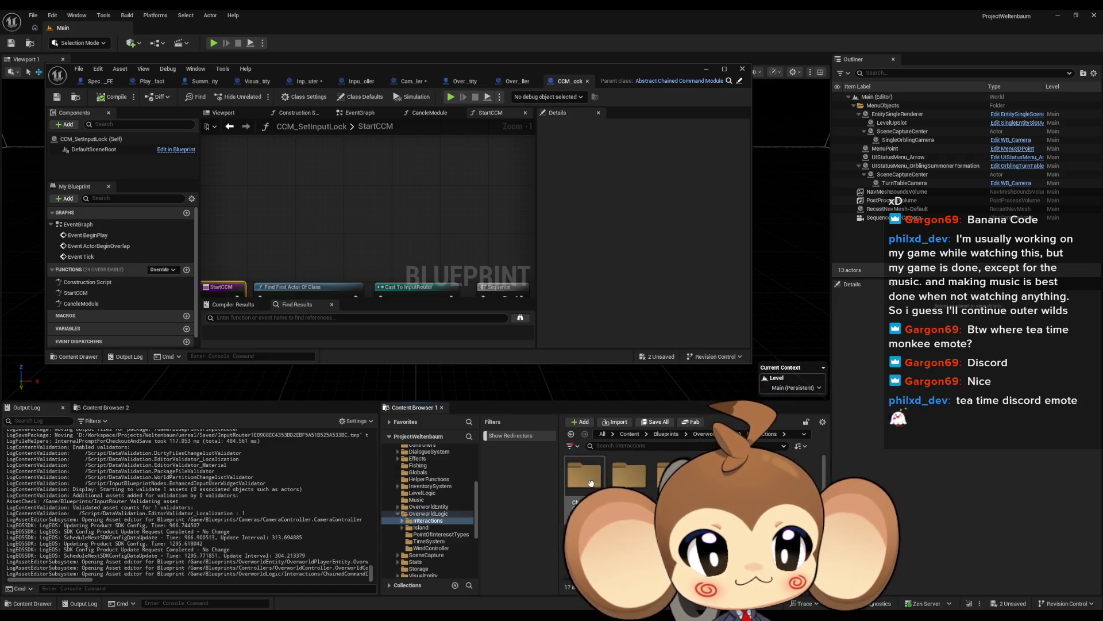
double_click(590, 482)
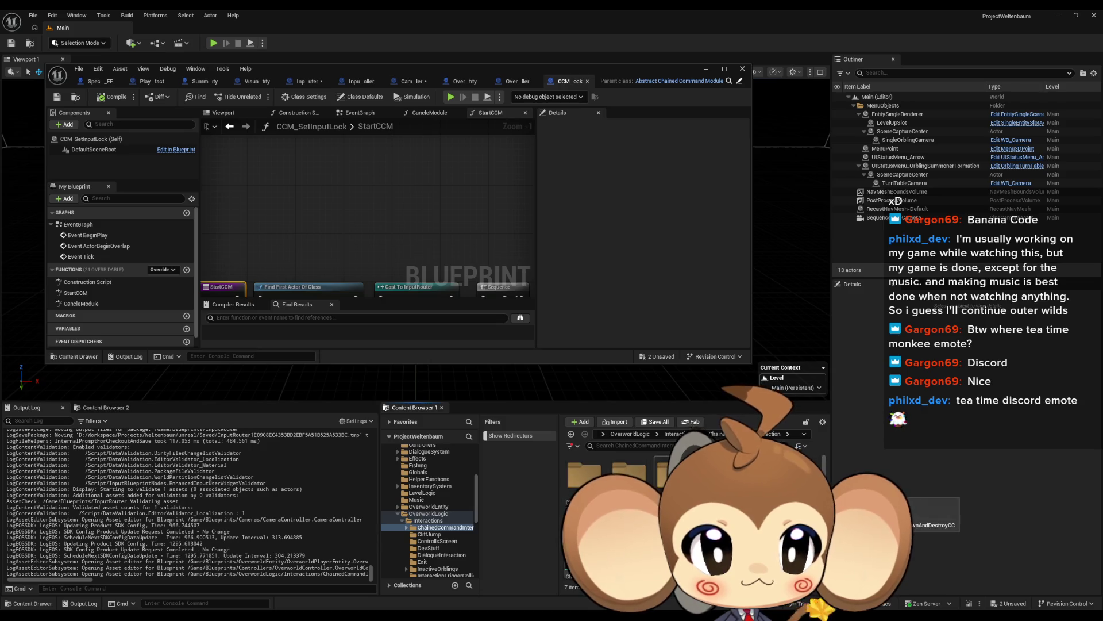
double_click(640, 487)
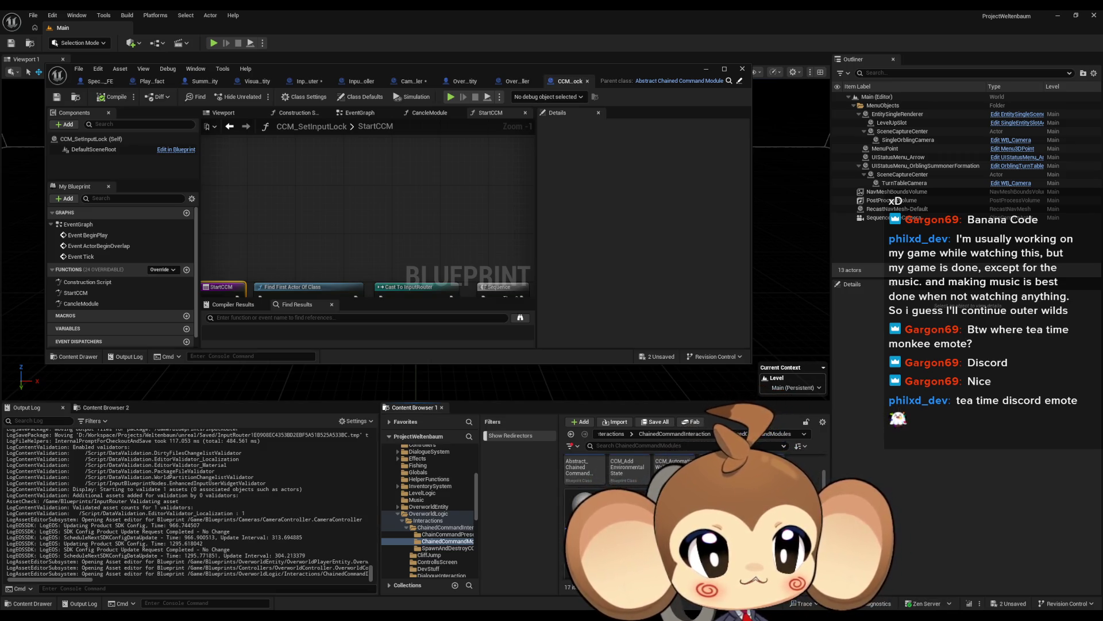
scroll(609, 505, "down", 1)
scroll(609, 505, "down", 2)
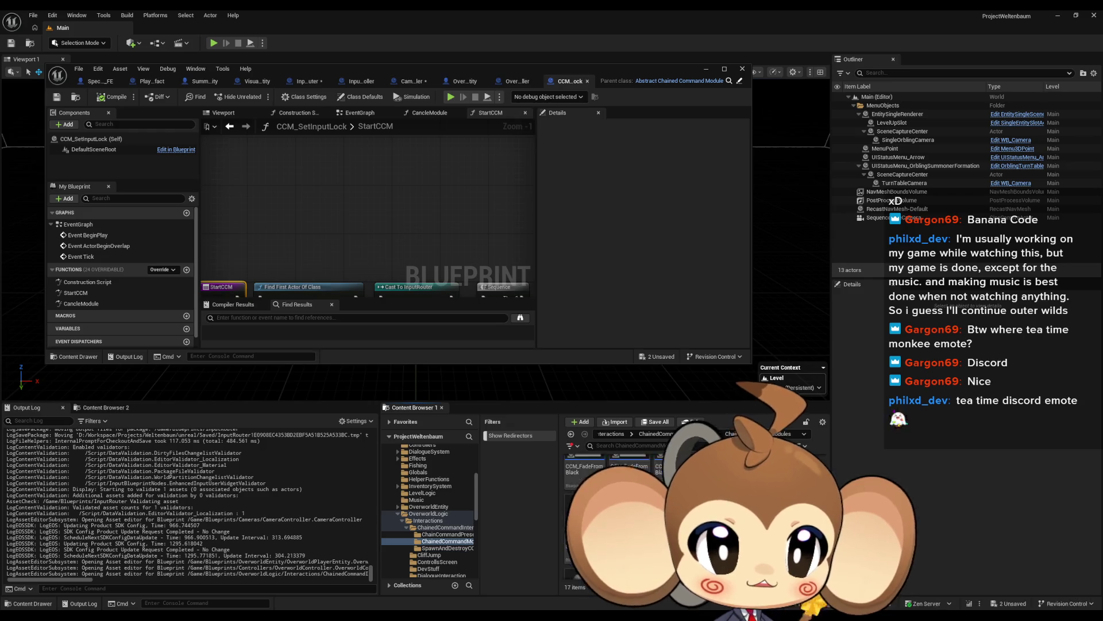
scroll(609, 506, "up", 3)
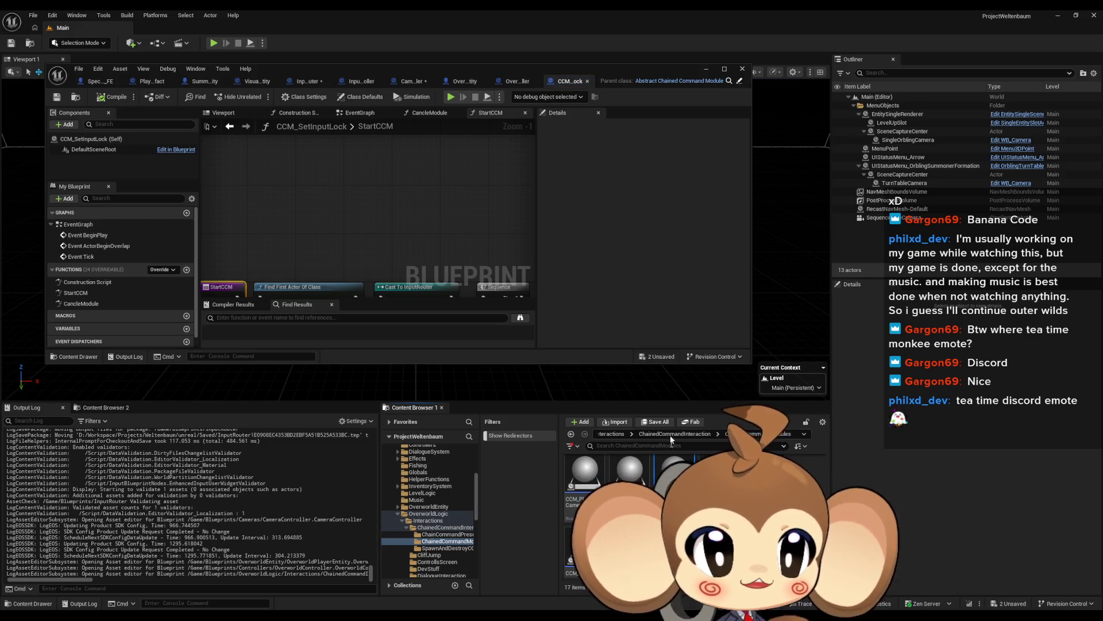
scroll(673, 465, "up", 1)
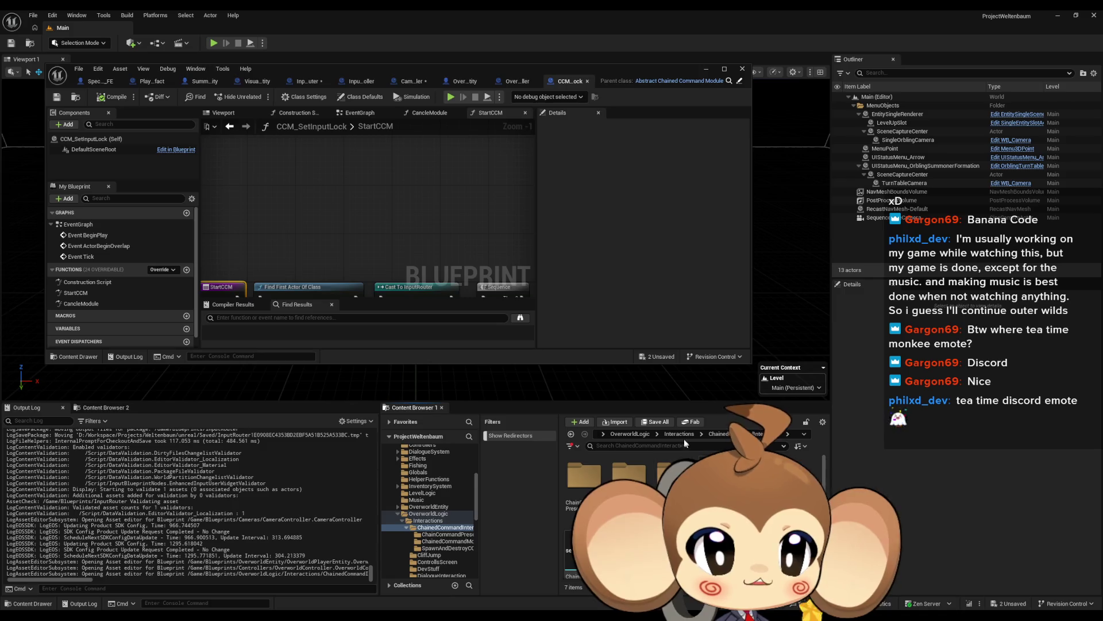
Look through the ChainCommandPresets folder, then return to the top Content folder
double_click(581, 486)
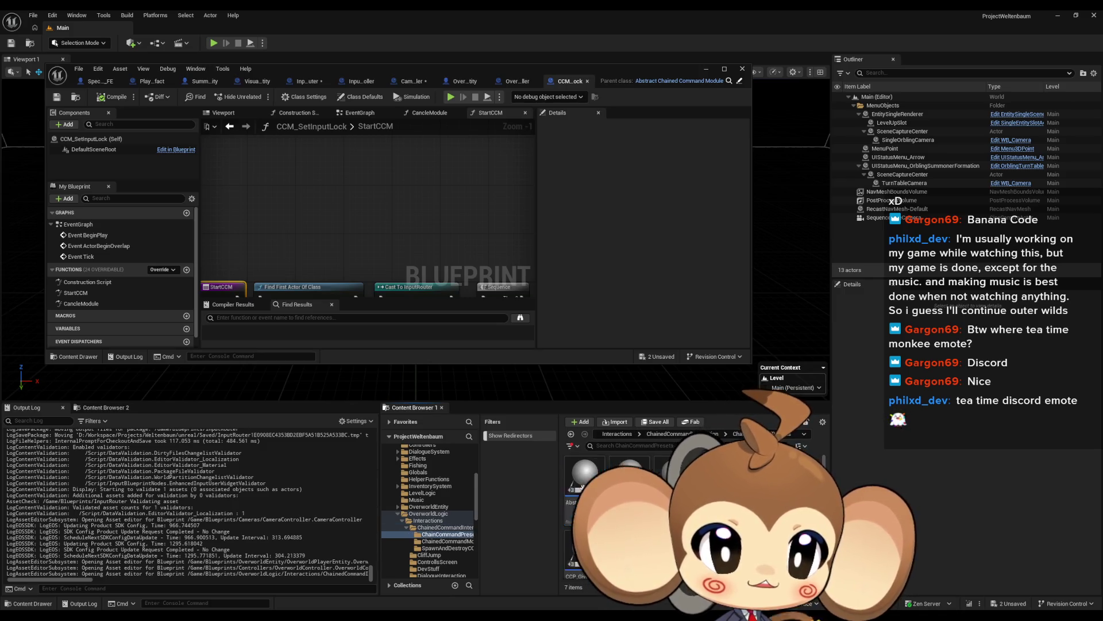
scroll(632, 517, "down", 1)
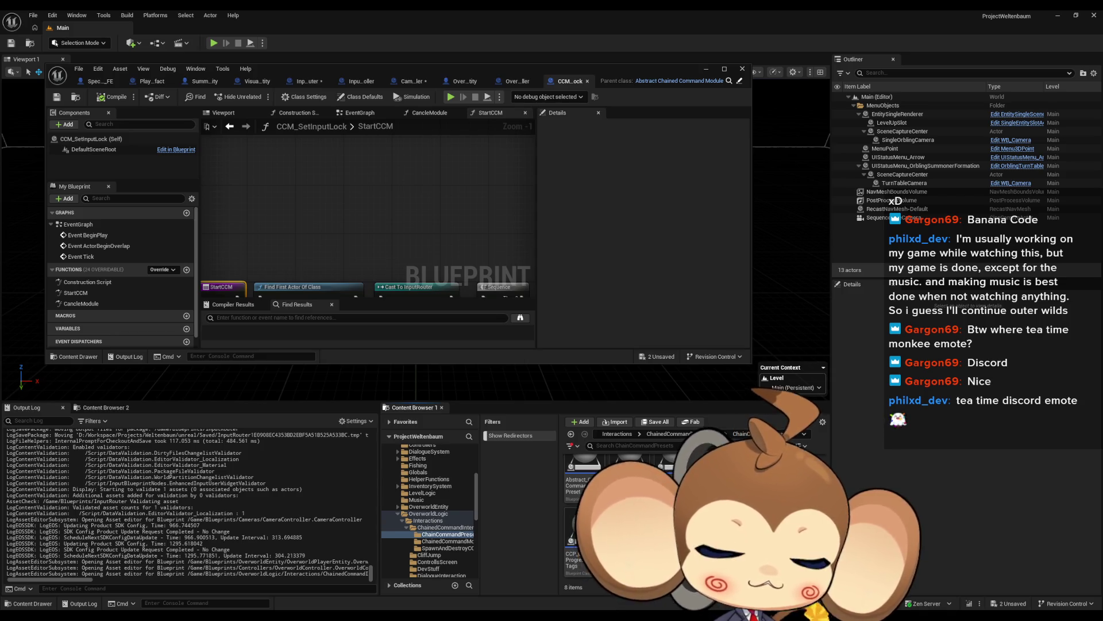
left_click(617, 434)
left_click(624, 434)
Open VoidLevel from Maps > Intro, saving CameraController and InputRouter when prompted
double_click(589, 481)
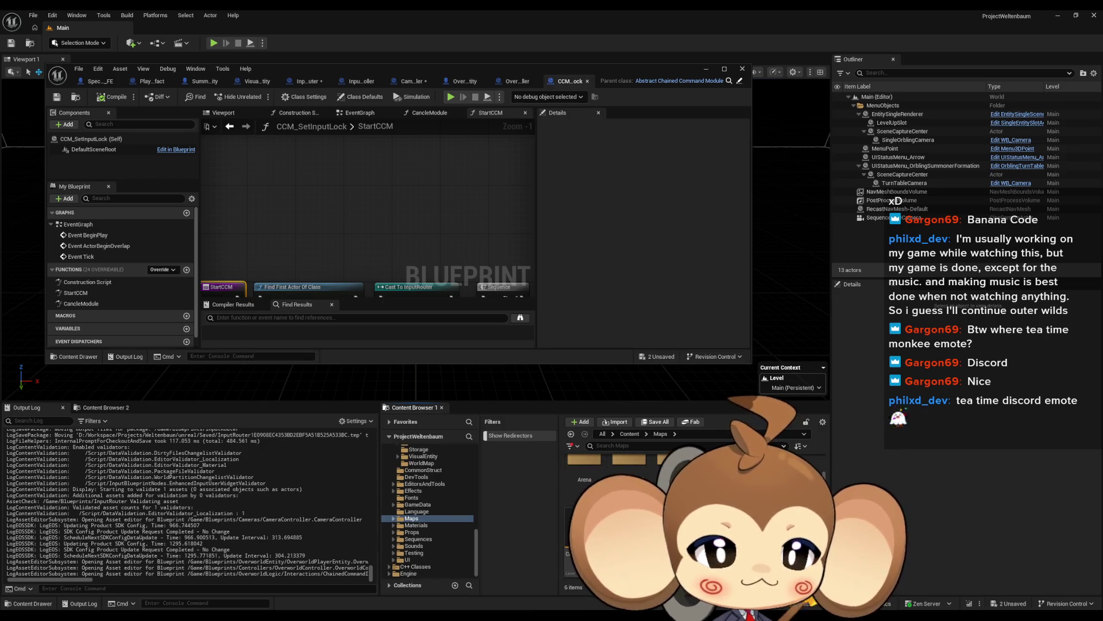
double_click(719, 481)
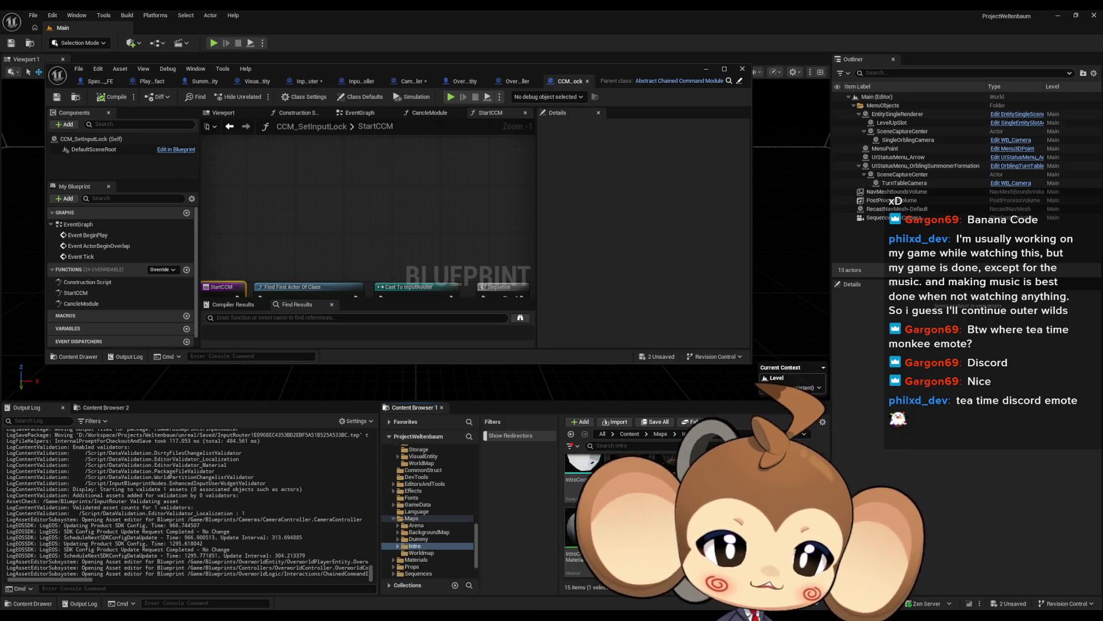
double_click(630, 466)
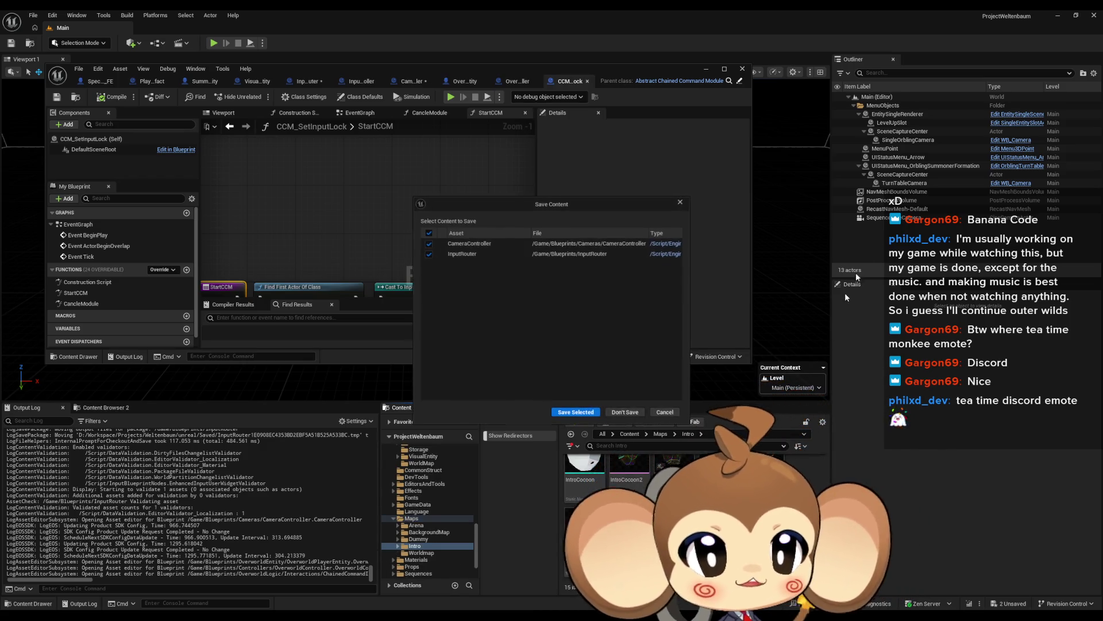
left_click(574, 413)
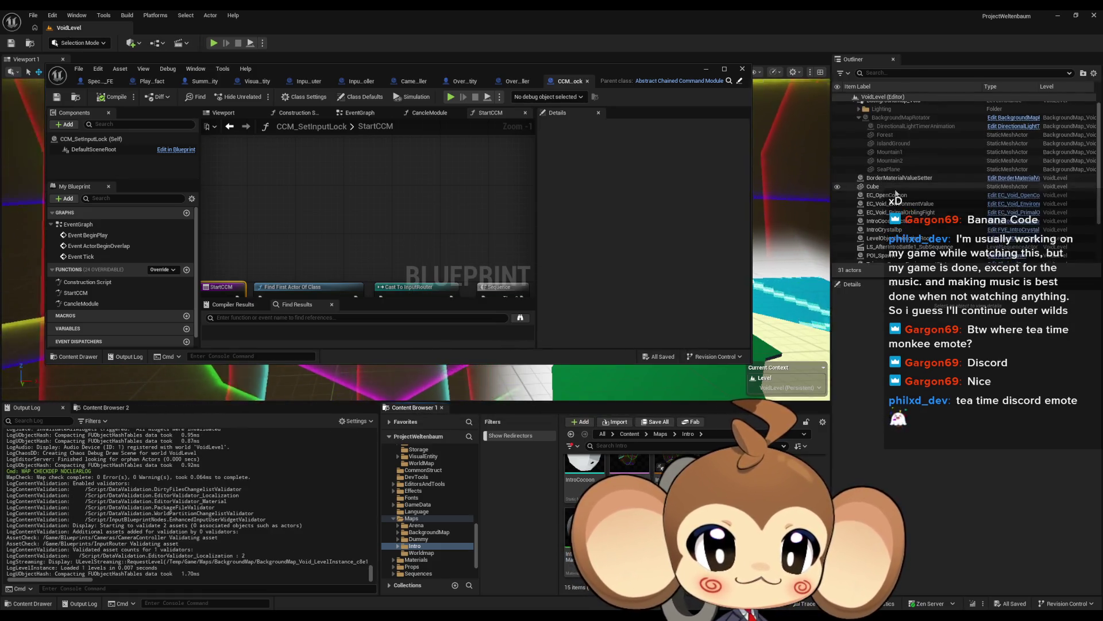
scroll(897, 195, "down", 3)
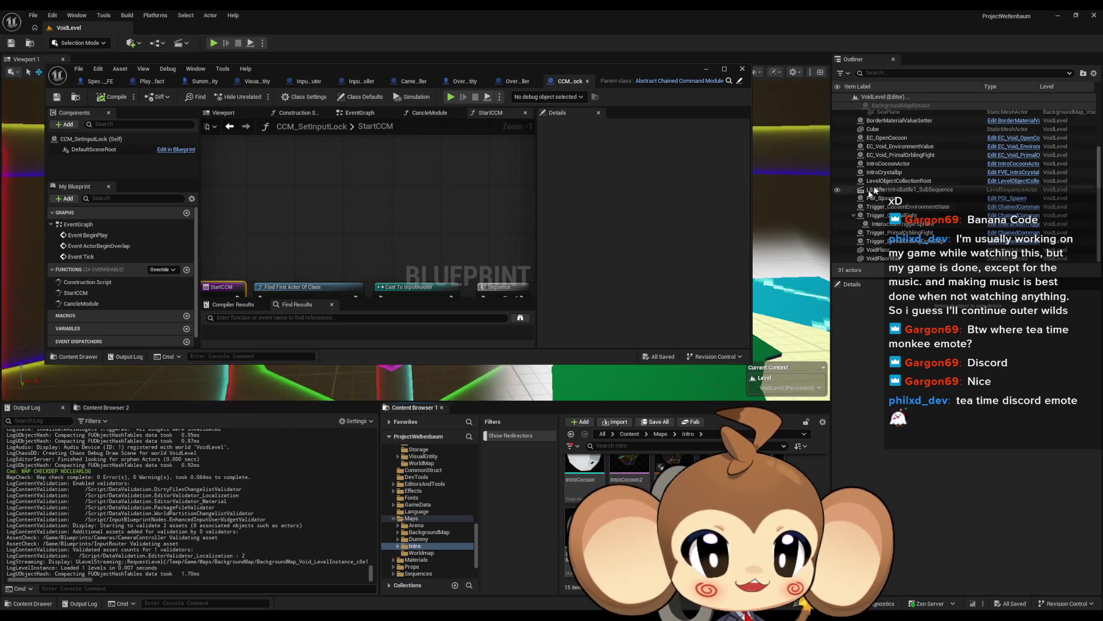
Inspect the IntroCrystalbp and IntroCocoonActor properties in the Outliner
scroll(874, 196, "up", 3)
scroll(900, 196, "down", 3)
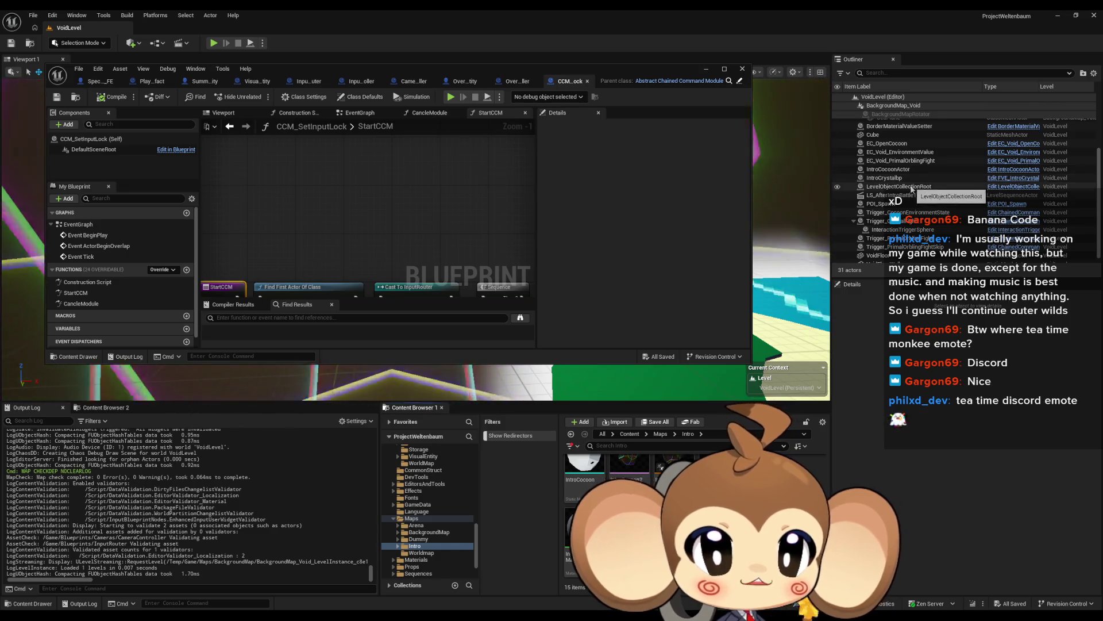
left_click(901, 179)
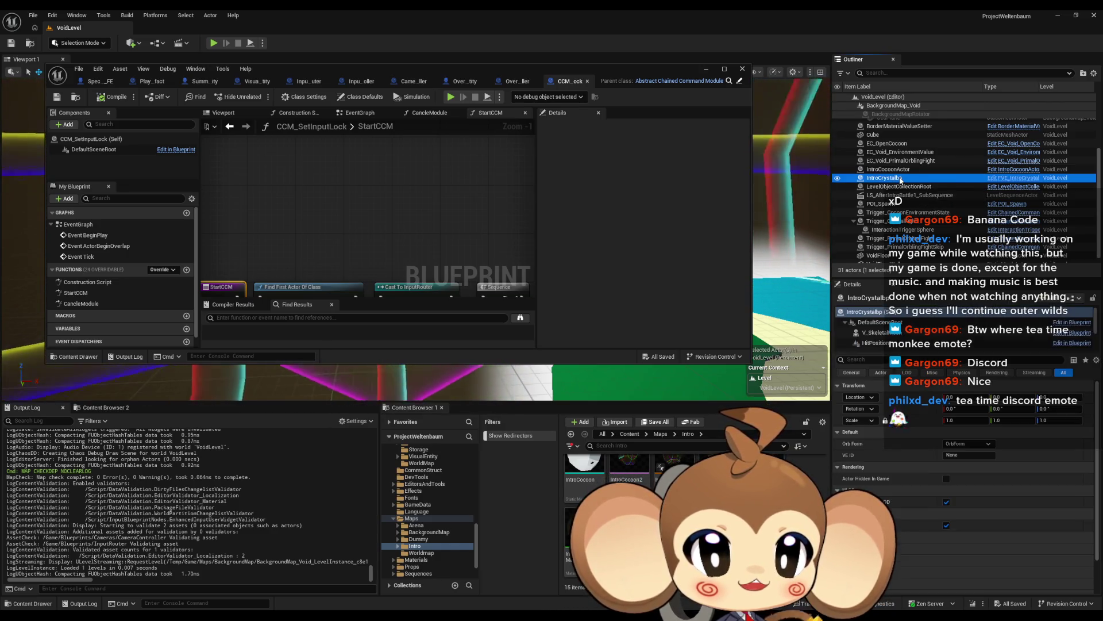
left_click(903, 170)
scroll(915, 178, "up", 3)
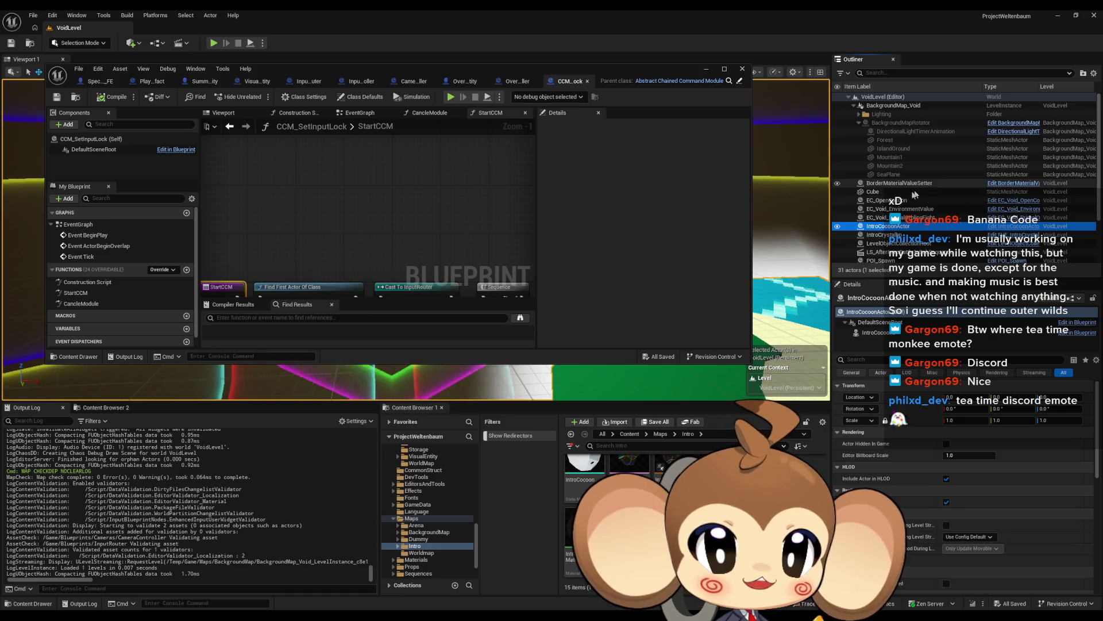
scroll(916, 205, "down", 3)
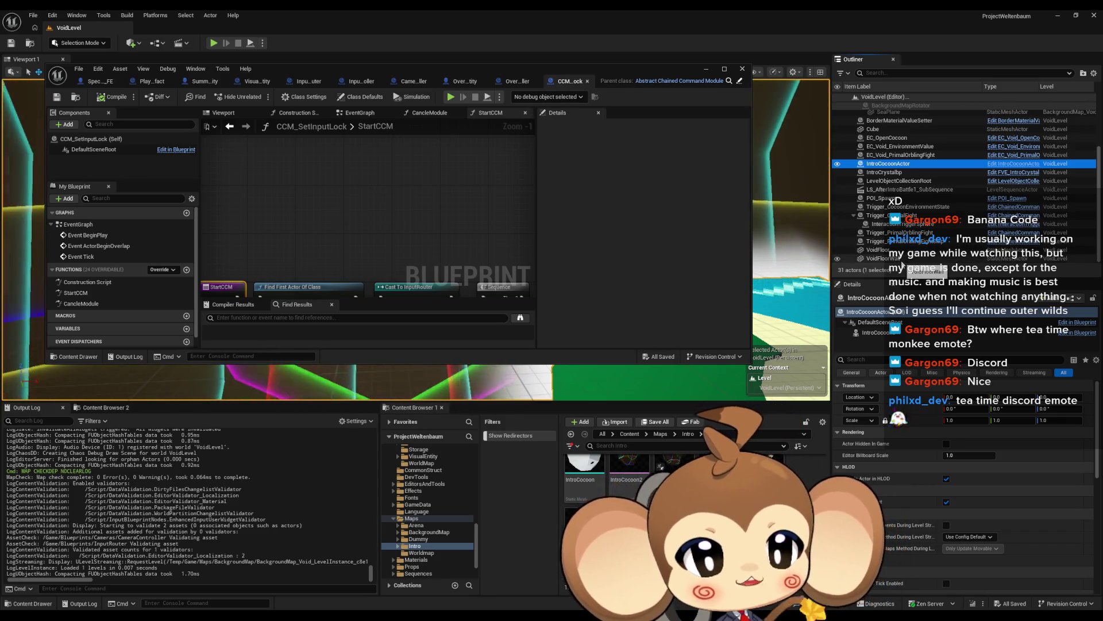
On LevelObjectCollectionRoot, check LS_AfterIntroBattle1_SubSequence via Sequence References, then expand Interactables
left_click(902, 181)
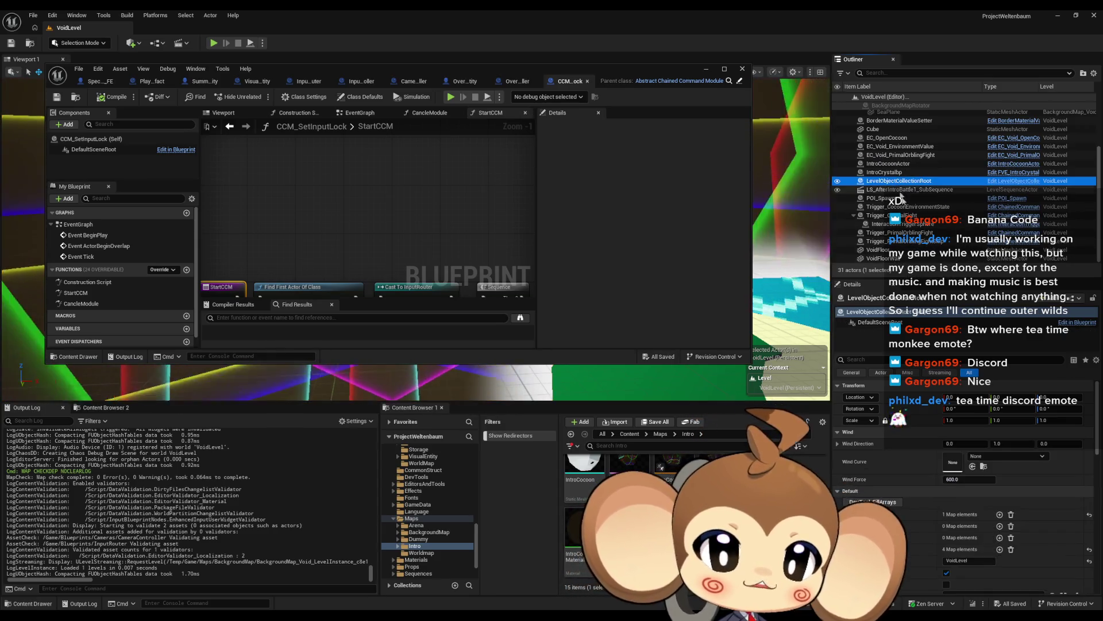
scroll(1024, 479, "down", 5)
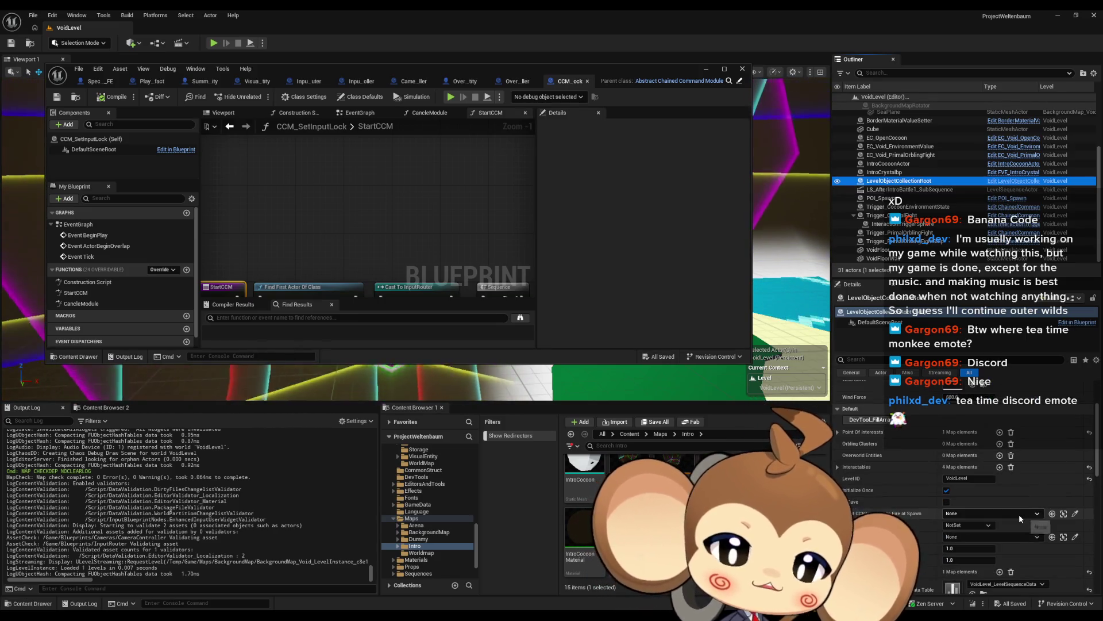
scroll(929, 502, "up", 2)
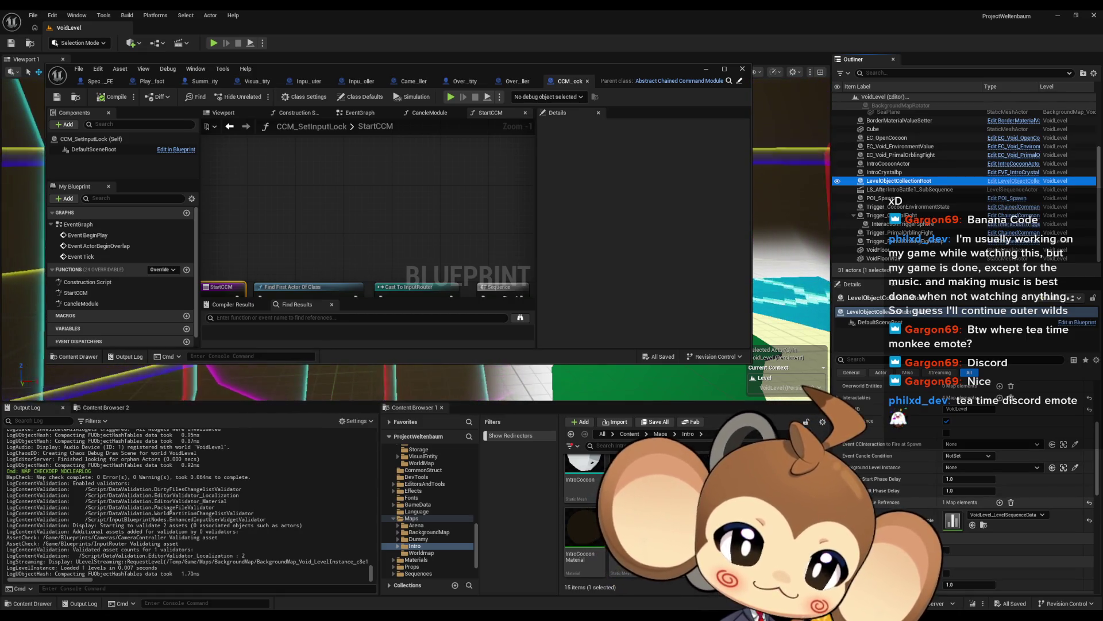
left_click(838, 503)
left_click(847, 513)
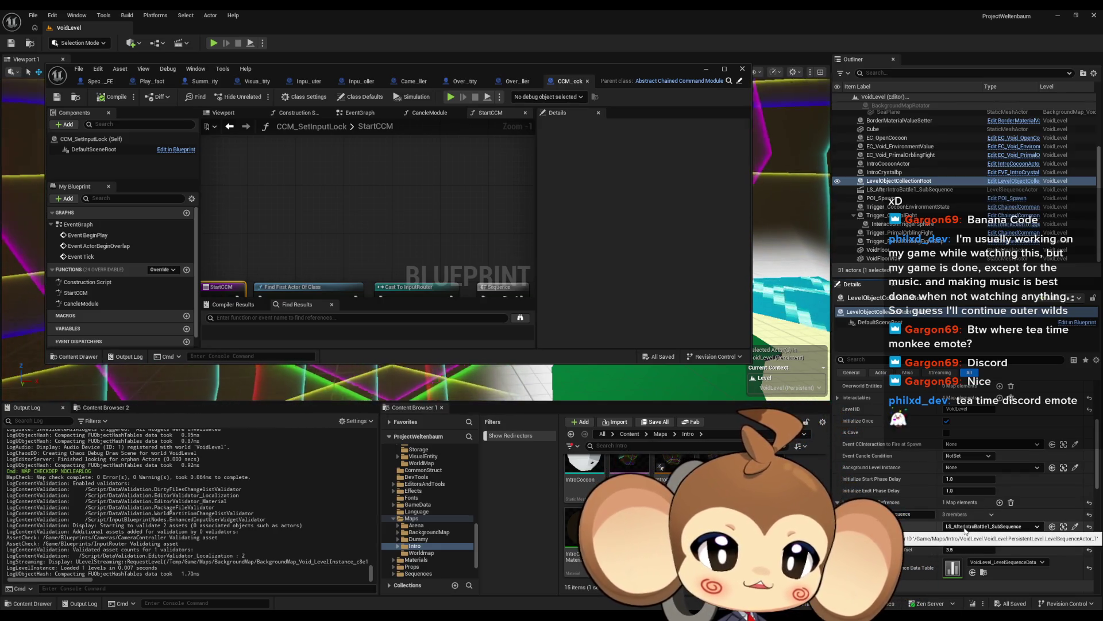
left_click(1064, 527)
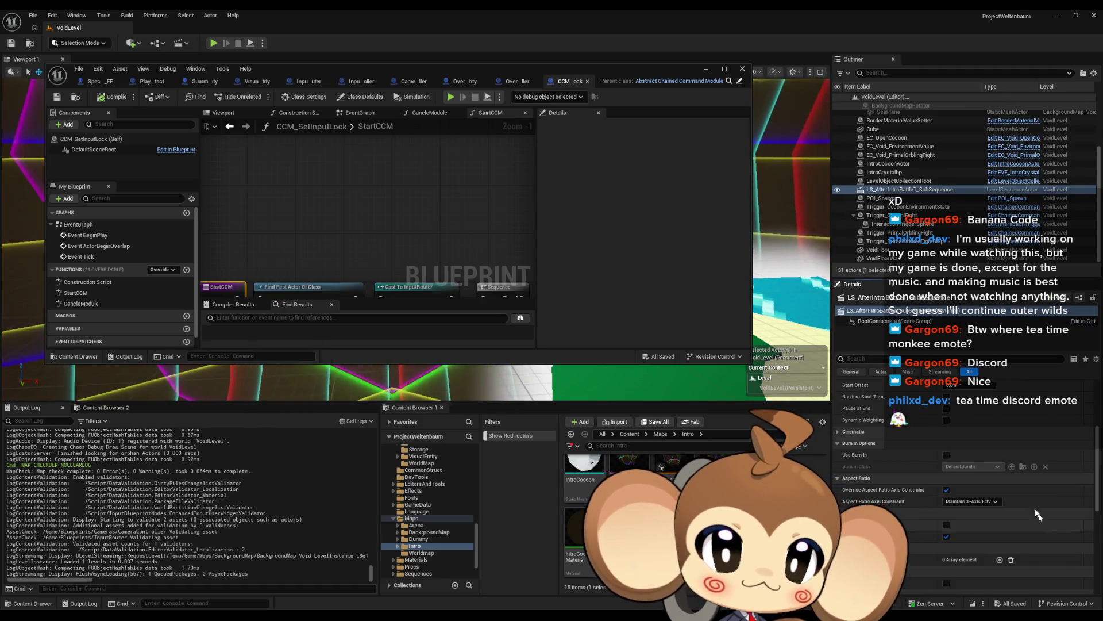
left_click(918, 182)
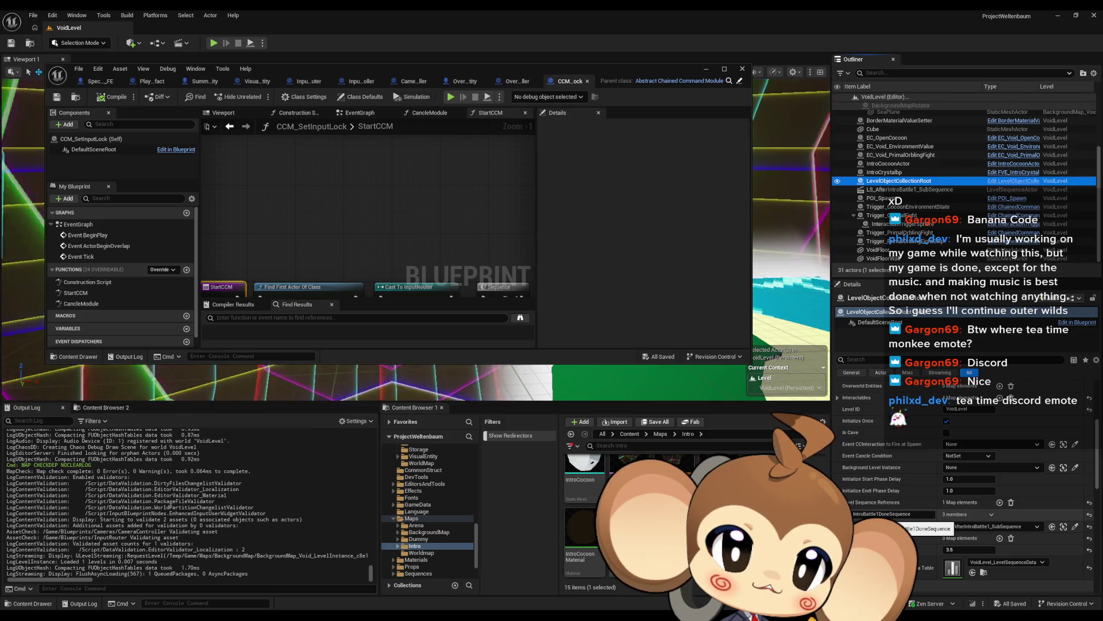
left_click(837, 398)
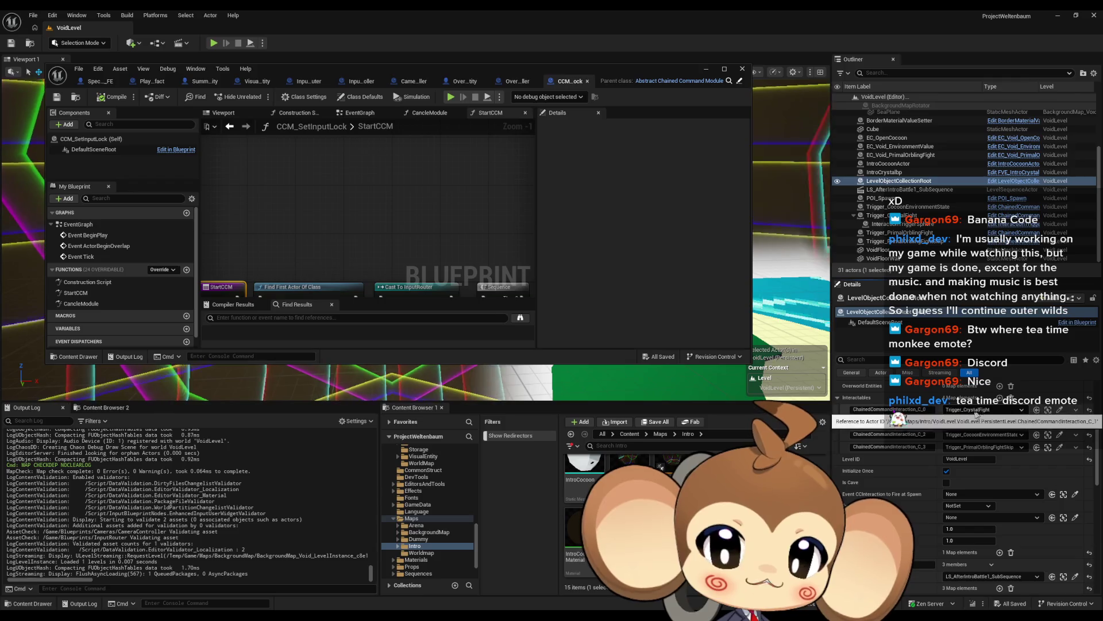
Jump to /Game, browse BattleSystem to the BossInfos folder and open the BossInfos data table
left_click(690, 435)
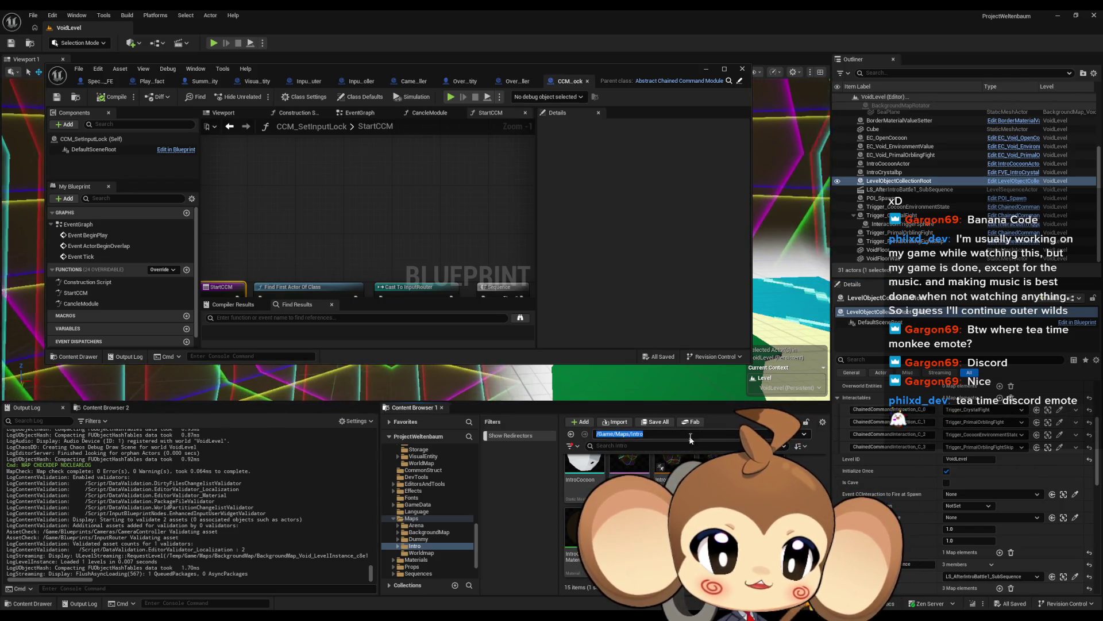
type("/Game")
key("Return")
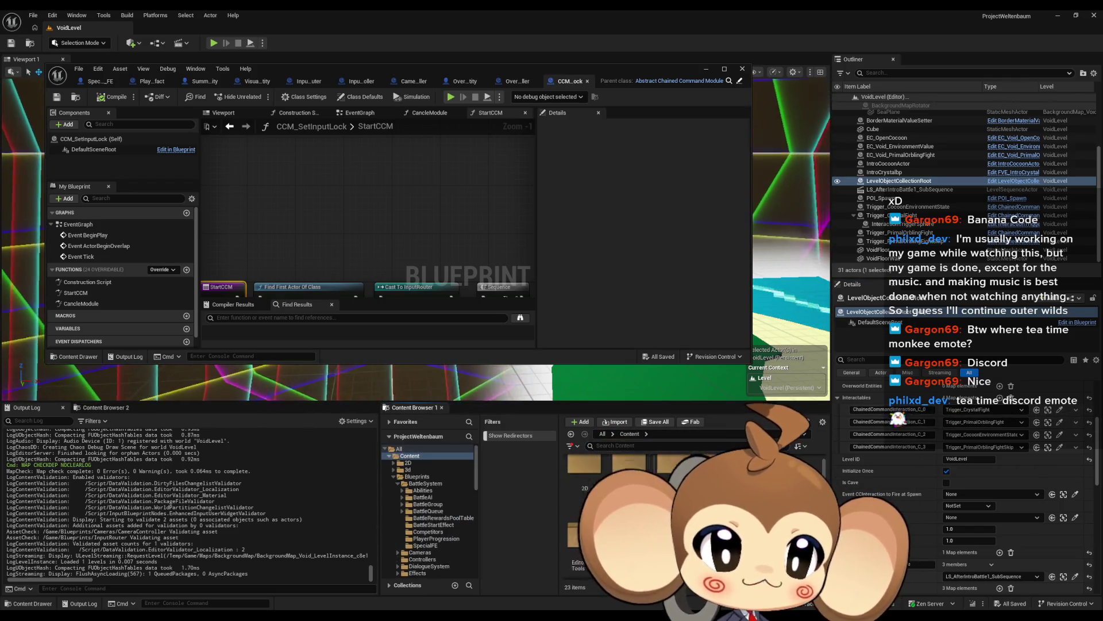
left_click(426, 484)
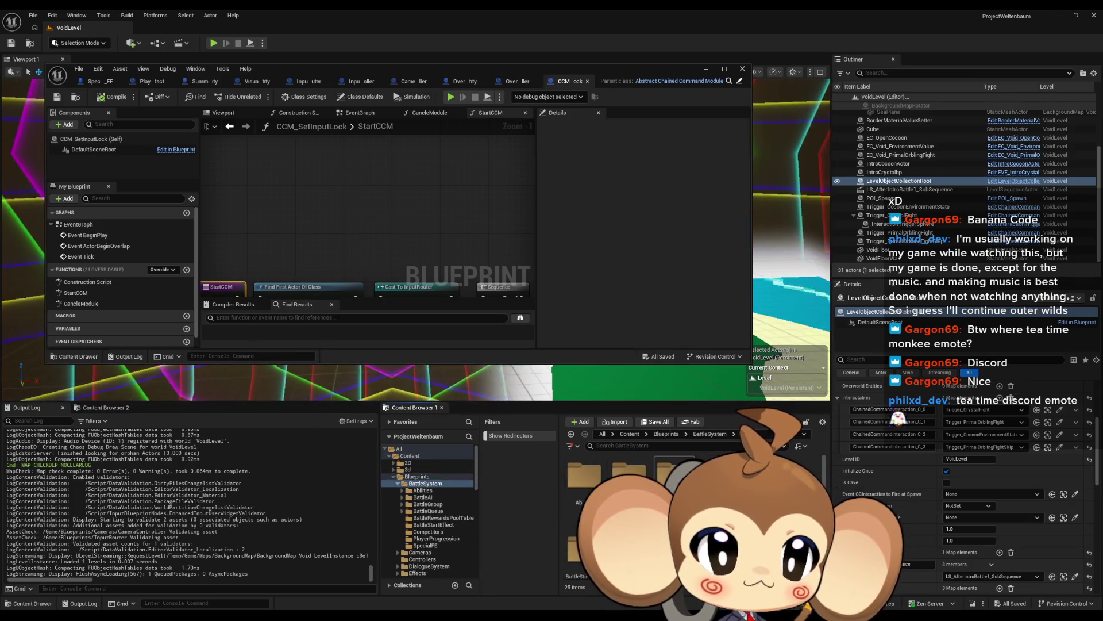
left_click(423, 497)
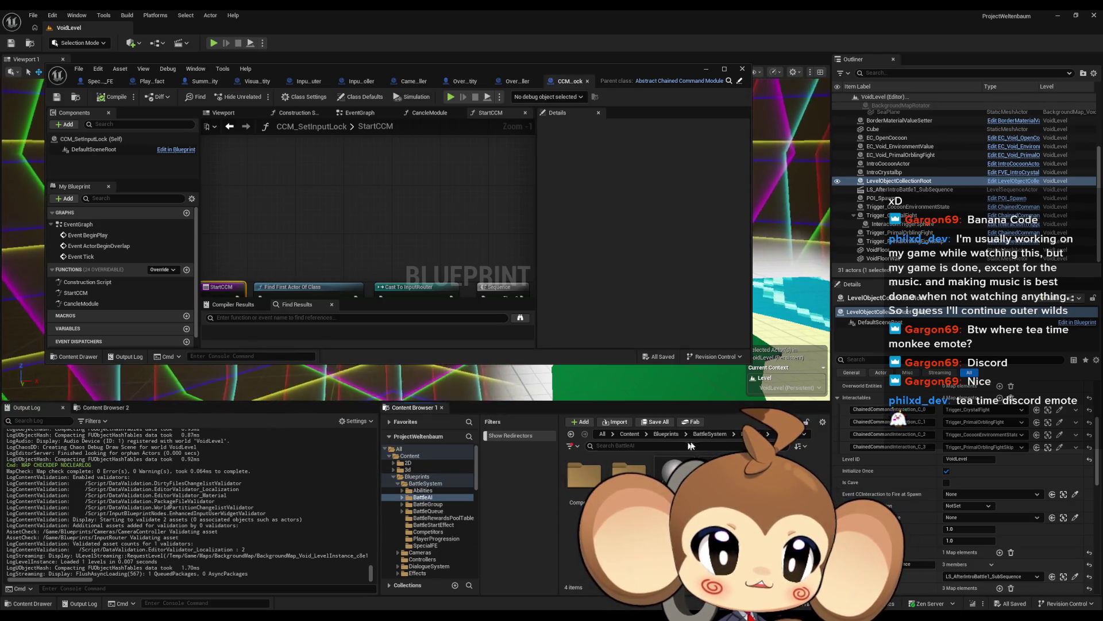
key("Down")
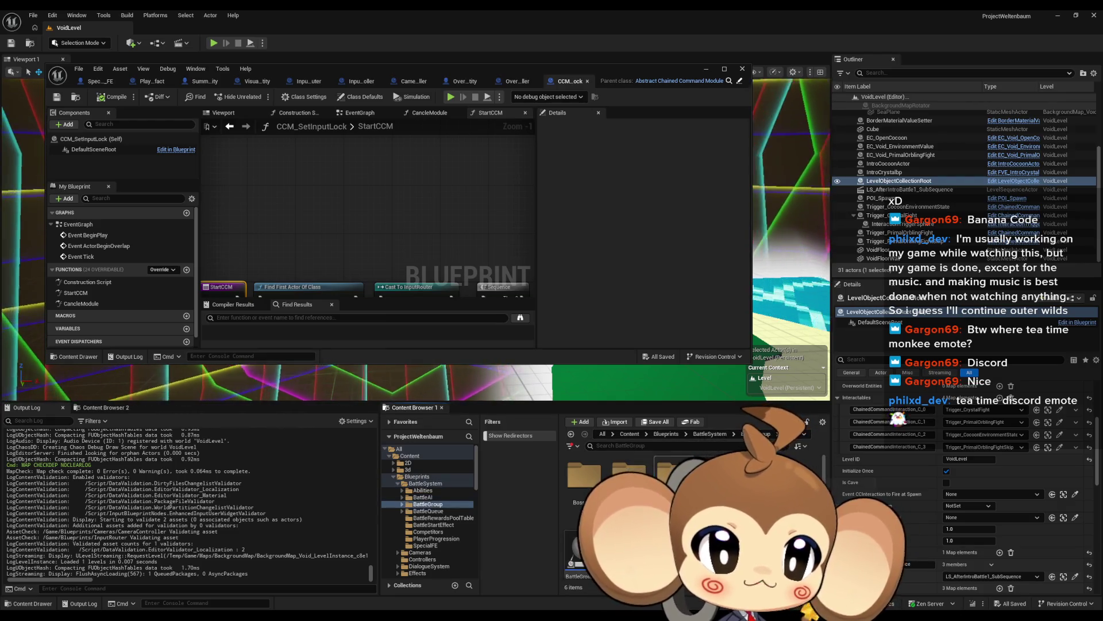
double_click(582, 486)
left_click(582, 488)
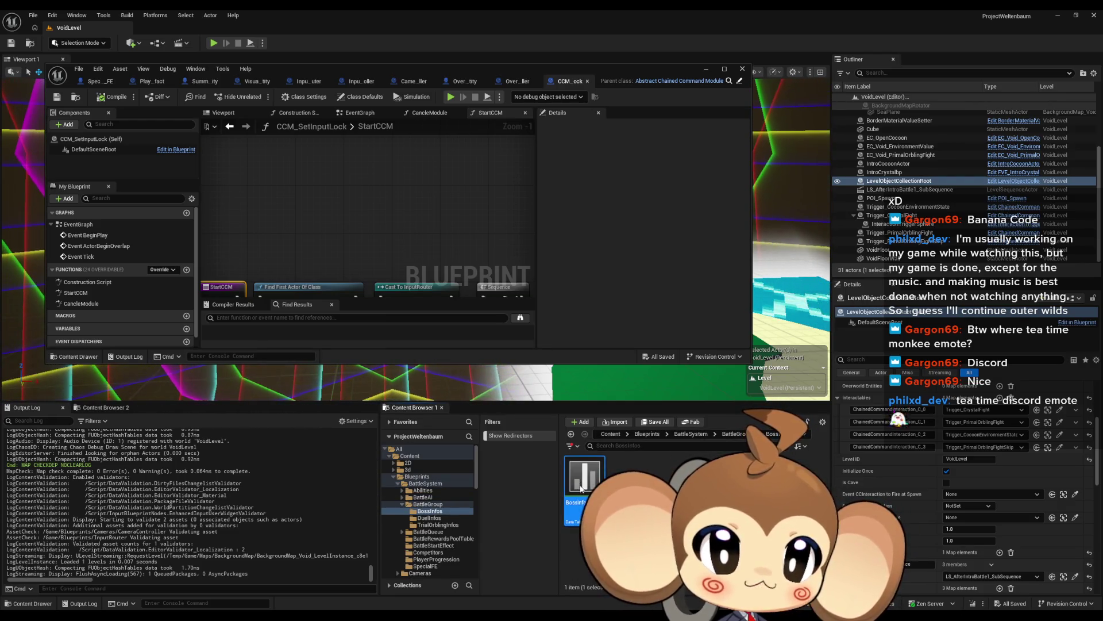
double_click(581, 489)
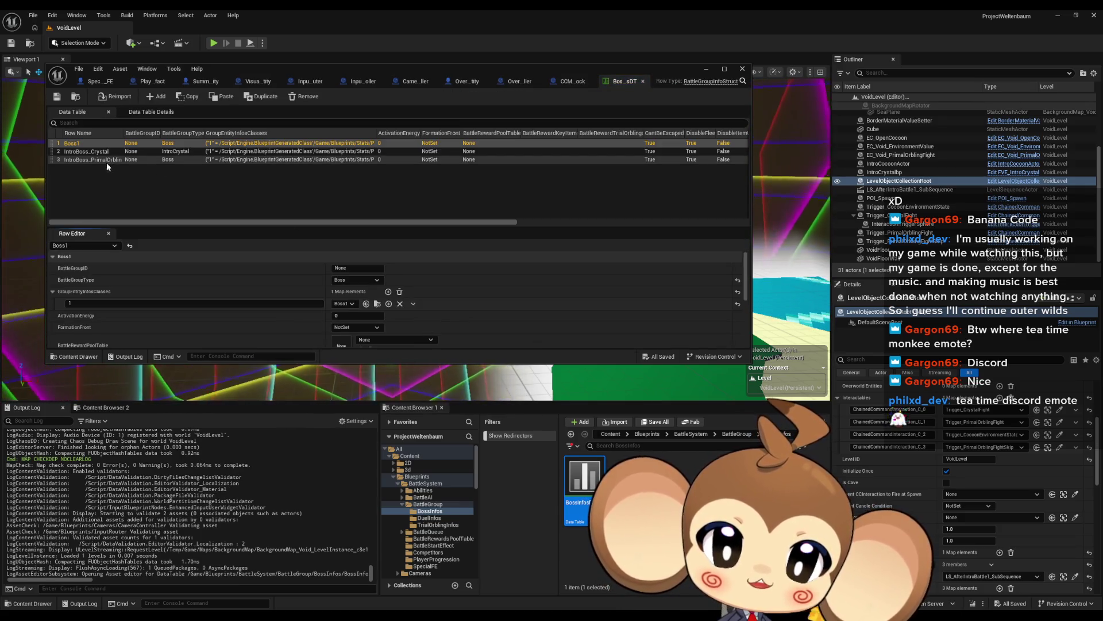
Select the IntroBoss_Crystal row and locate its CCEventToFire asset SDCC_AfterIntroFight1
left_click(95, 151)
scroll(374, 265, "down", 10)
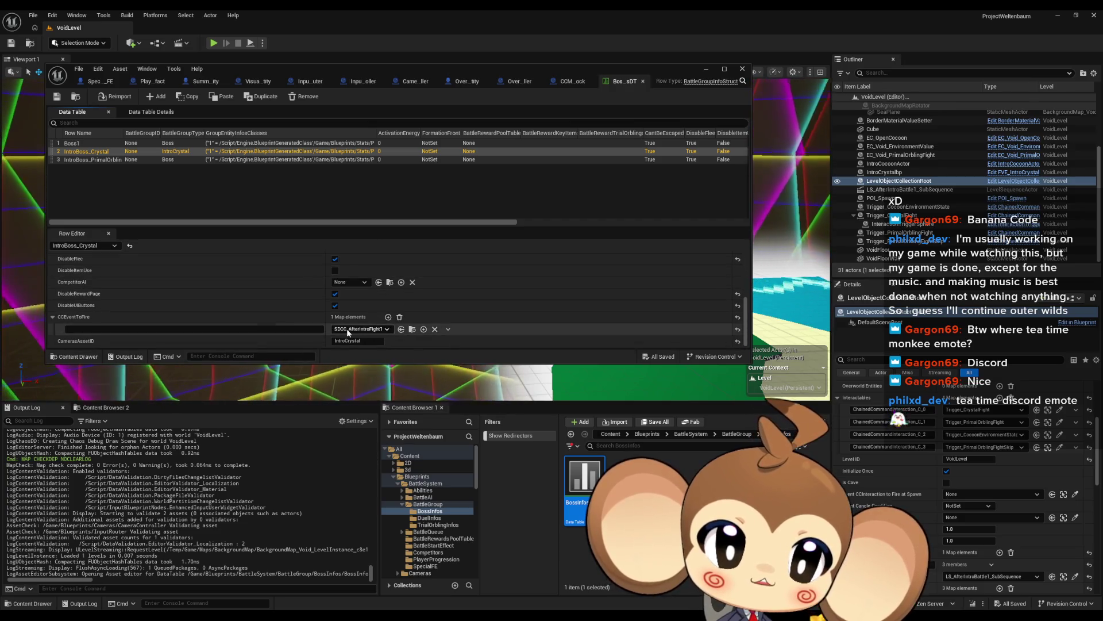
left_click(412, 330)
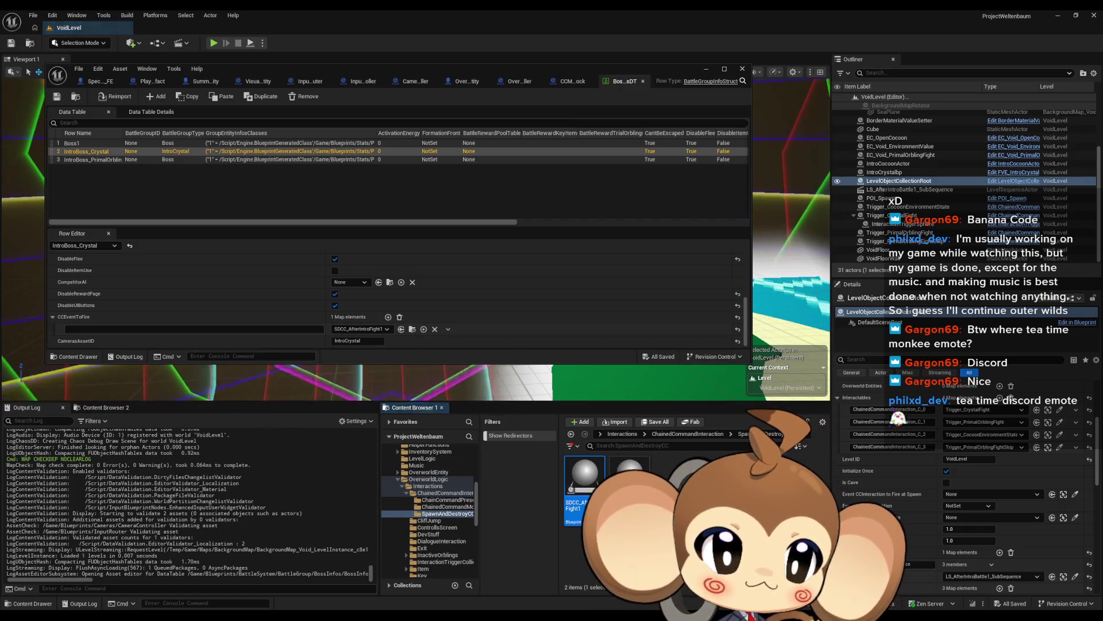
Review SDCC_AfterIntroFight1's payload entries, then locate and open CCP_LevelSequenceAfterFight
double_click(588, 481)
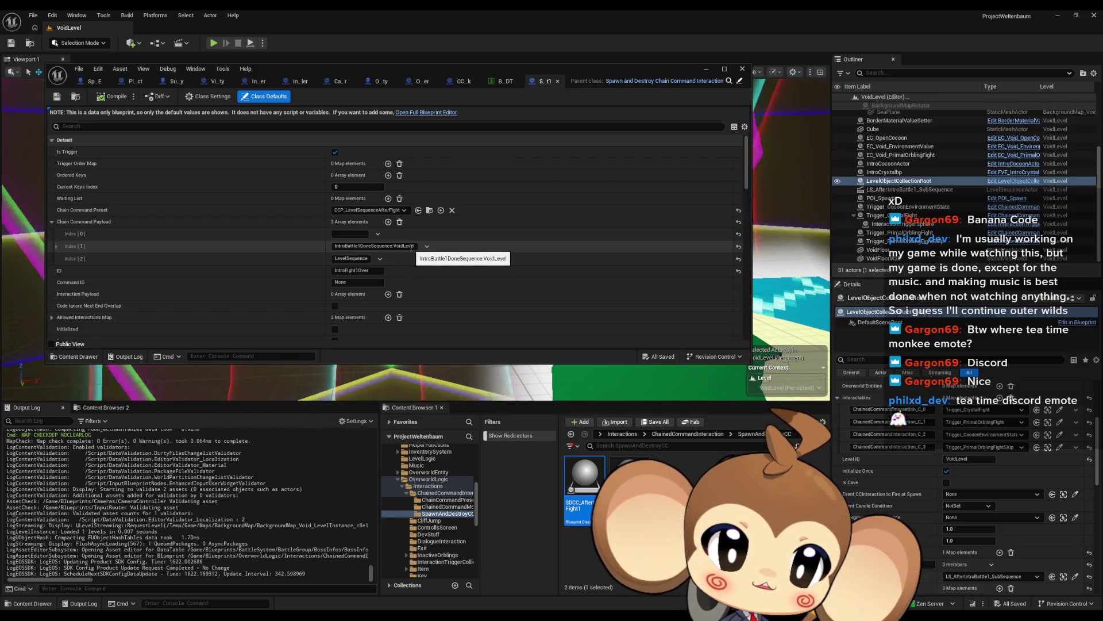
left_click(412, 246)
left_click(406, 246)
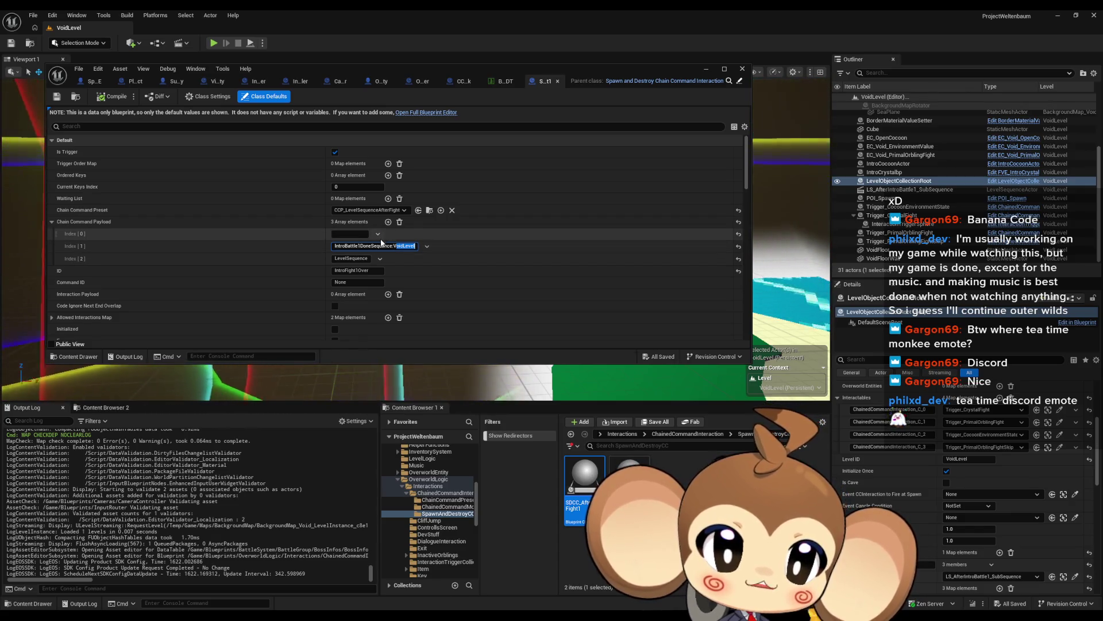
left_click(429, 211)
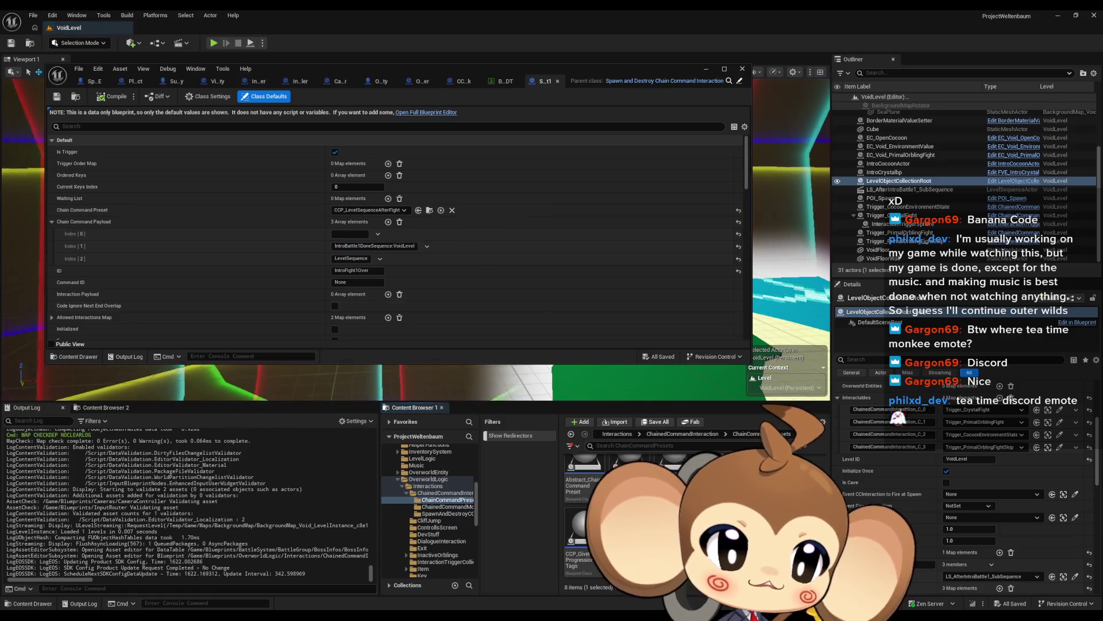
double_click(630, 529)
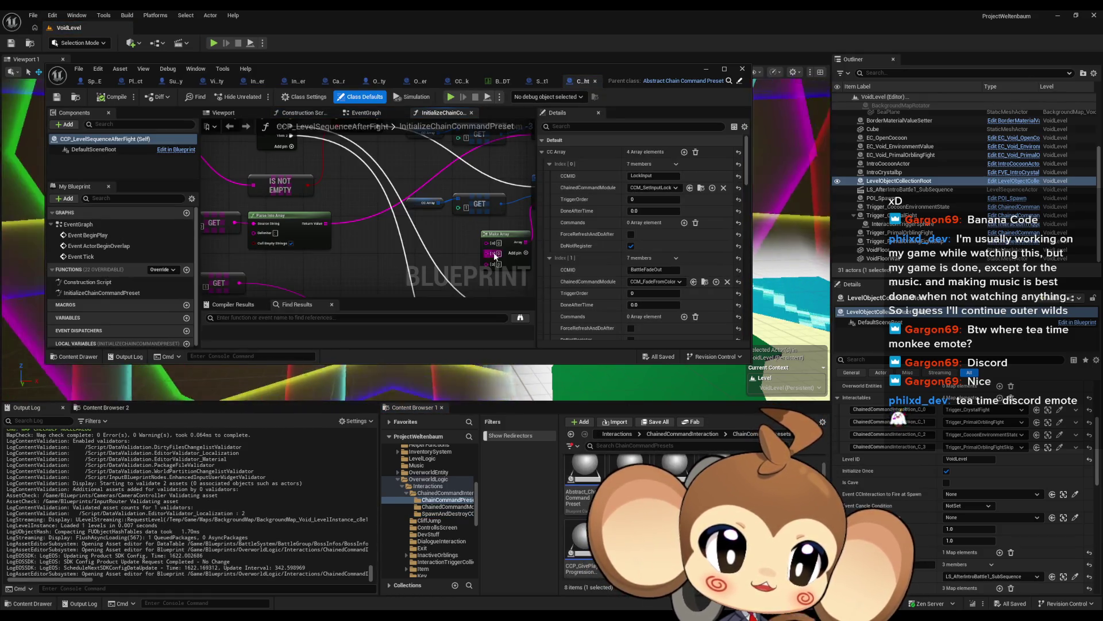
Maximize the editor and examine the IS NOT EMPTY, Parse Into Array and GET [2] nodes
double_click(385, 66)
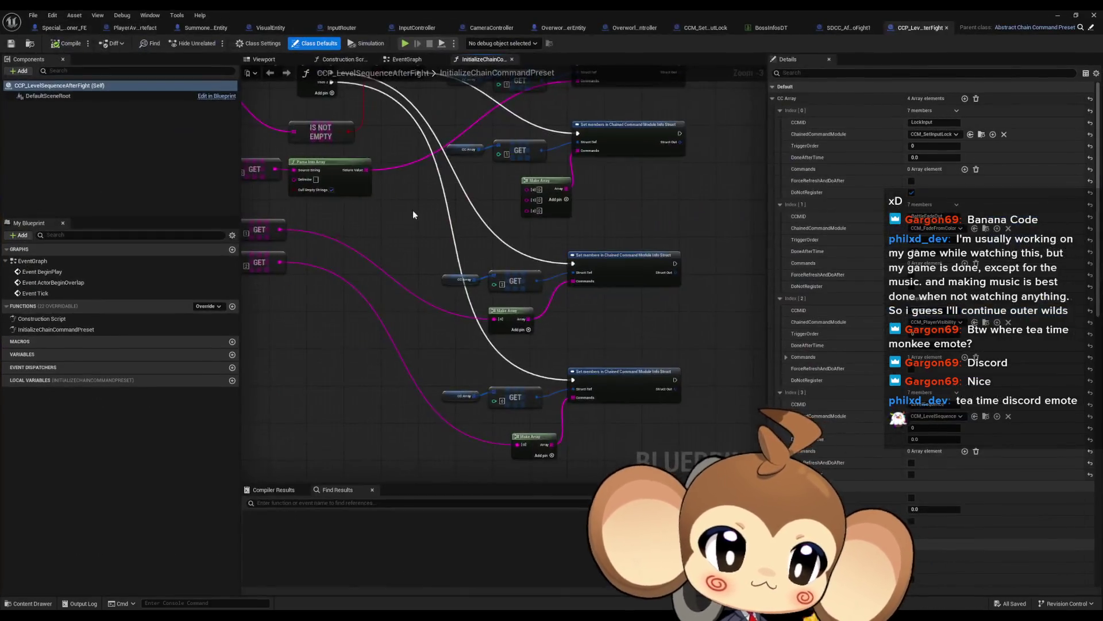
mouse_move(515, 377)
left_mouse_down()
mouse_move(458, 329)
mouse_move(446, 285)
mouse_move(575, 327)
mouse_move(477, 314)
left_mouse_up()
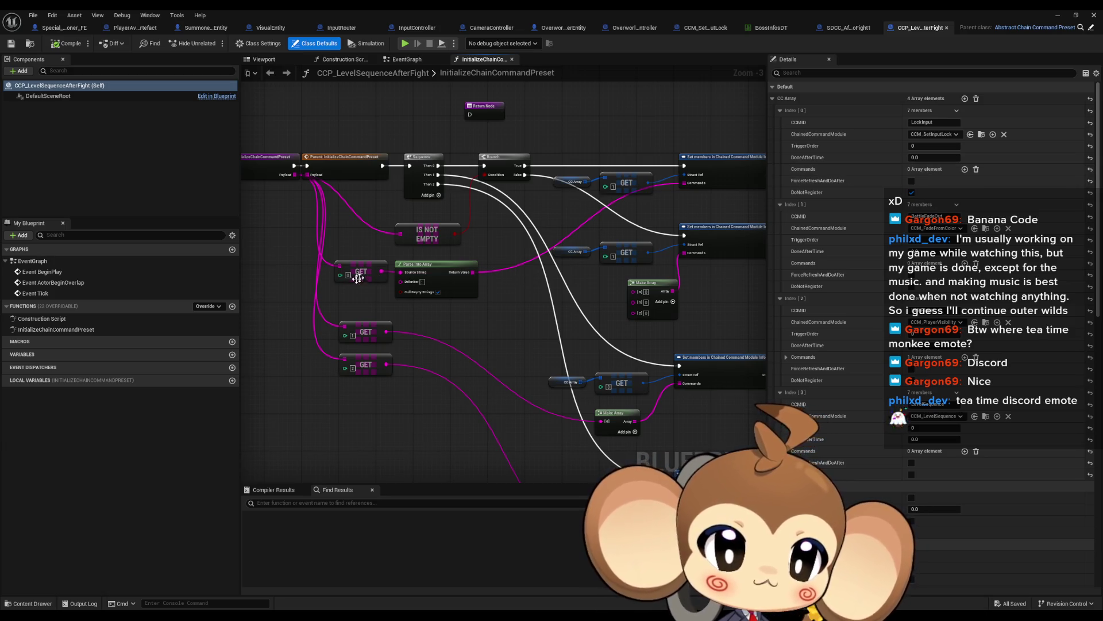
scroll(511, 249, "up", 2)
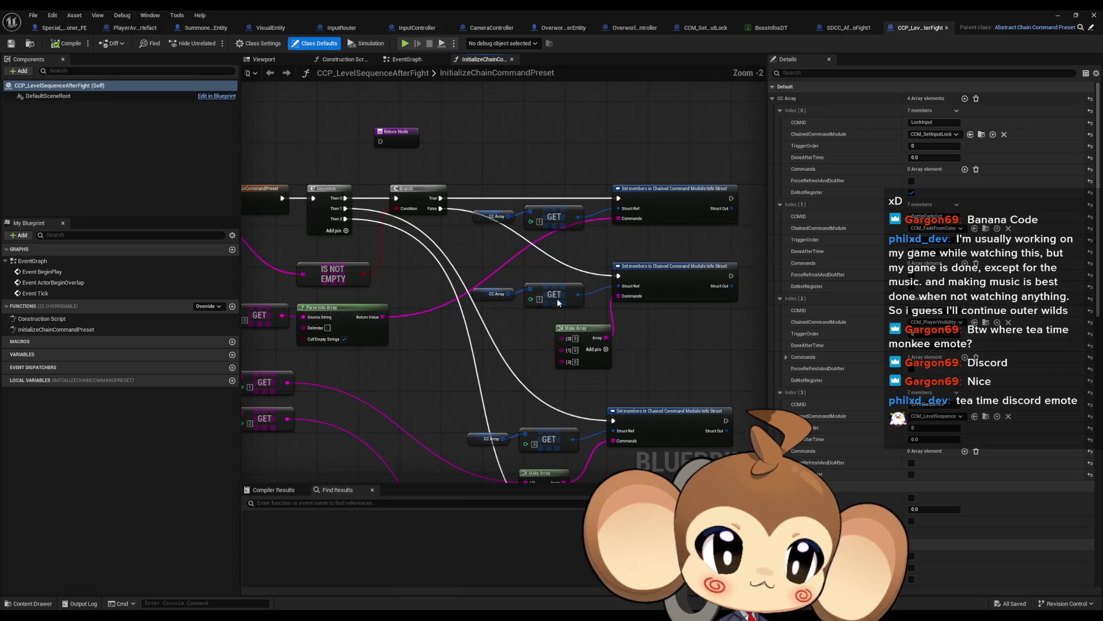
mouse_move(491, 359)
left_mouse_down()
mouse_move(584, 345)
mouse_move(493, 314)
left_mouse_up()
left_click(494, 300)
Check BossInfosDT, then edit SDCC_AfterIntroFight1's Index [2] LevelSequence payload value
left_click(774, 28)
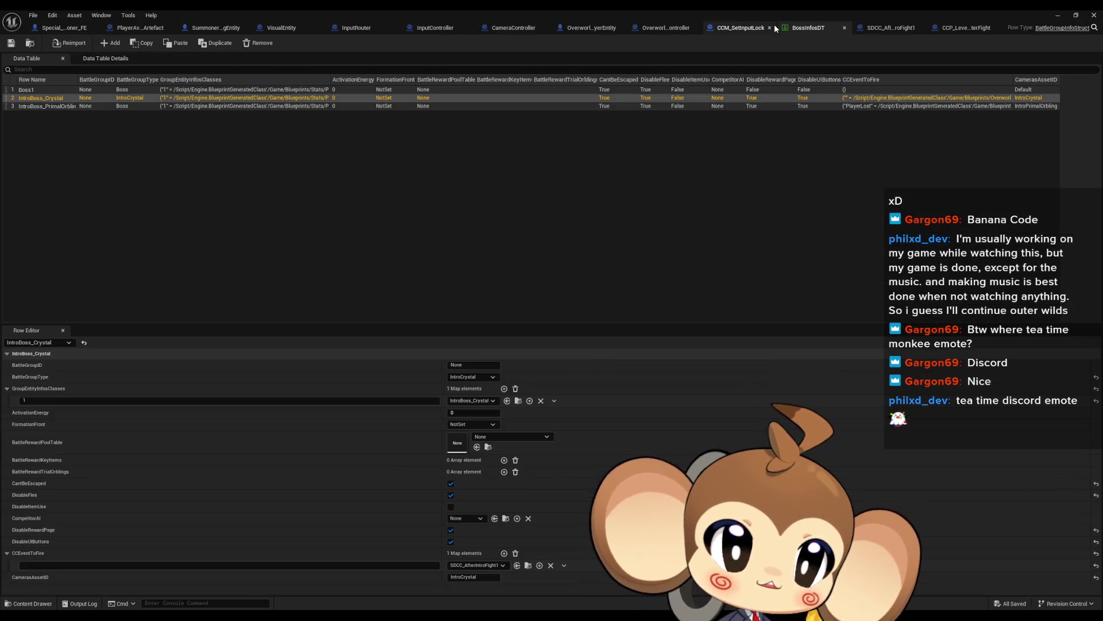
left_click(876, 28)
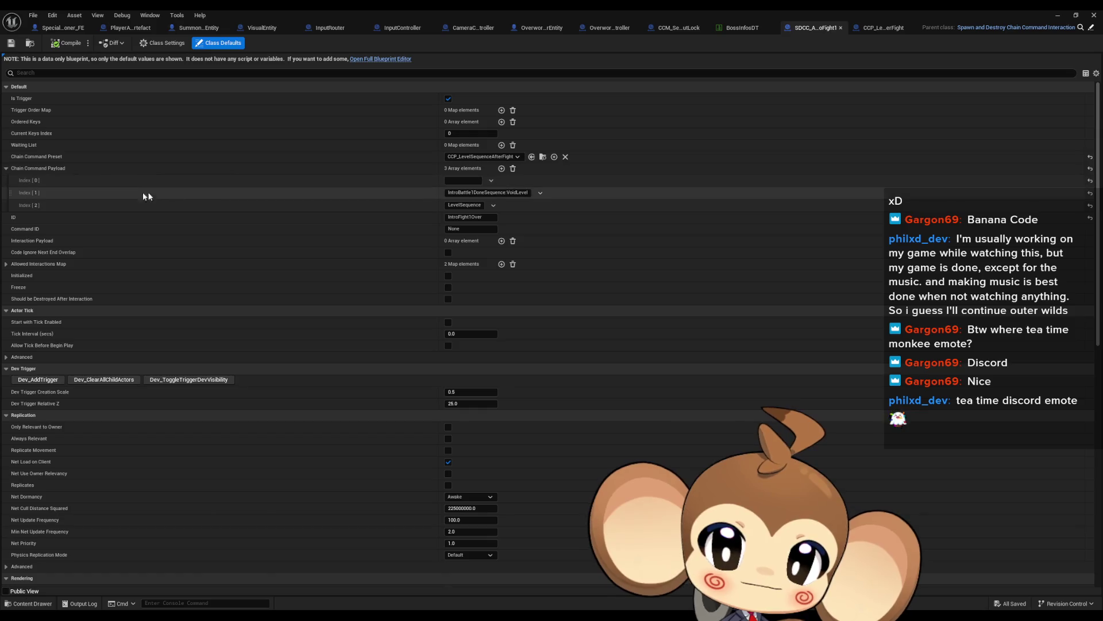
left_click(466, 205)
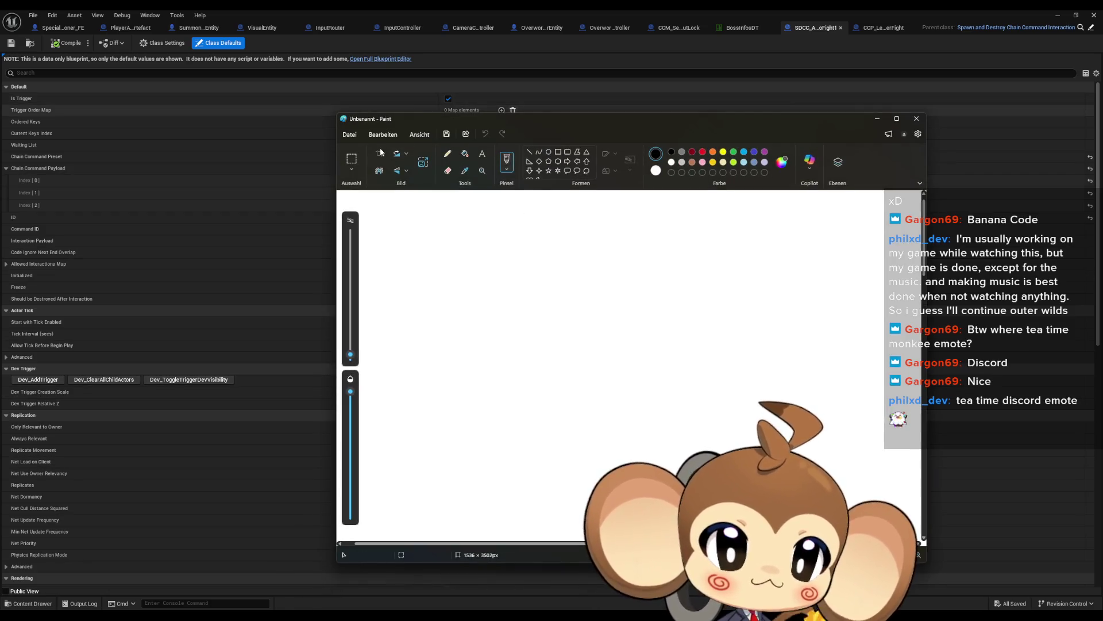
With a slightly thicker pencil, draw the monkey's closed eyes and wavy mouth
left_click(448, 154)
mouse_move(349, 357)
left_click_drag(349, 358, 350, 351)
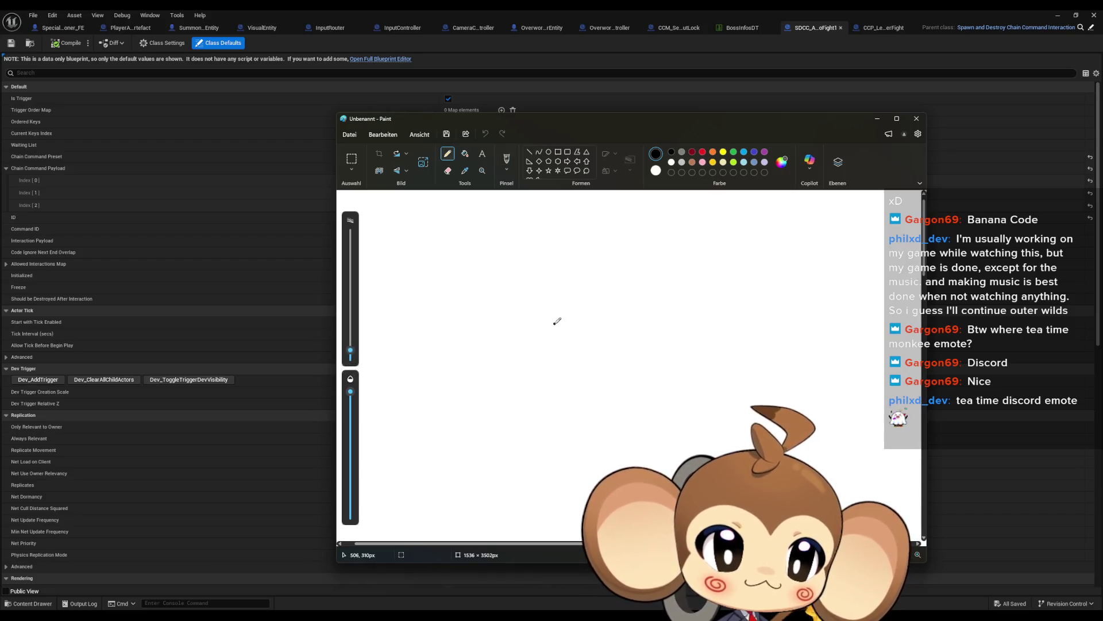
mouse_move(550, 323)
left_mouse_down()
mouse_move(634, 311)
mouse_move(644, 323)
left_mouse_up()
mouse_move(549, 349)
left_mouse_down()
mouse_move(590, 361)
mouse_move(650, 353)
left_mouse_up()
Outline the monkey's head with both ears and a hair tuft on top
mouse_move(613, 272)
left_mouse_down()
mouse_move(528, 300)
mouse_move(555, 380)
mouse_move(651, 376)
mouse_move(650, 291)
mouse_move(614, 269)
left_mouse_up()
mouse_move(598, 309)
left_mouse_down()
mouse_move(566, 295)
mouse_move(517, 345)
left_mouse_up()
mouse_move(599, 303)
left_mouse_down()
mouse_move(644, 294)
mouse_move(654, 326)
mouse_move(637, 339)
mouse_move(660, 352)
left_mouse_up()
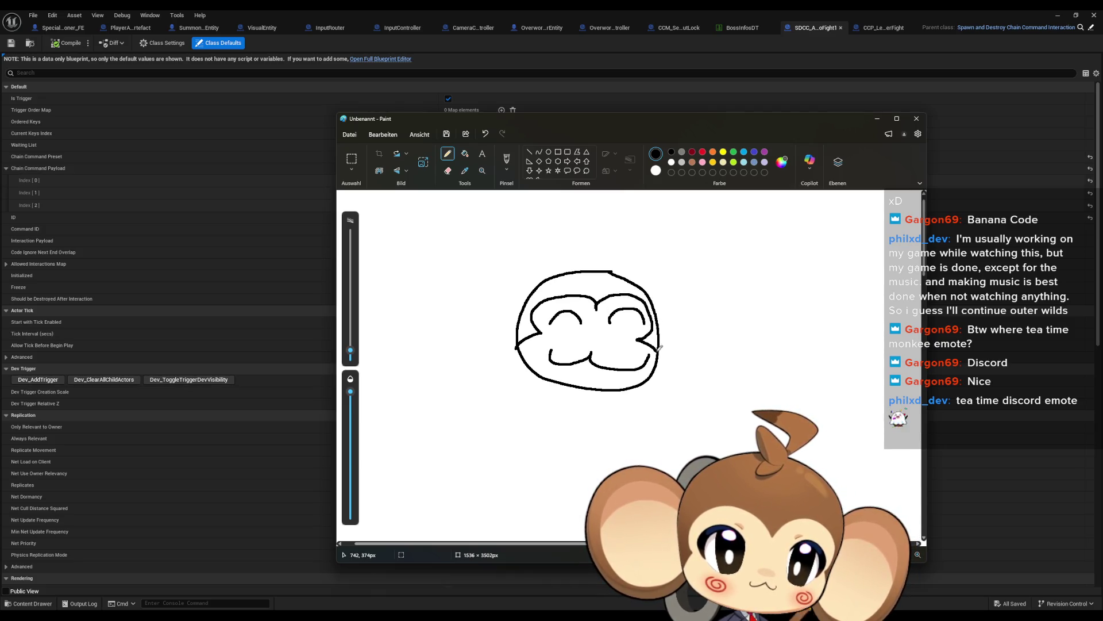
mouse_move(655, 312)
left_mouse_down()
mouse_move(668, 305)
mouse_move(674, 340)
mouse_move(660, 337)
left_mouse_up()
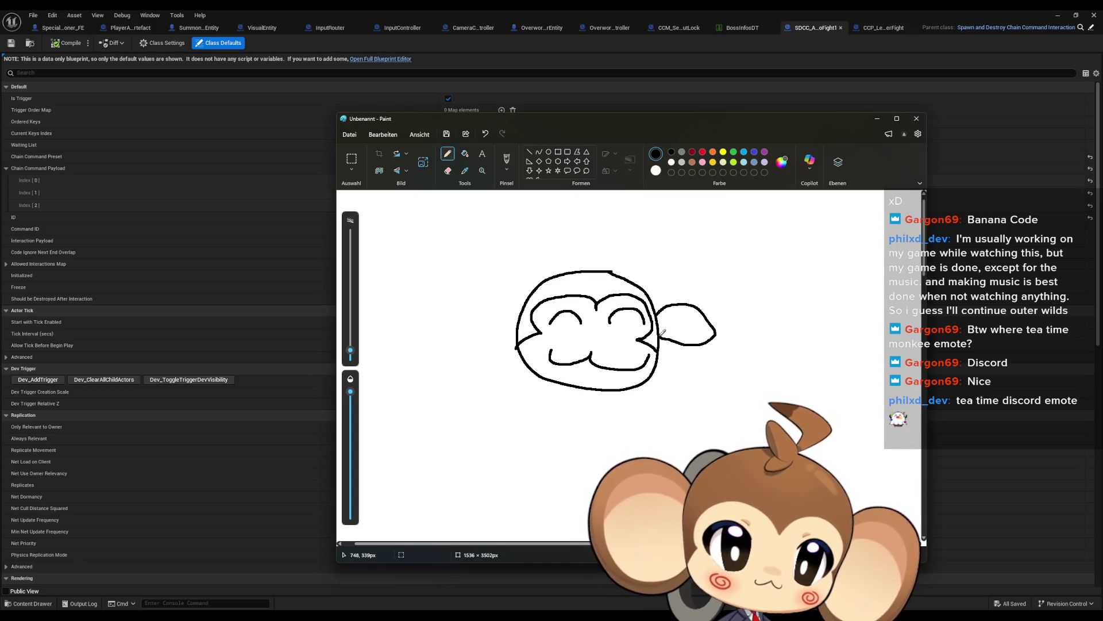
mouse_move(655, 297)
left_mouse_down()
mouse_move(710, 362)
mouse_move(661, 352)
left_mouse_up()
mouse_move(524, 299)
left_mouse_down()
mouse_move(452, 311)
mouse_move(520, 329)
mouse_move(538, 290)
mouse_move(410, 311)
mouse_move(511, 352)
left_mouse_up()
mouse_move(608, 271)
left_mouse_down()
mouse_move(648, 254)
mouse_move(609, 217)
left_mouse_up()
Write the letters BRB below the monkey face
left_click_drag(429, 380, 423, 414)
left_click_drag(501, 394, 539, 446)
left_click_drag(561, 406, 550, 440)
Switch to dark red and add blush marks on both cheeks
left_click(693, 152)
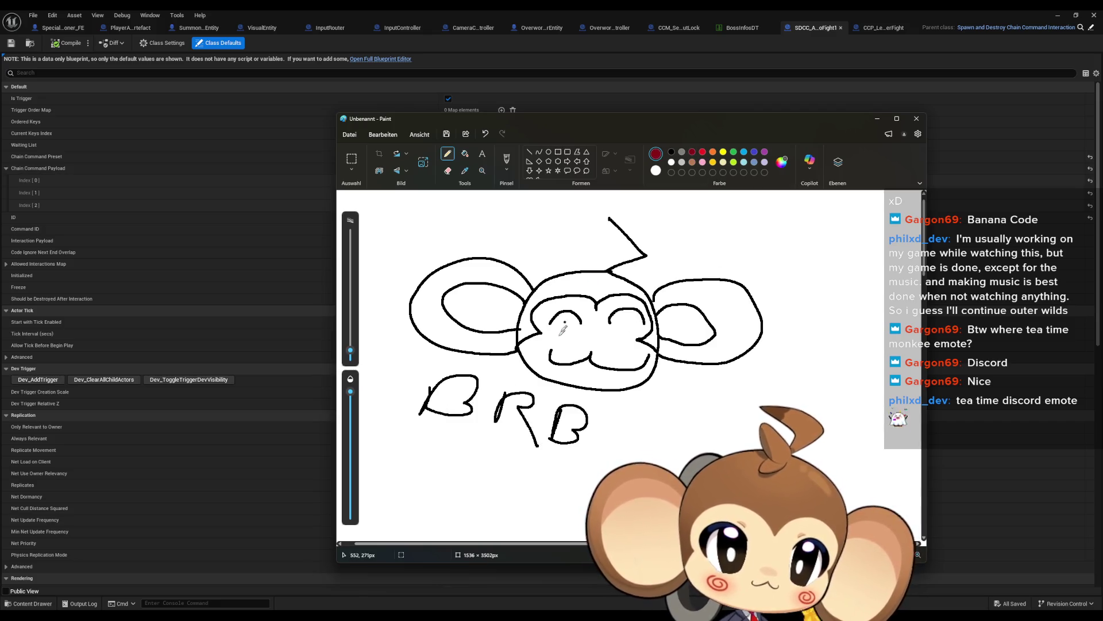
left_click_drag(551, 338, 544, 341)
mouse_move(632, 345)
left_mouse_down()
mouse_move(639, 355)
mouse_move(632, 346)
mouse_move(647, 345)
left_mouse_up()
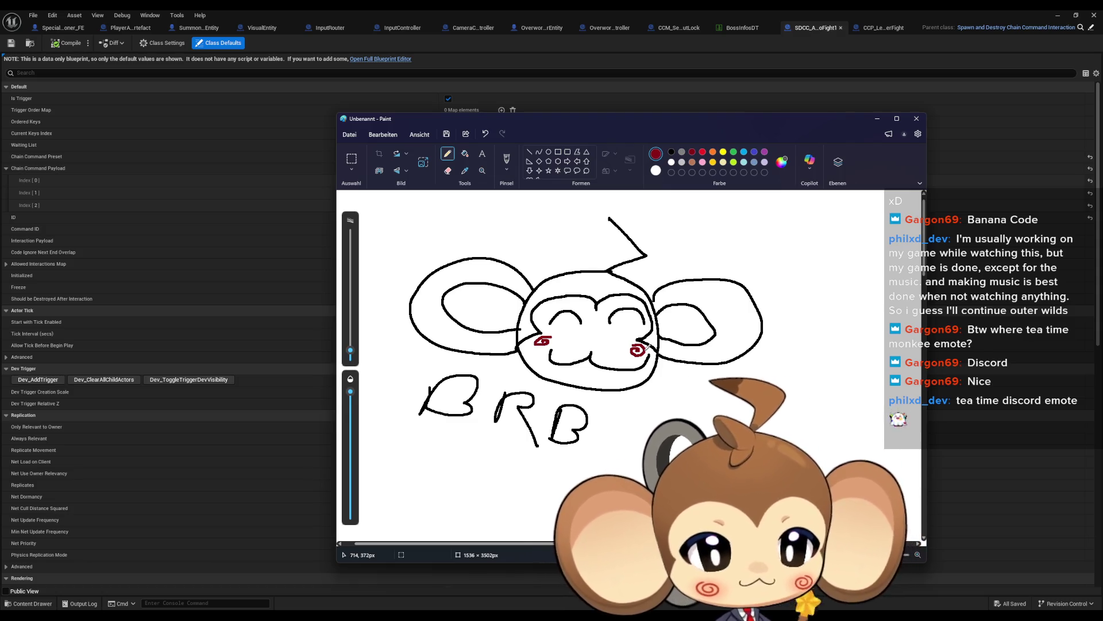
Close Paint, bringing up the save-changes prompt for the untitled drawing
left_click(917, 118)
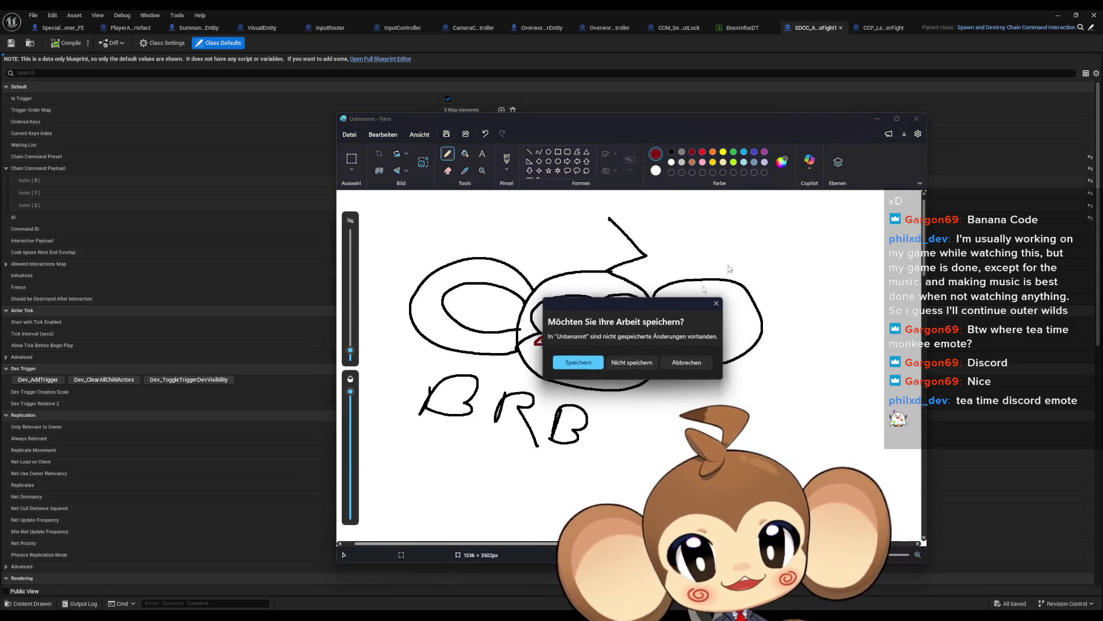
Discard the Paint sketch and pan CCP_LevelSequenceAfterFight's InitializeChainCommandPreset graph into view
left_click(631, 362)
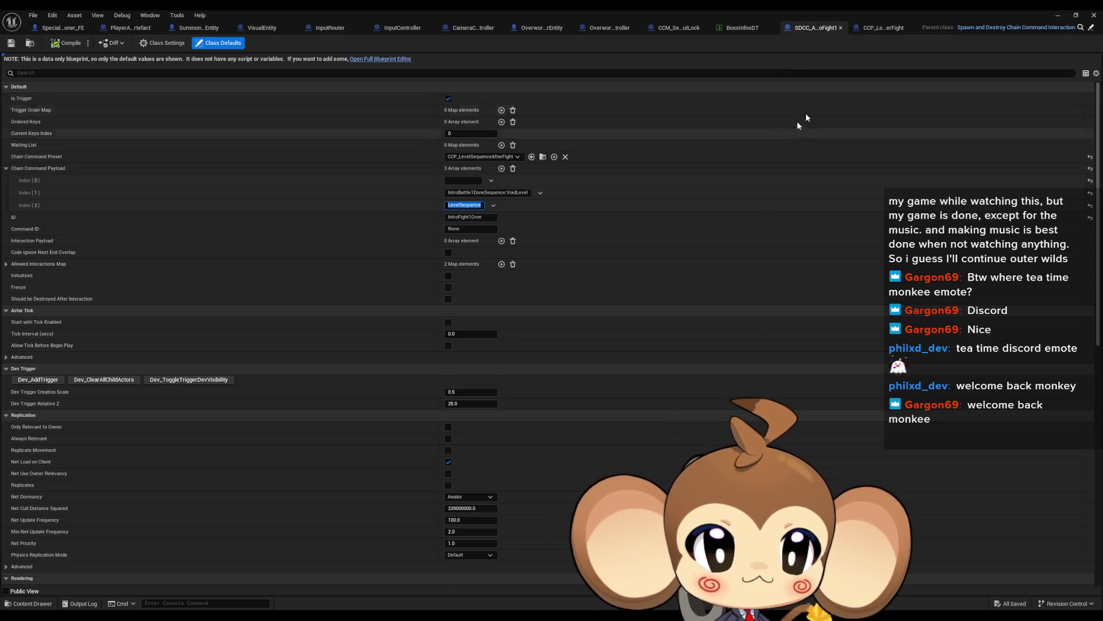
left_click(880, 29)
mouse_move(575, 308)
left_mouse_down()
mouse_move(489, 266)
mouse_move(446, 220)
left_mouse_up()
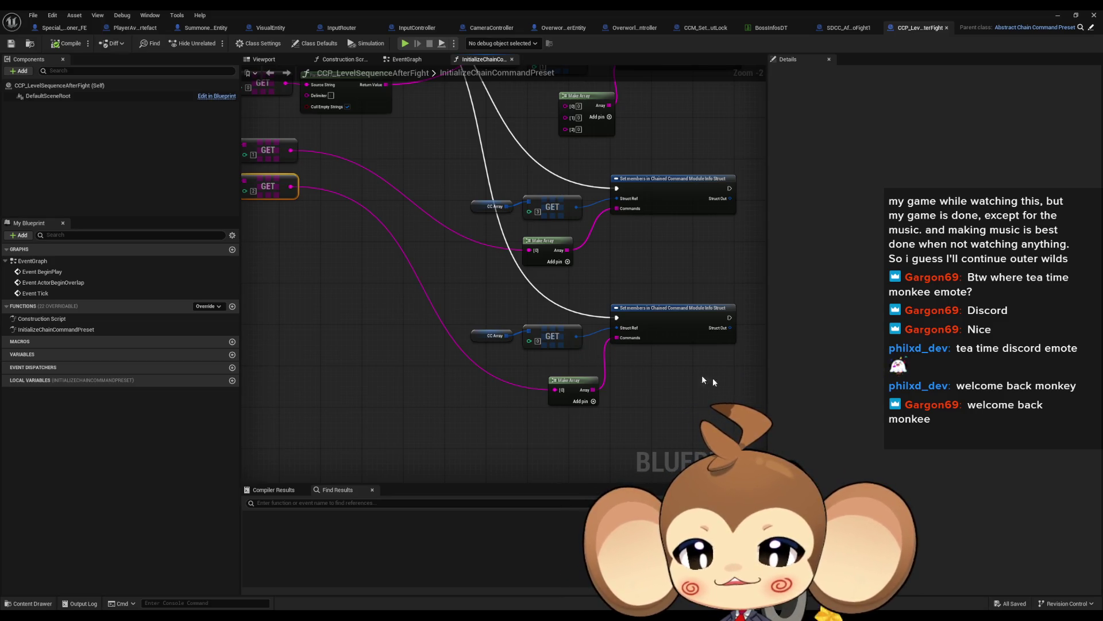
Look over the preset's Set members nodes, then restore the Blueprint window to a smaller size
mouse_move(584, 350)
left_mouse_down()
mouse_move(612, 379)
mouse_move(578, 327)
mouse_move(554, 316)
left_mouse_up()
left_click(661, 302)
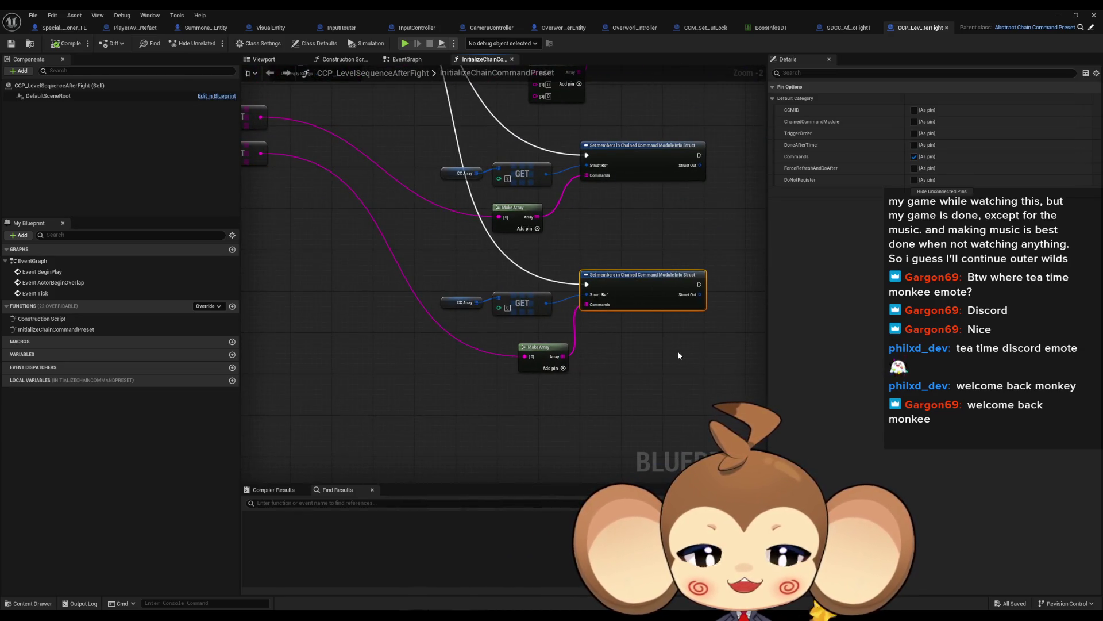
left_click_drag(669, 340, 719, 387)
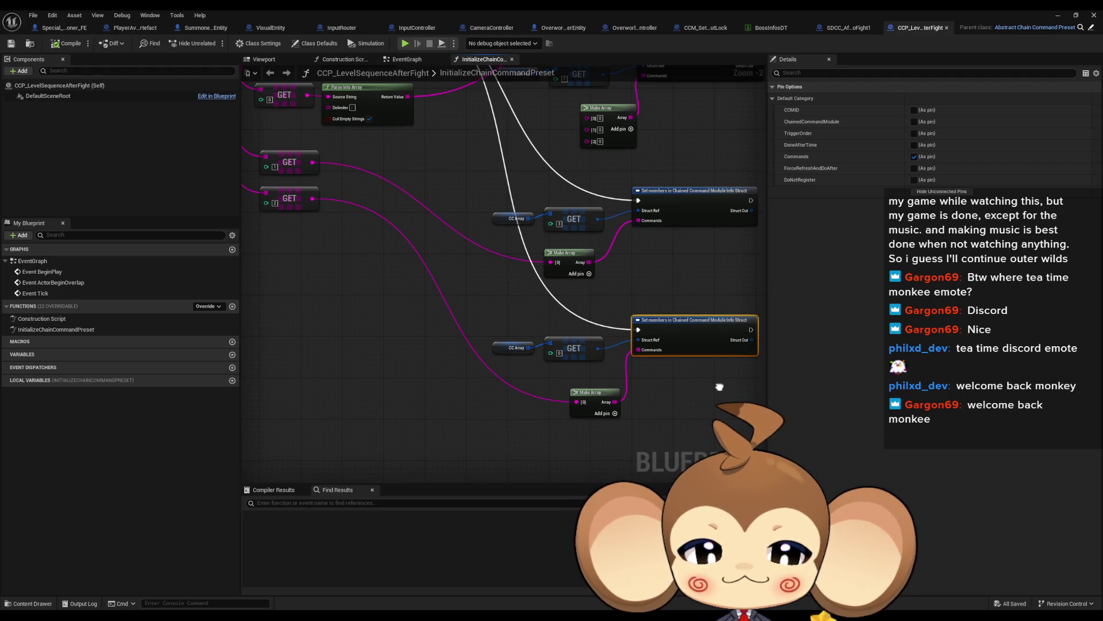
left_click_drag(720, 387, 745, 423)
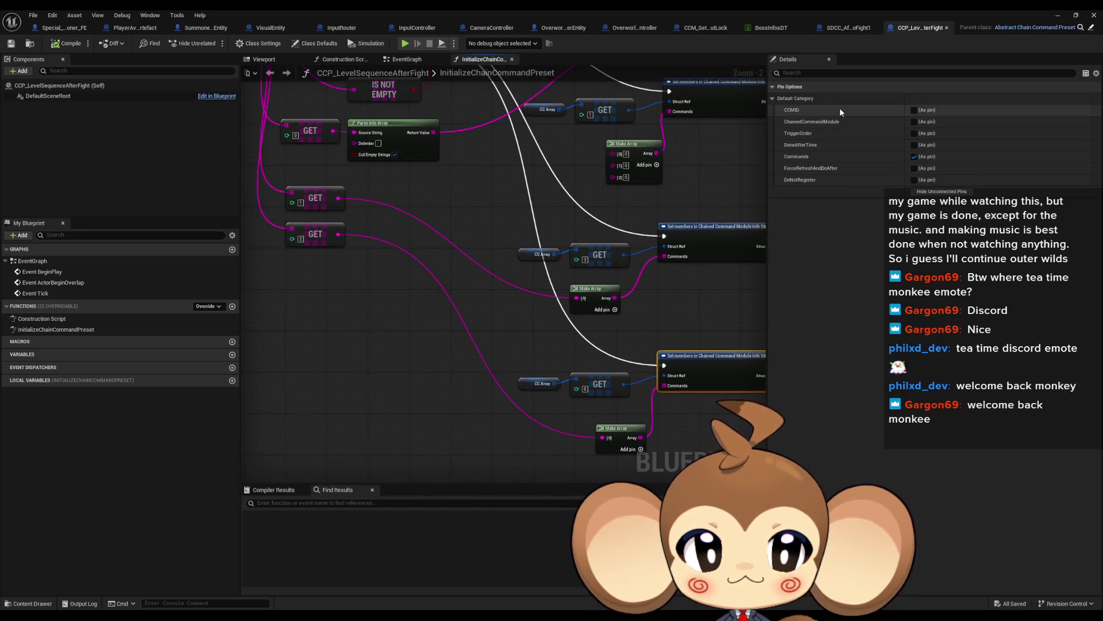
left_click_drag(765, 216, 708, 201)
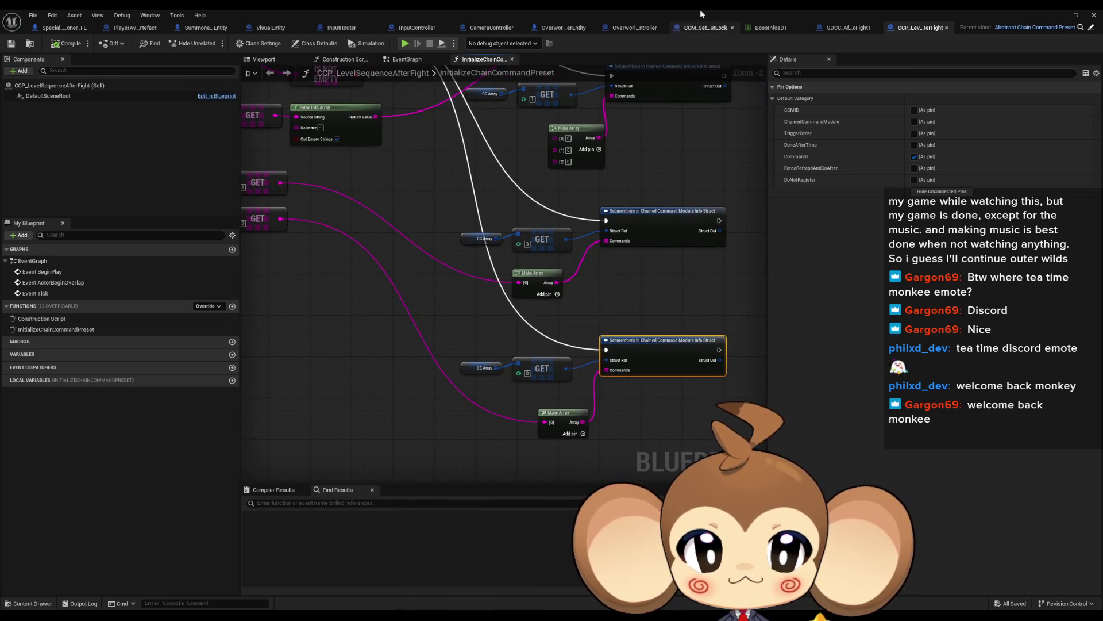
double_click(698, 9)
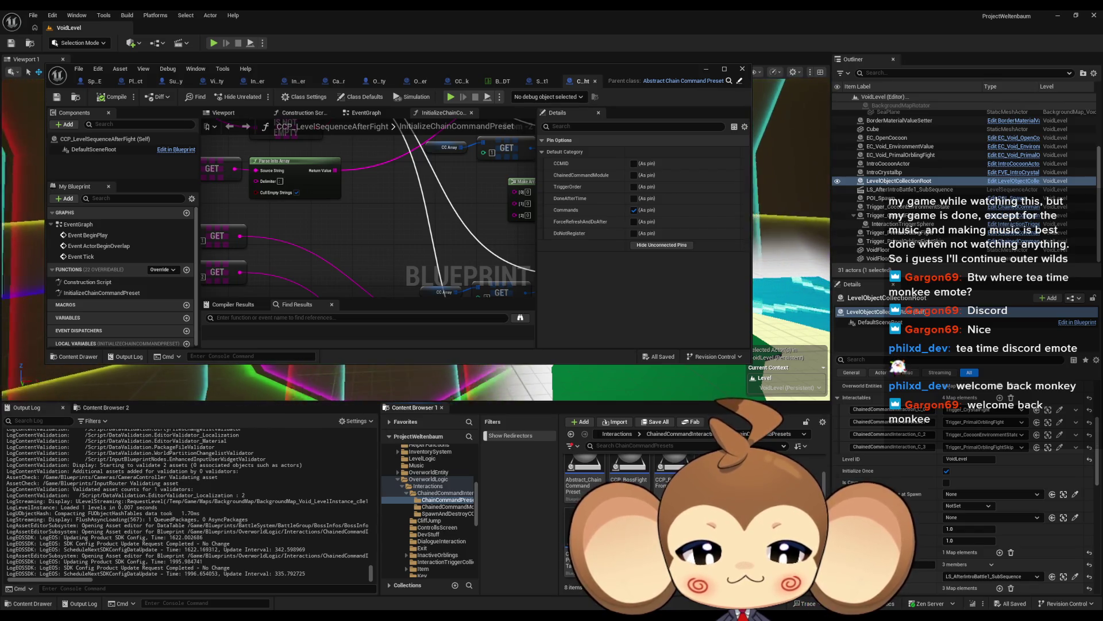
Open ChainedCommandModules from ChainedCommandInteraction, maximize the Blueprint window, and switch to InputController
left_click(690, 435)
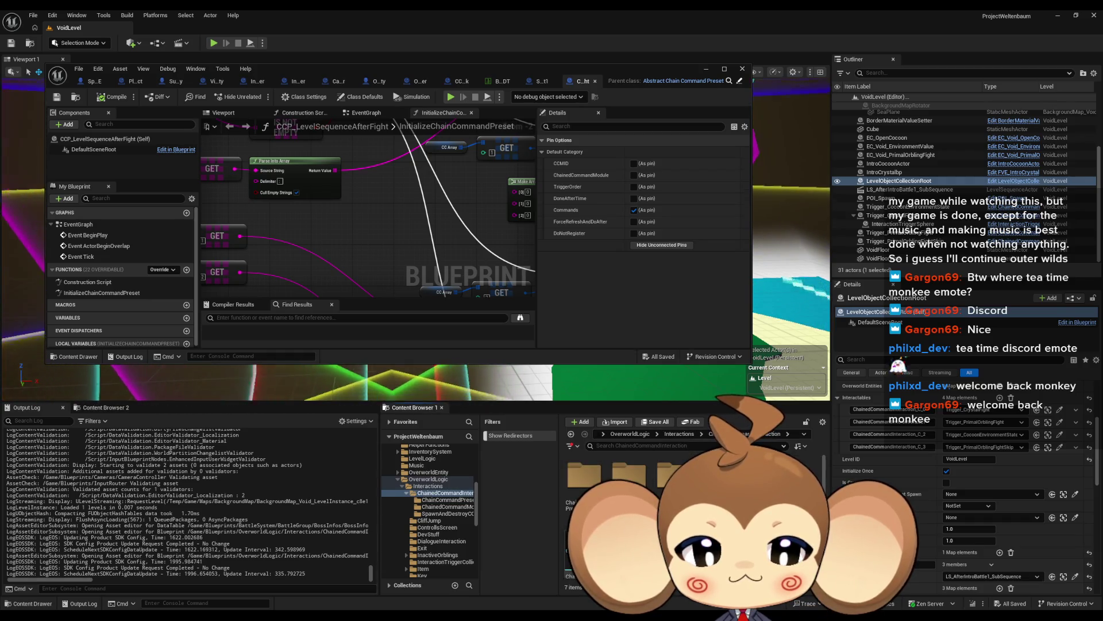
double_click(630, 476)
mouse_move(642, 486)
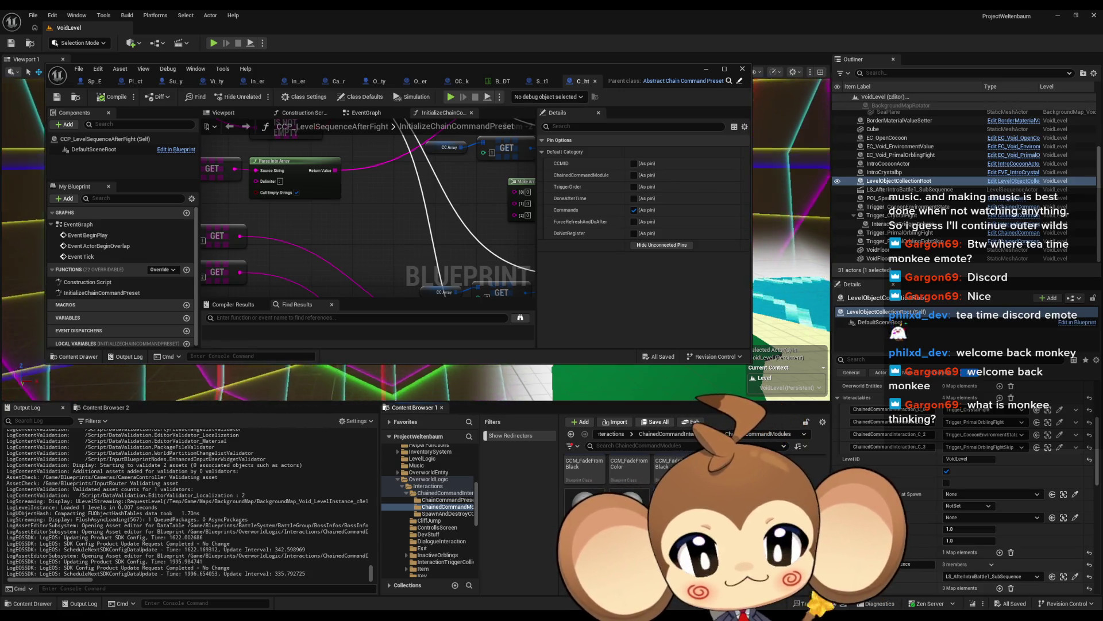
double_click(302, 65)
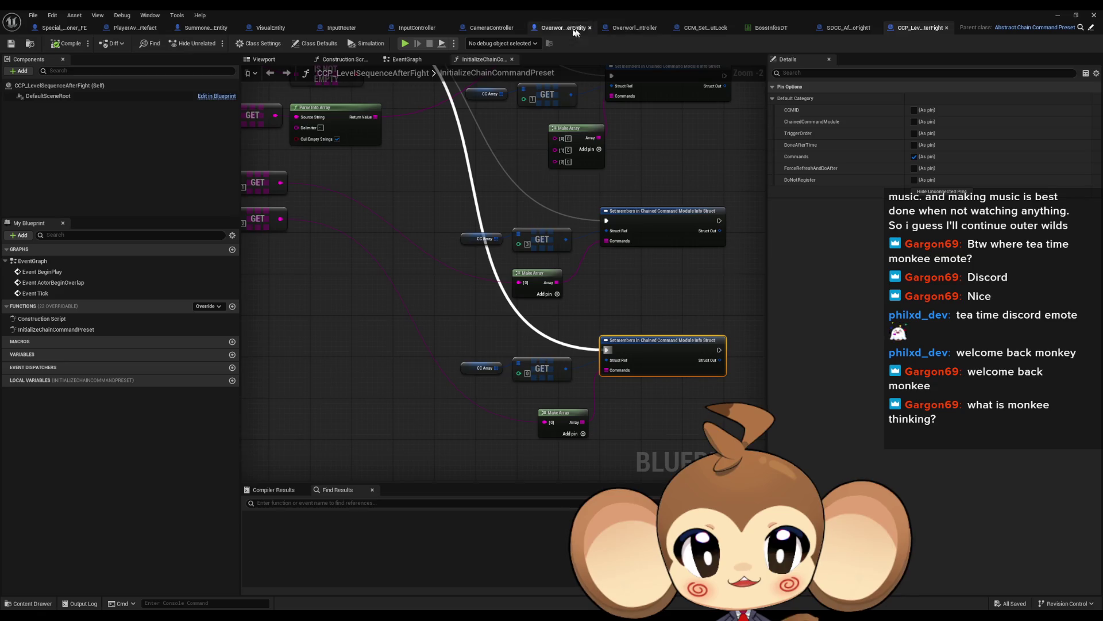
left_click(404, 29)
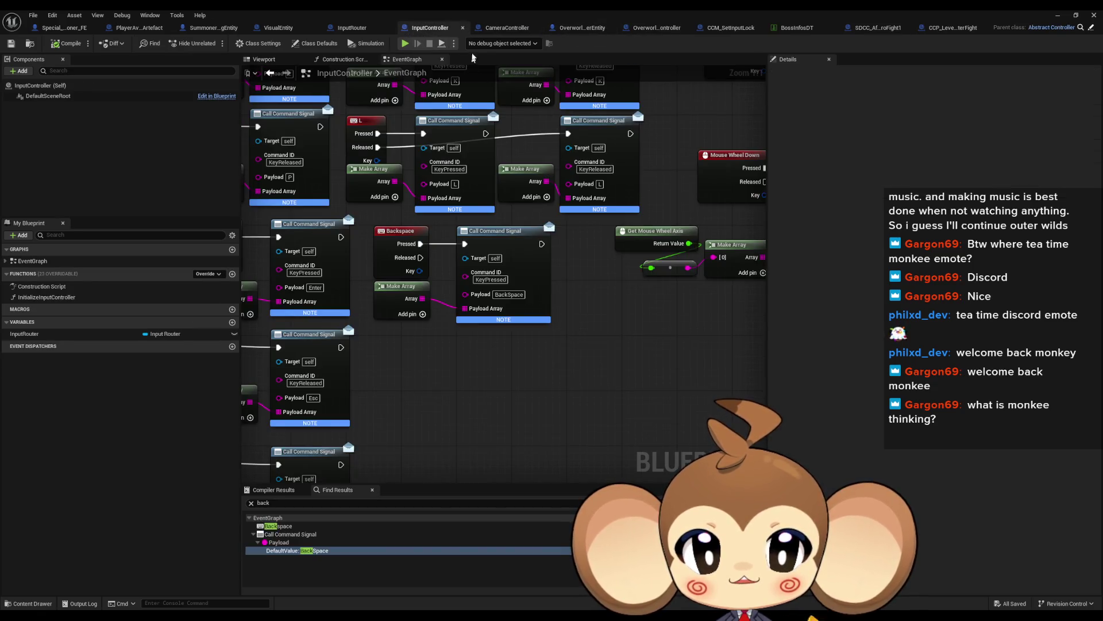
Open InputRouter's OverworldInputPressed graph and inspect its Branch and Switch on String nodes
left_click(351, 28)
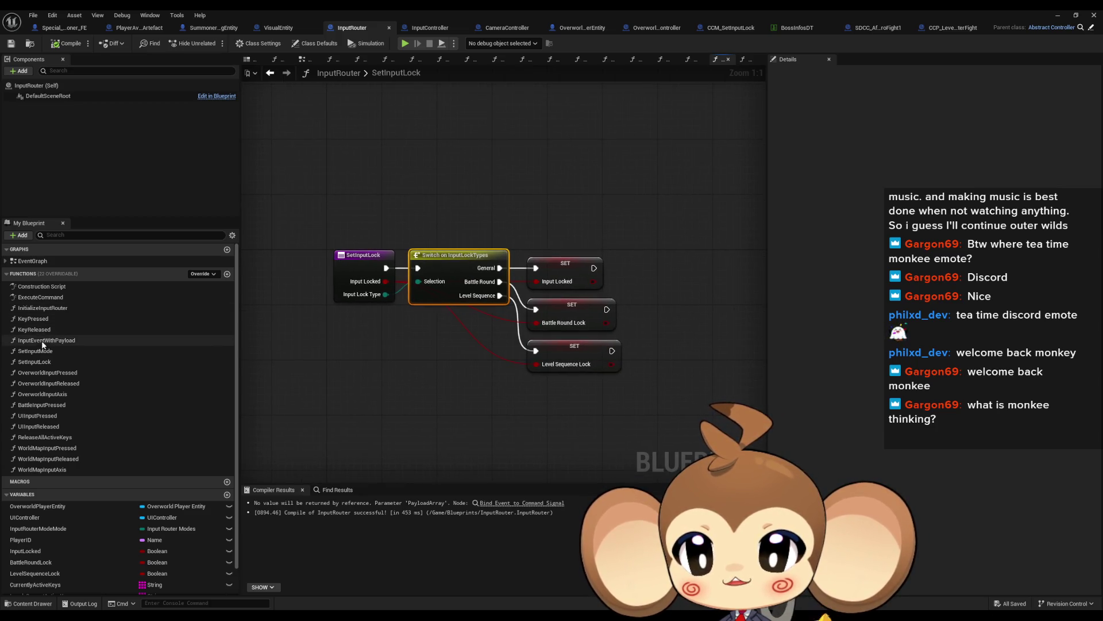
double_click(51, 374)
left_click_drag(397, 269, 572, 331)
mouse_move(325, 312)
left_mouse_down()
mouse_move(450, 284)
mouse_move(362, 278)
mouse_move(356, 257)
mouse_move(402, 264)
mouse_move(450, 275)
mouse_move(680, 385)
left_mouse_up()
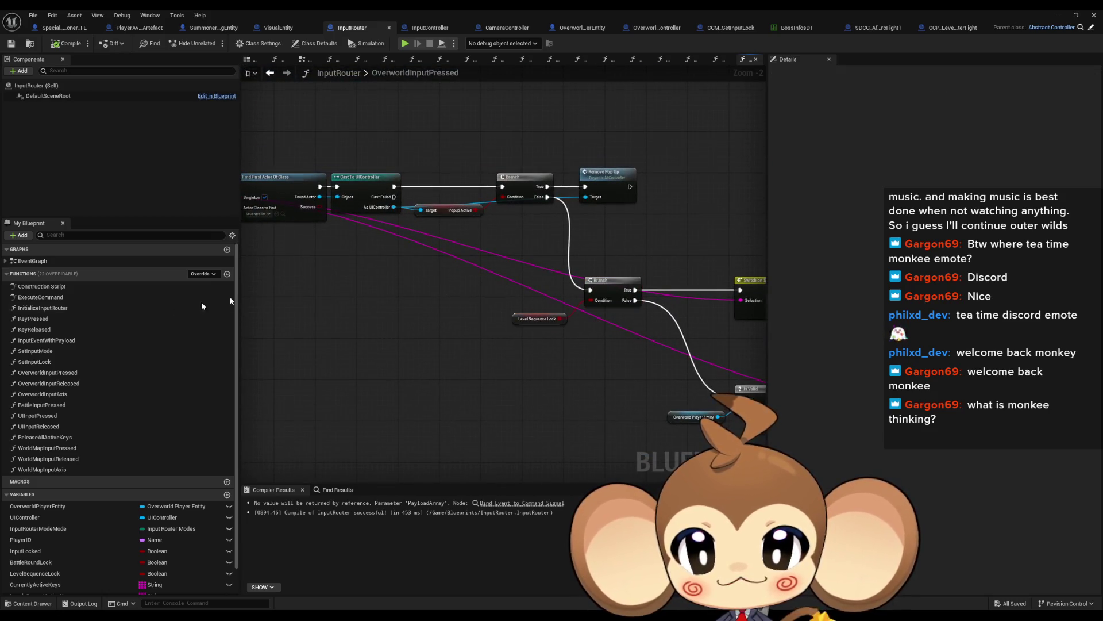
mouse_move(772, 241)
left_mouse_down()
mouse_move(536, 228)
mouse_move(672, 260)
left_mouse_up()
left_click(534, 270)
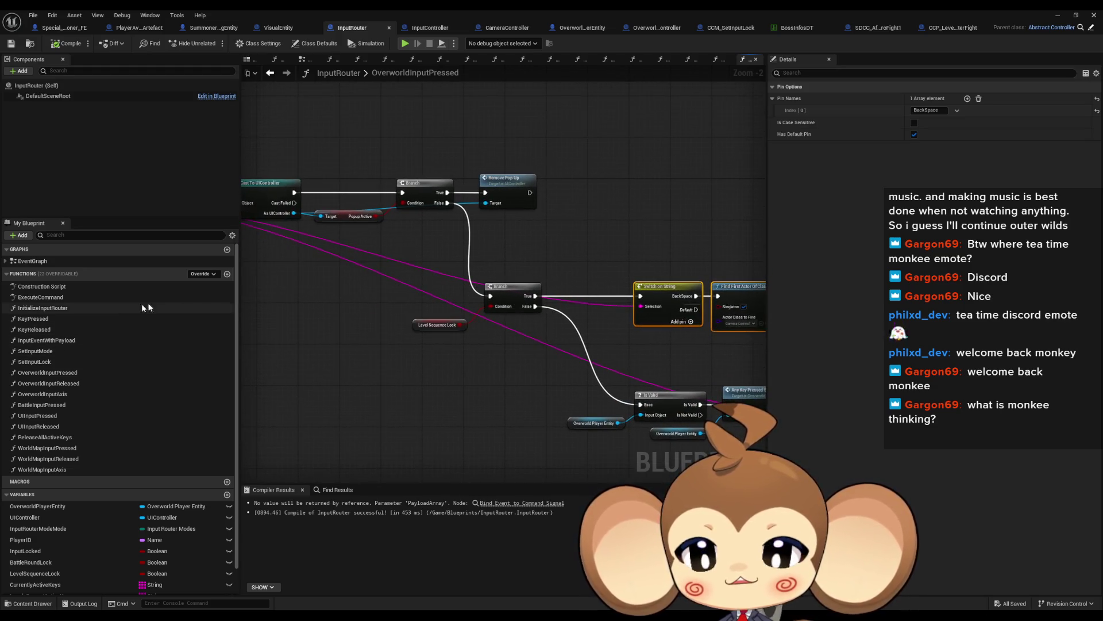
Inspect KeyPressed's Switch on InputRouterModes node and its per-mode Input Pressed calls
double_click(50, 317)
mouse_move(747, 357)
left_mouse_down()
mouse_move(690, 322)
mouse_move(504, 253)
left_mouse_up()
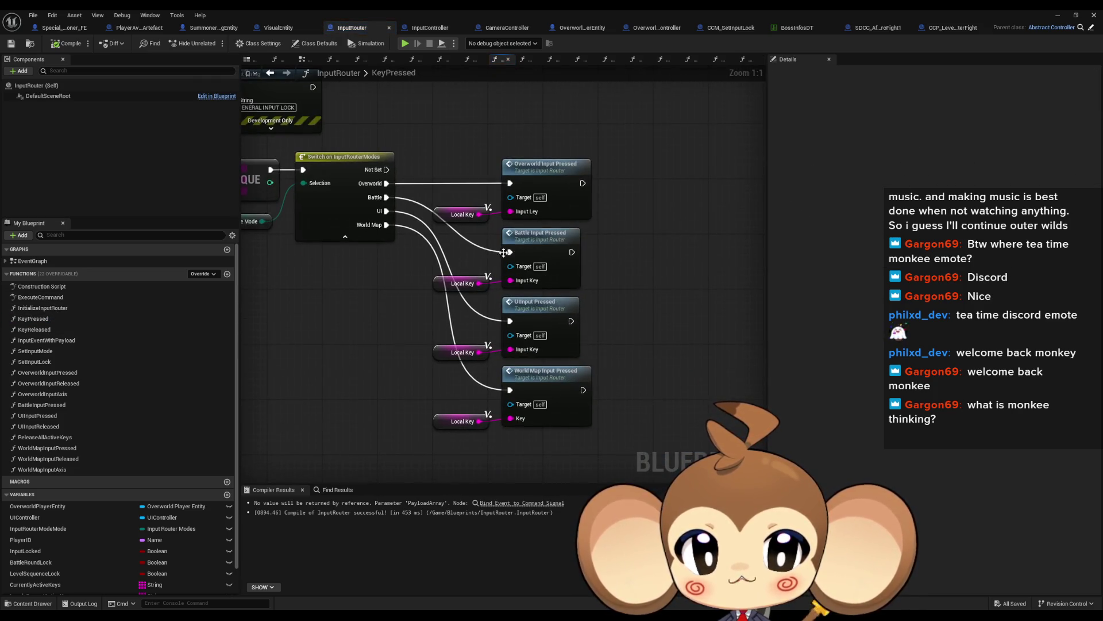
left_click_drag(419, 184, 629, 453)
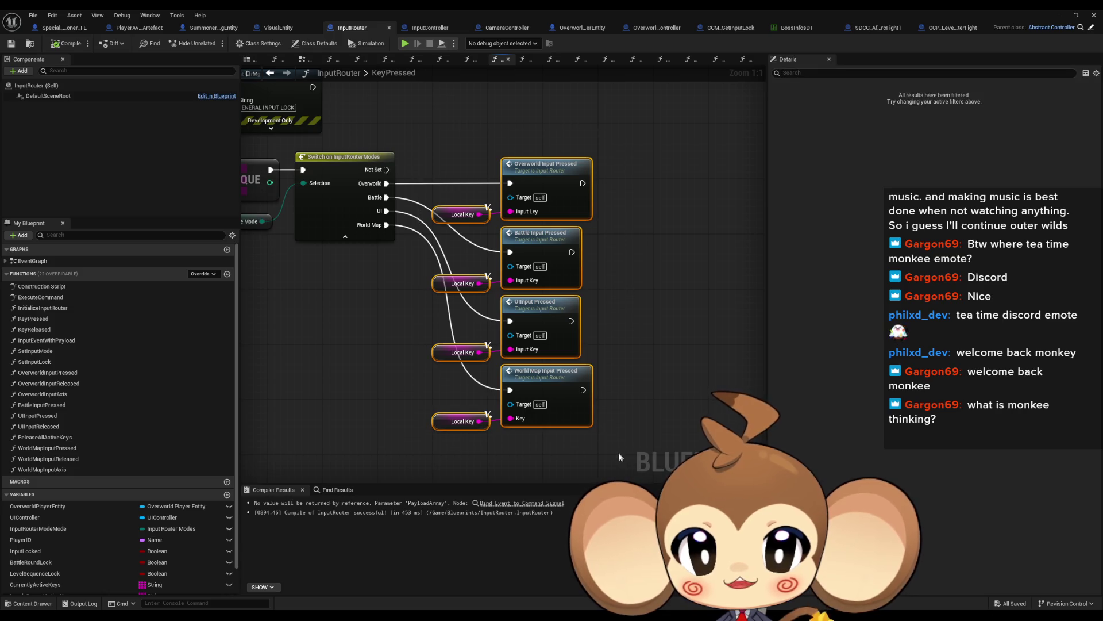
left_click(338, 208)
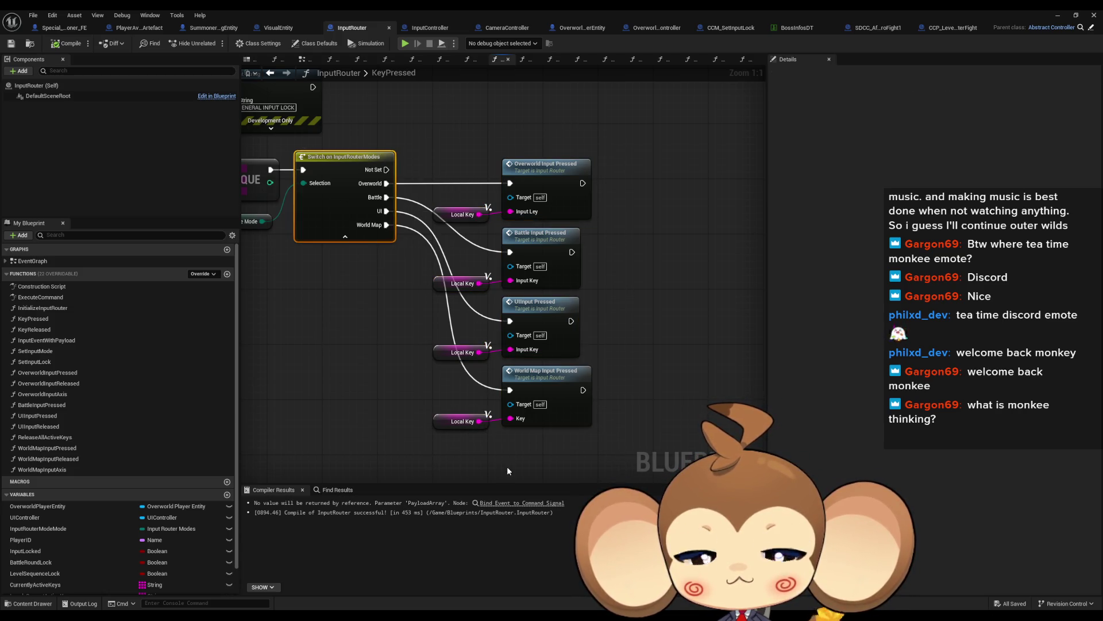
Back in OverworldInputPressed, wire the first Branch's False exec pin directly to Is Valid
double_click(562, 178)
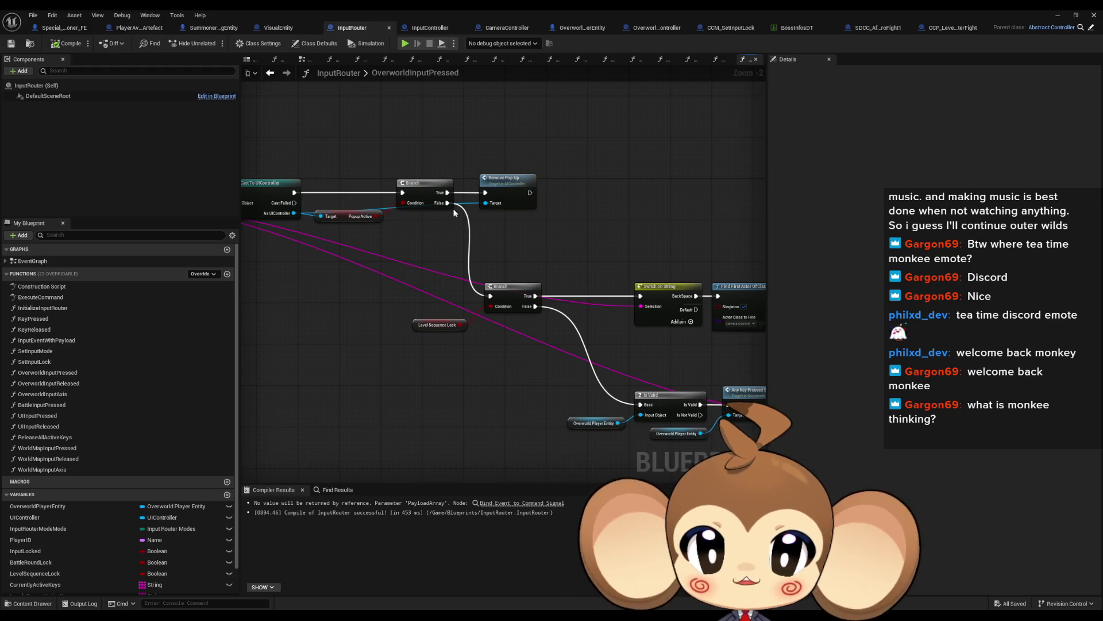
mouse_move(448, 202)
left_mouse_down()
mouse_move(569, 425)
mouse_move(641, 404)
left_mouse_up()
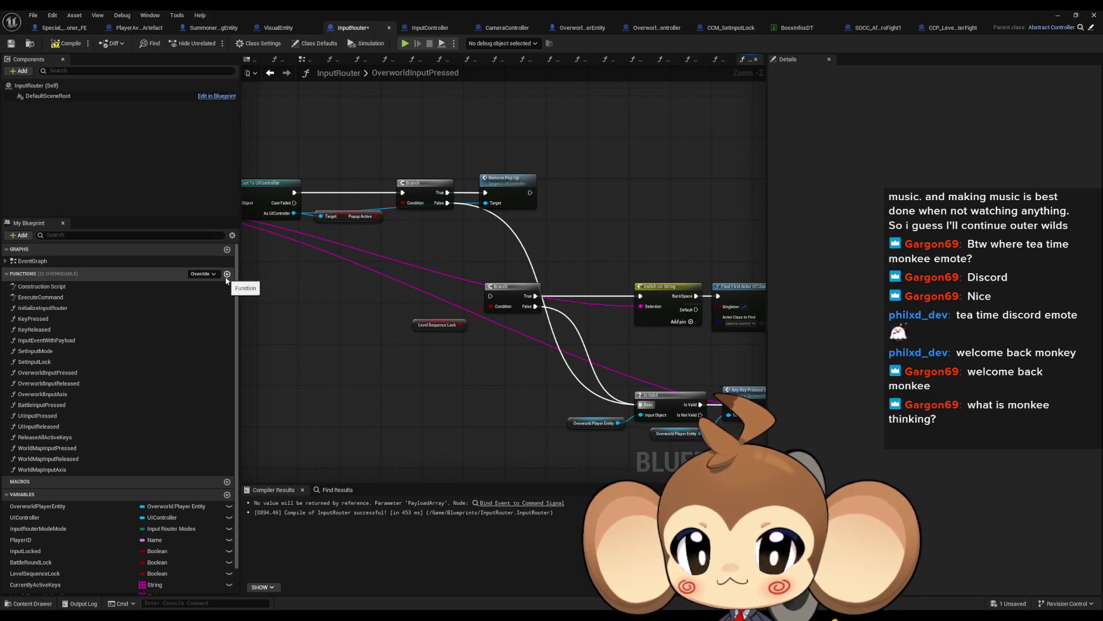
left_click(83, 375)
Create a new InputRouter function named LevelSequenceInputPressed
double_click(83, 374)
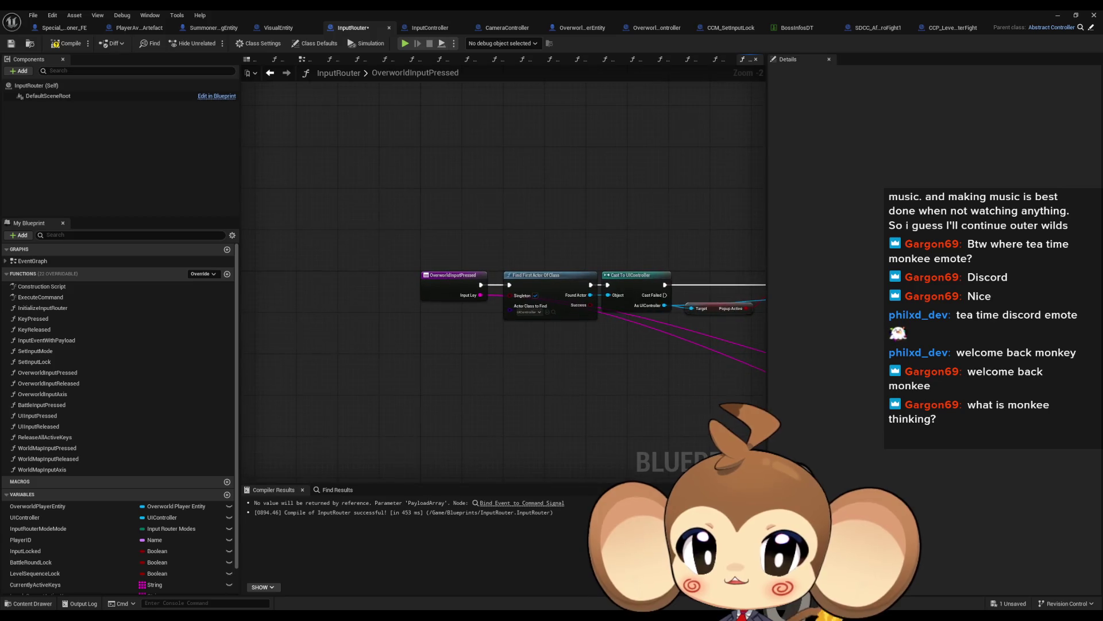
left_click(227, 275)
type("LevelSequenceInputPress")
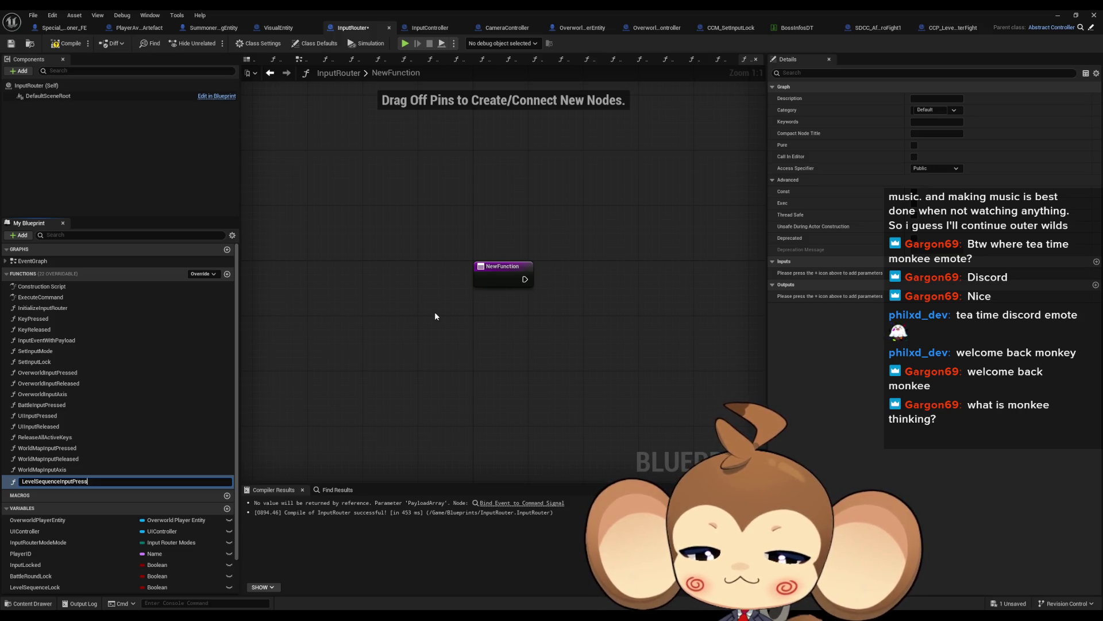
type("ed")
key("Return")
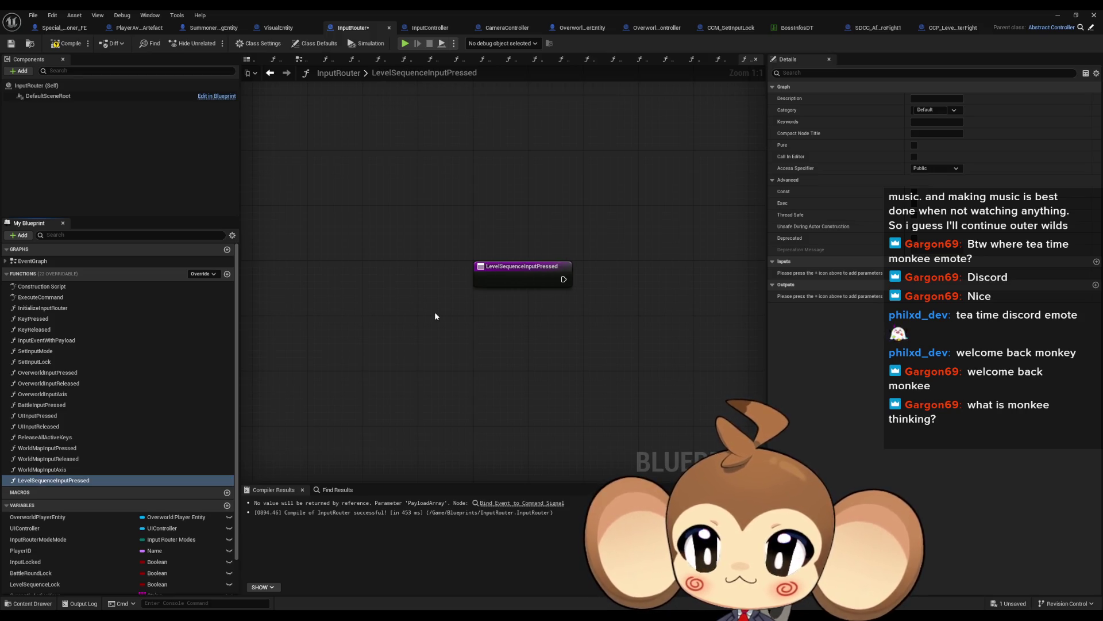
left_click(270, 73)
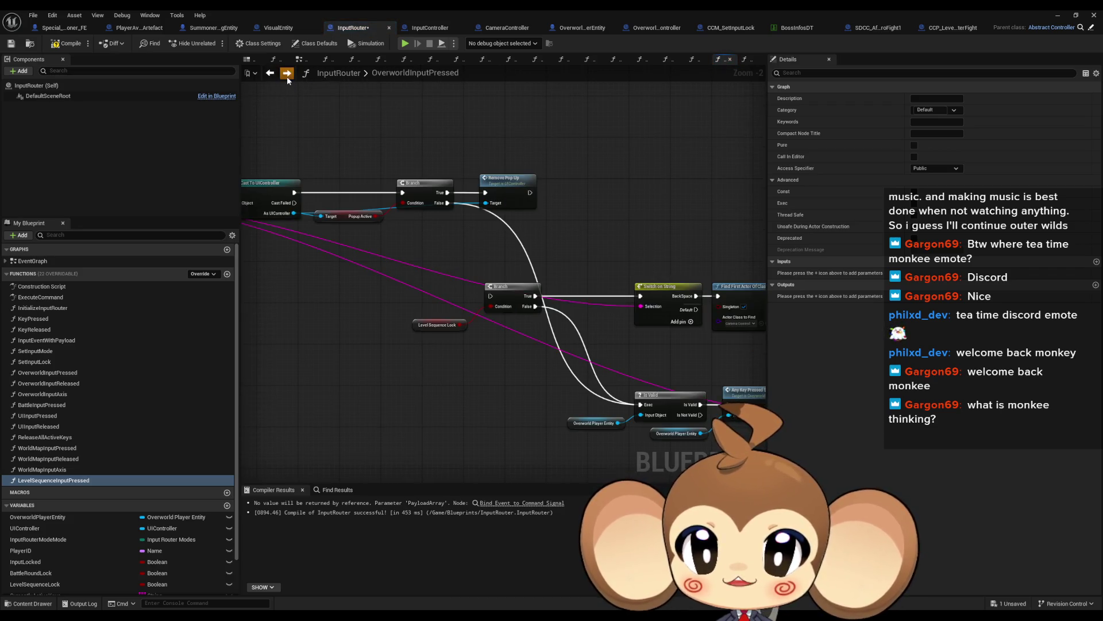
left_click(287, 77)
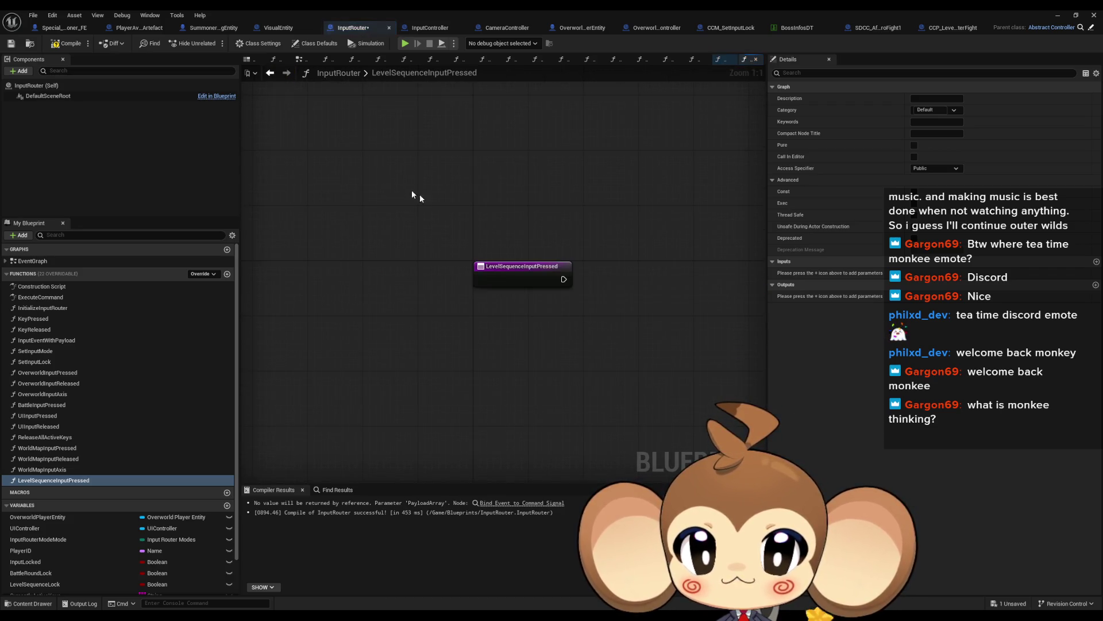
Give LevelSequenceInputPressed an input parameter named InputKey
left_click(1095, 285)
left_click(938, 299)
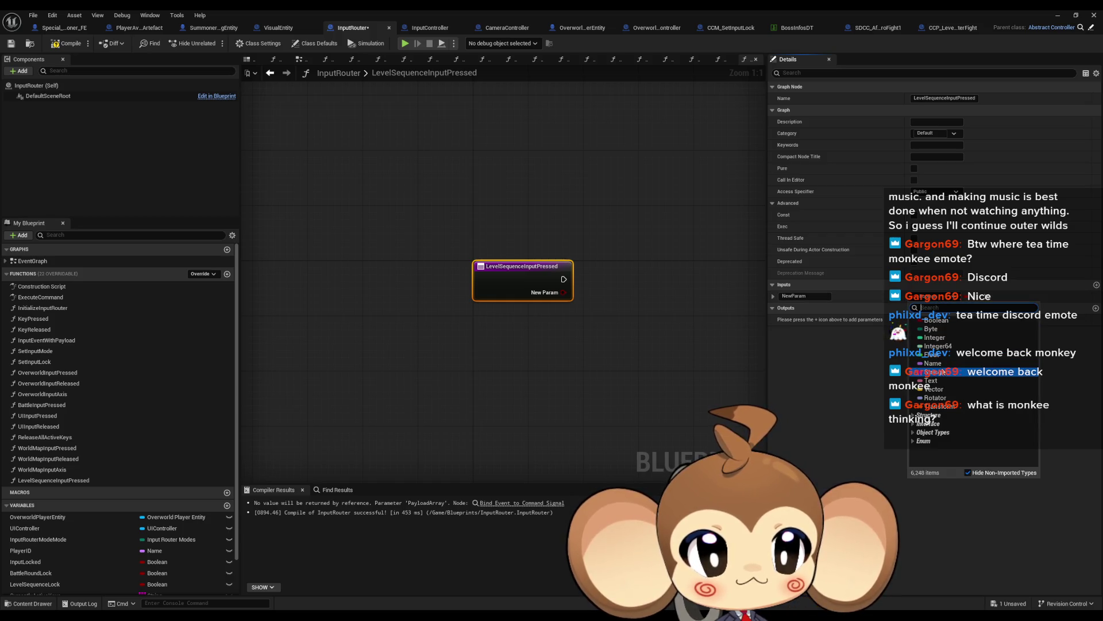
left_click(945, 375)
type("InputK")
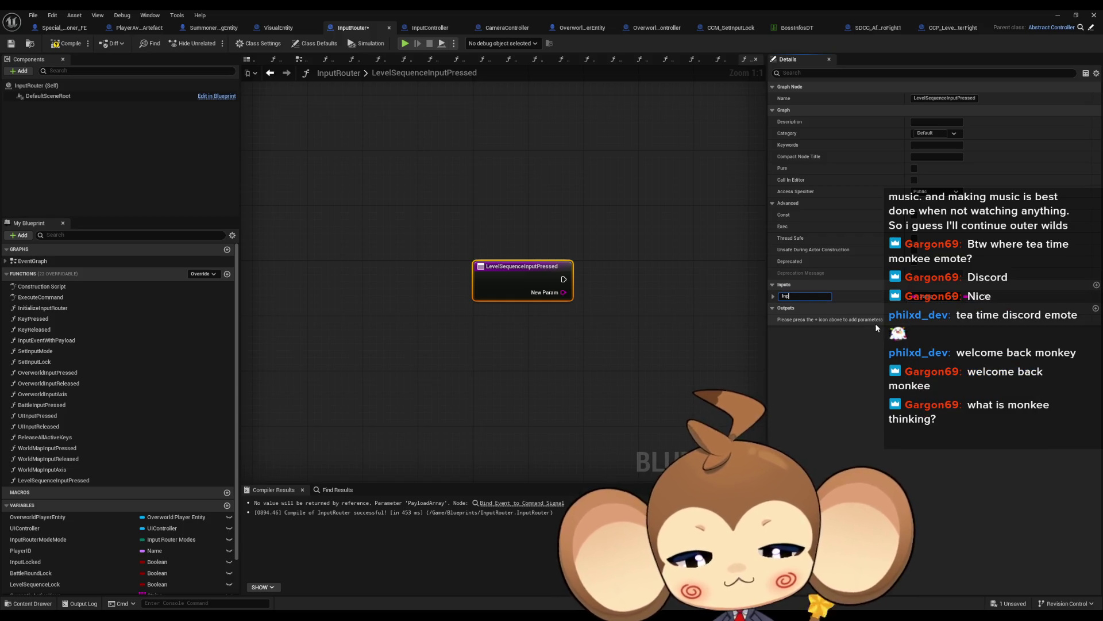
key("Return")
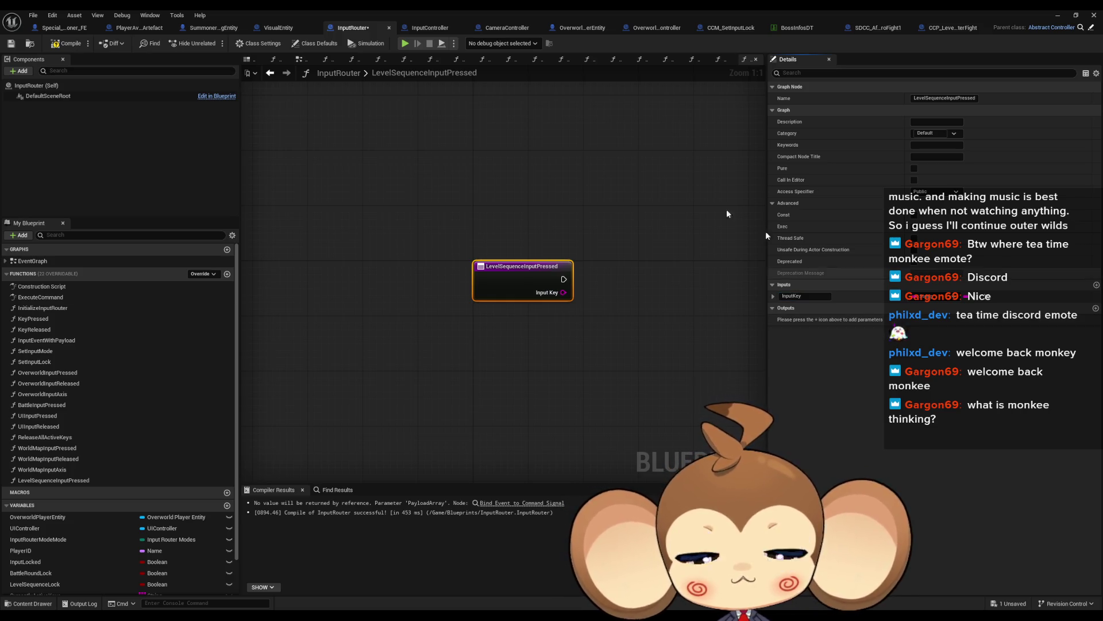
left_click(270, 73)
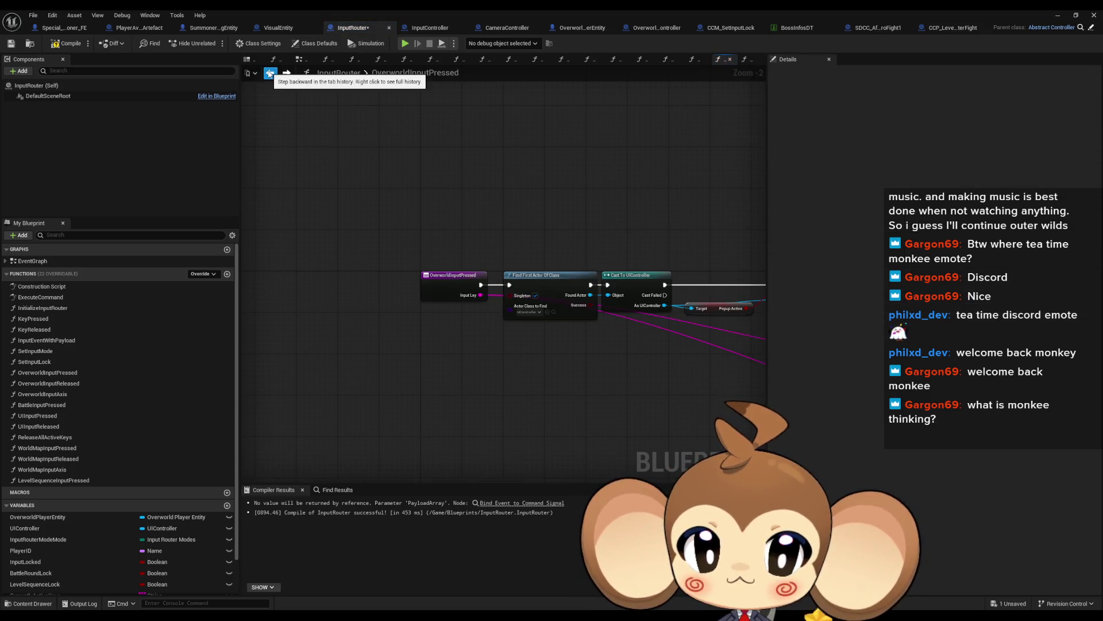
Fix OverworldInputPressed's input name to InputKey, then compile and save InputRouter
scroll(479, 301, "up", 2)
mouse_move(503, 295)
left_mouse_down()
mouse_move(415, 195)
mouse_move(488, 283)
left_mouse_up()
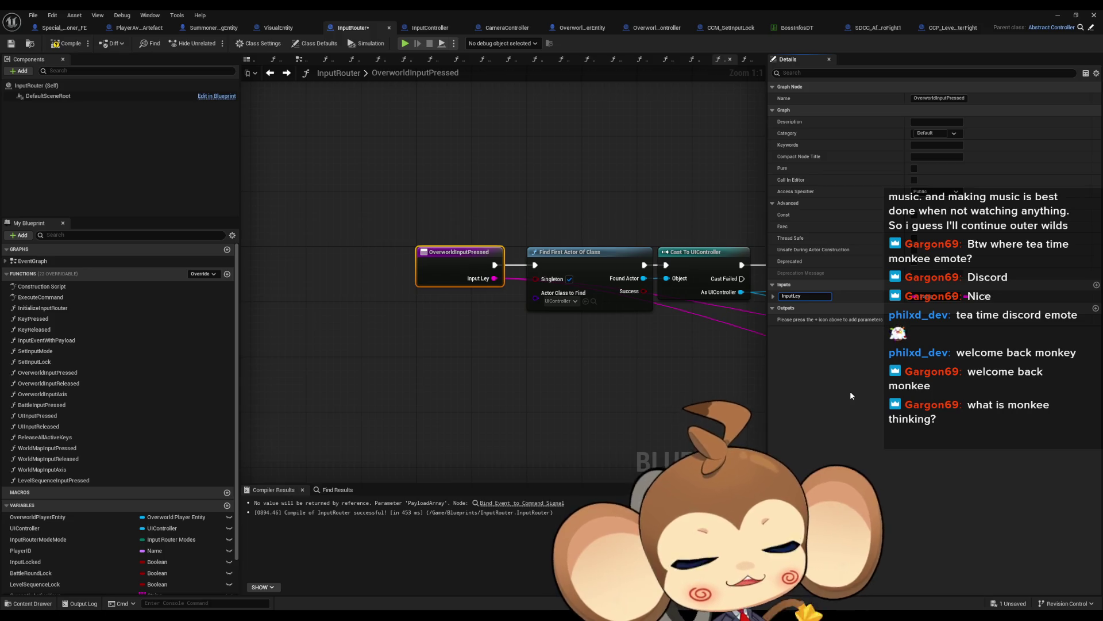
key("BackSpace")
type("K")
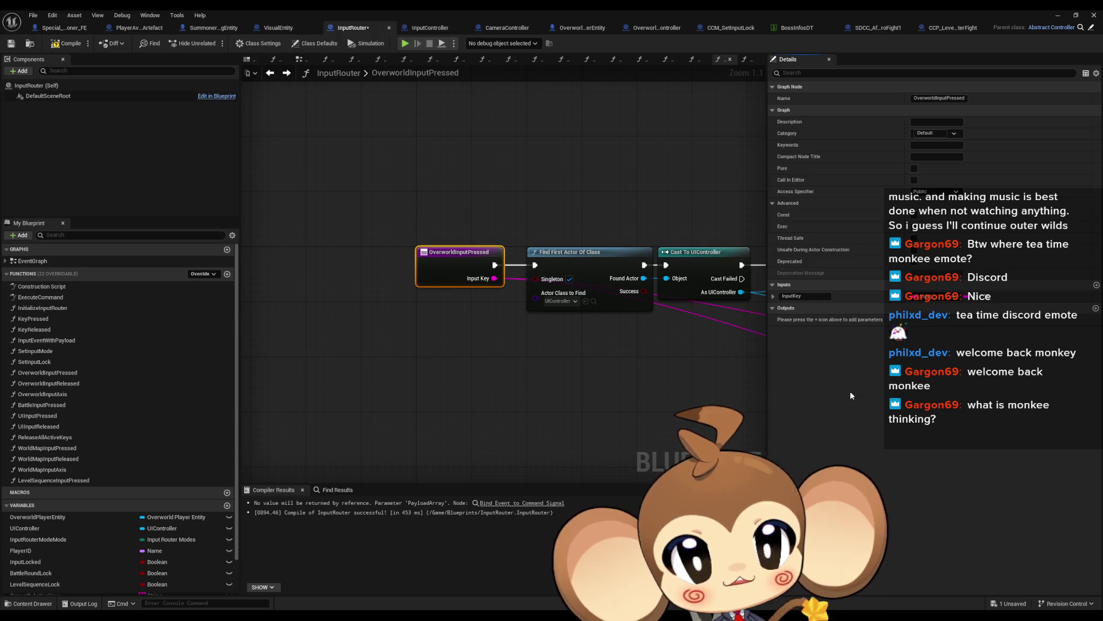
mouse_move(360, 166)
left_mouse_down()
mouse_move(370, 202)
mouse_move(499, 345)
left_mouse_up()
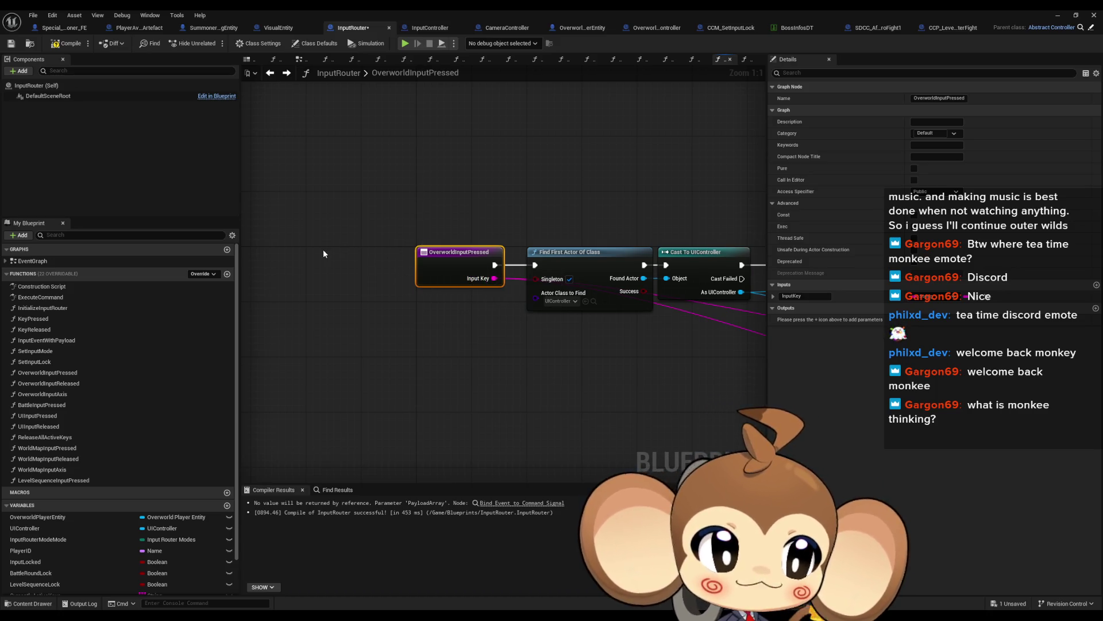
key("ctrl+s")
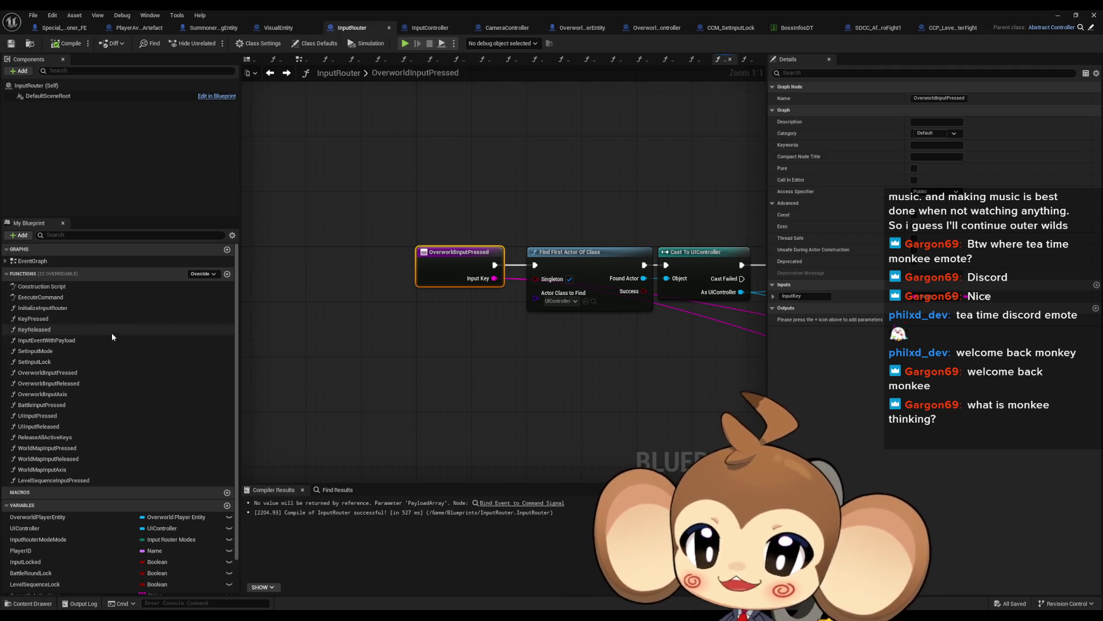
Inspect KeyPressed's Input Router Mode variable and Switch on InputRouterModes node, then shrink the window
double_click(53, 313)
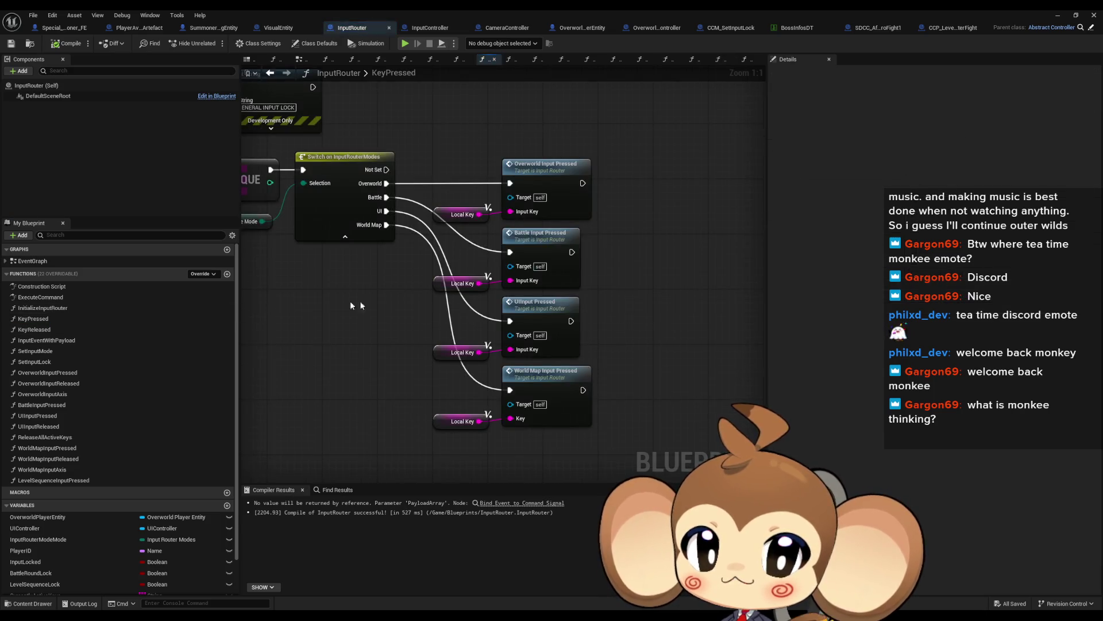
left_click_drag(298, 255, 377, 254)
left_click(373, 242)
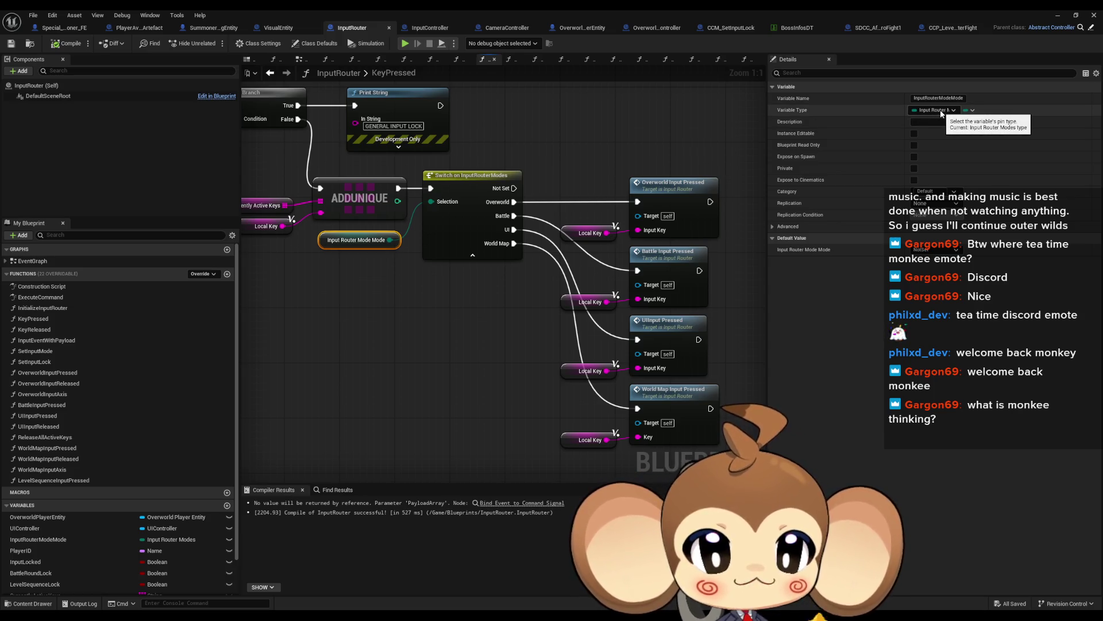
left_click(462, 225)
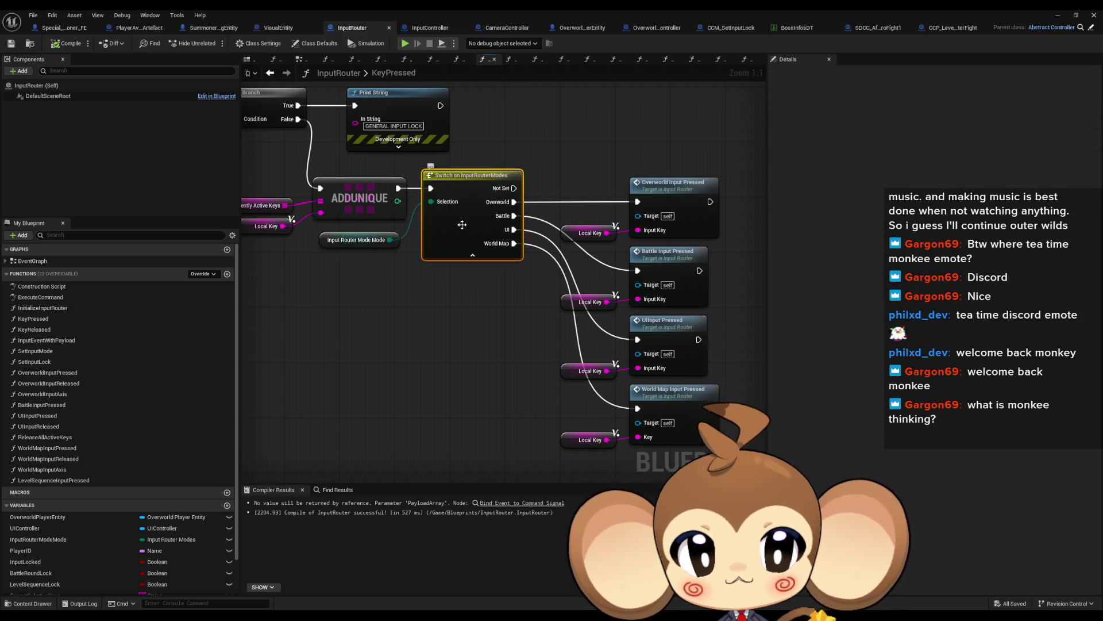
double_click(513, 9)
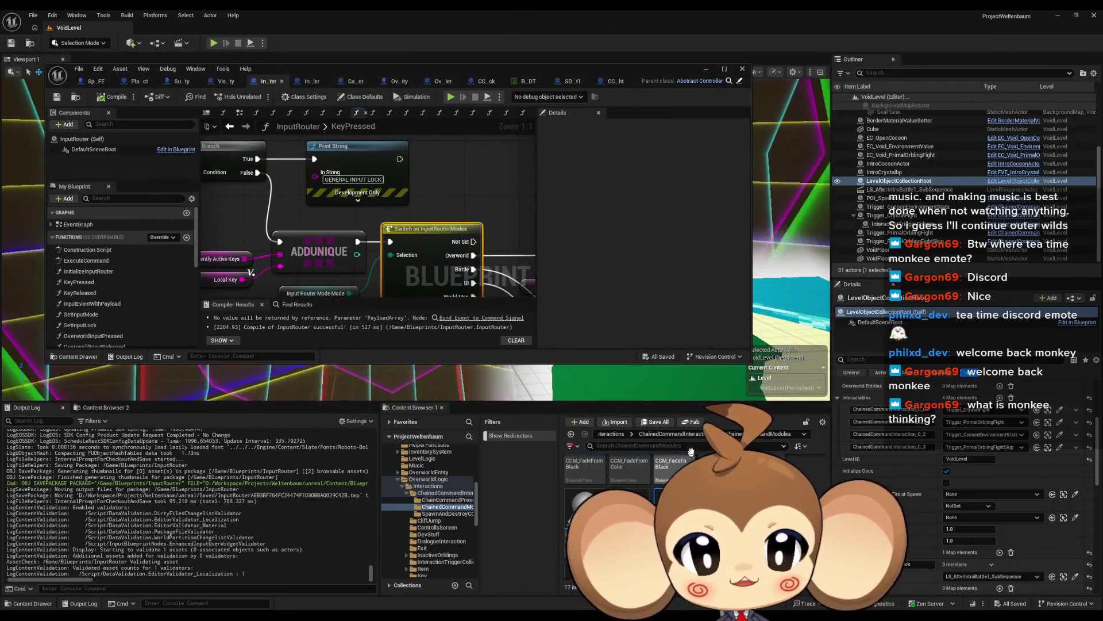
Browse to Content > Blueprints and open the InputRouterModes enum asset
scroll(632, 436, "up", 3)
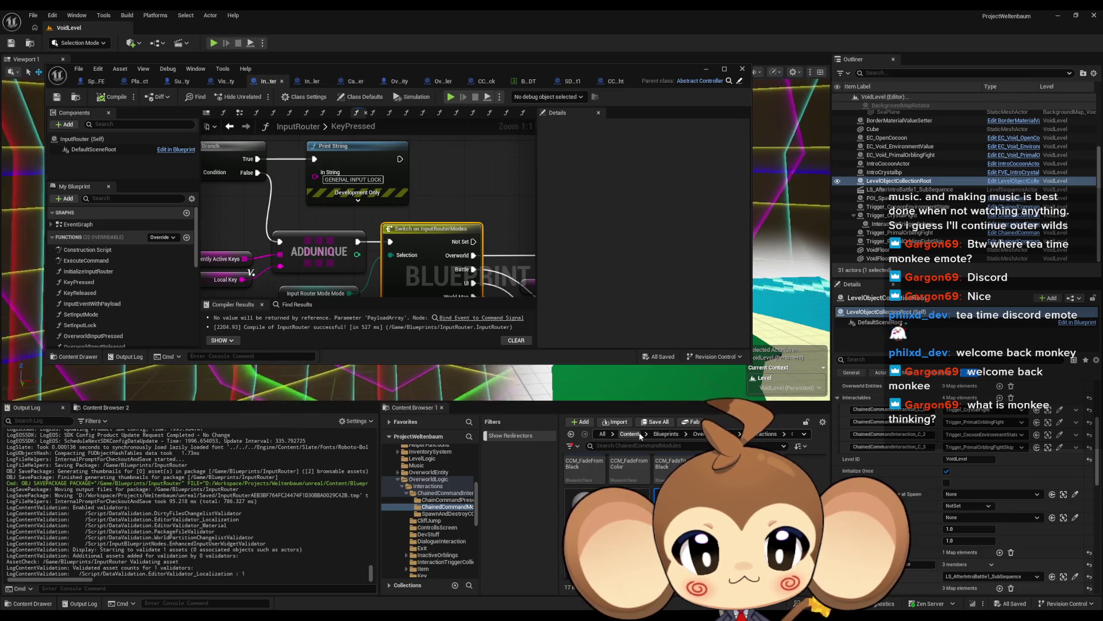
left_click(630, 434)
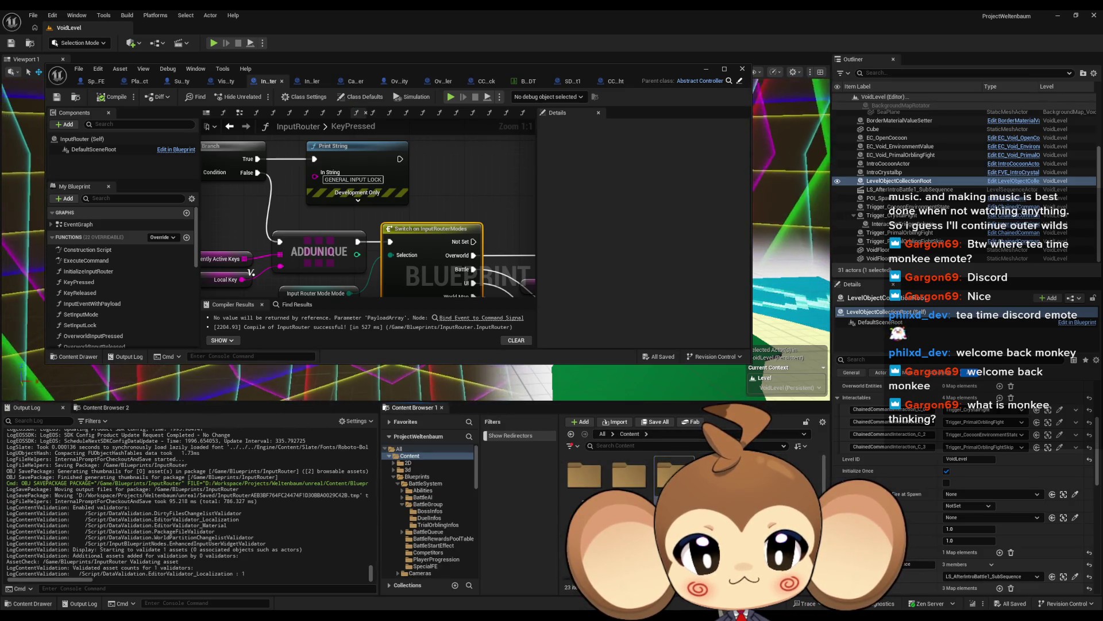
double_click(673, 472)
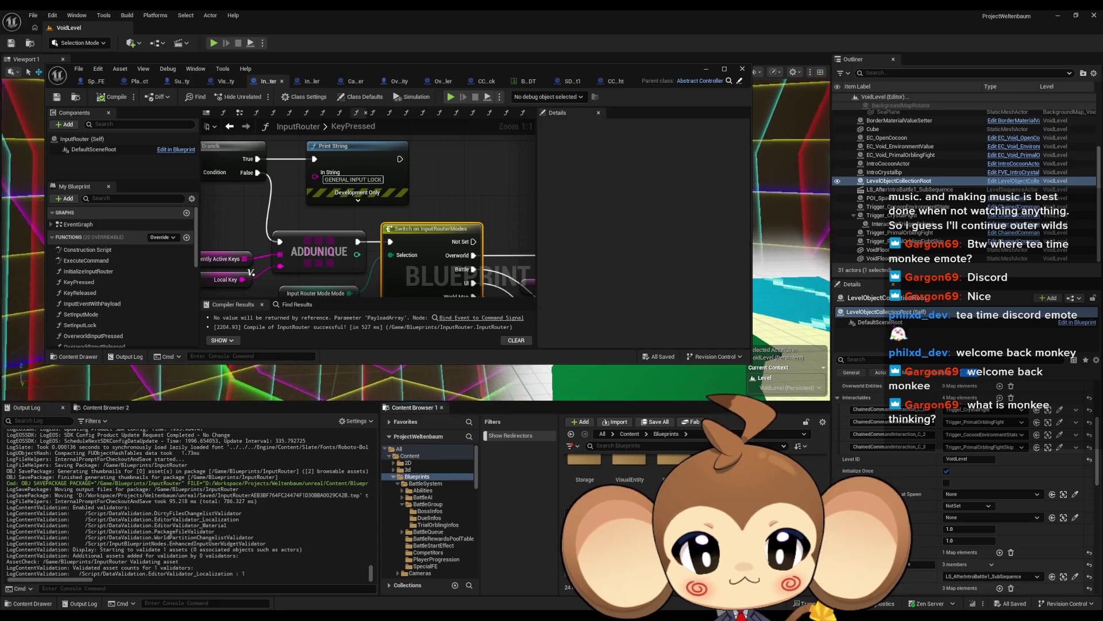
double_click(674, 538)
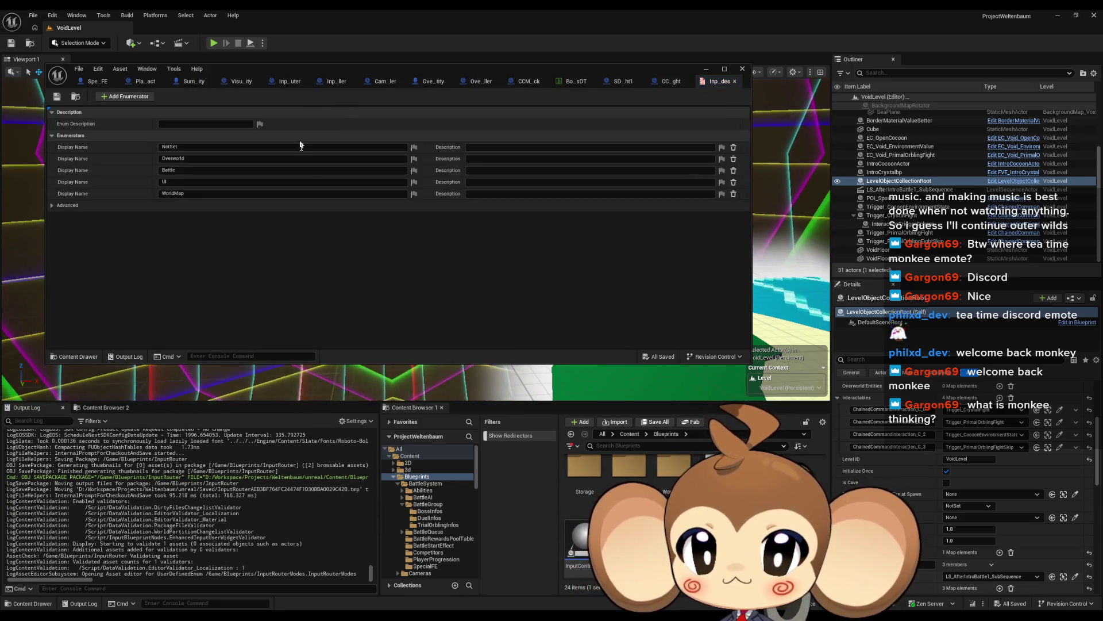
Add a LevelSequence enumerator to InputRouterModes, save the enum, and maximize its editor
left_click(126, 96)
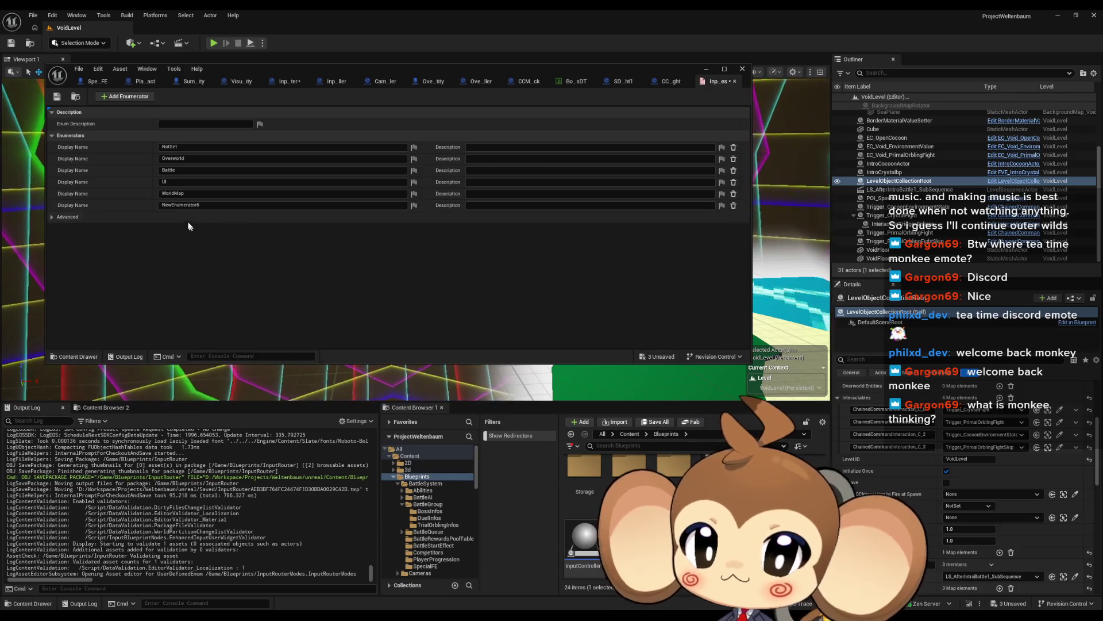
type("LevelSequence")
key("Return")
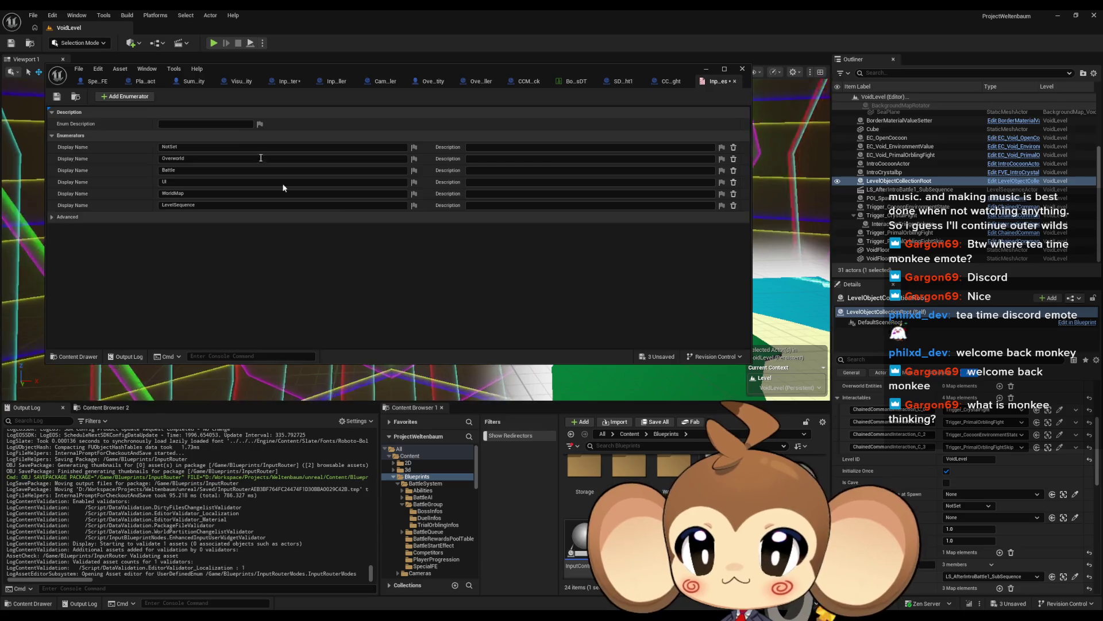
left_click(57, 96)
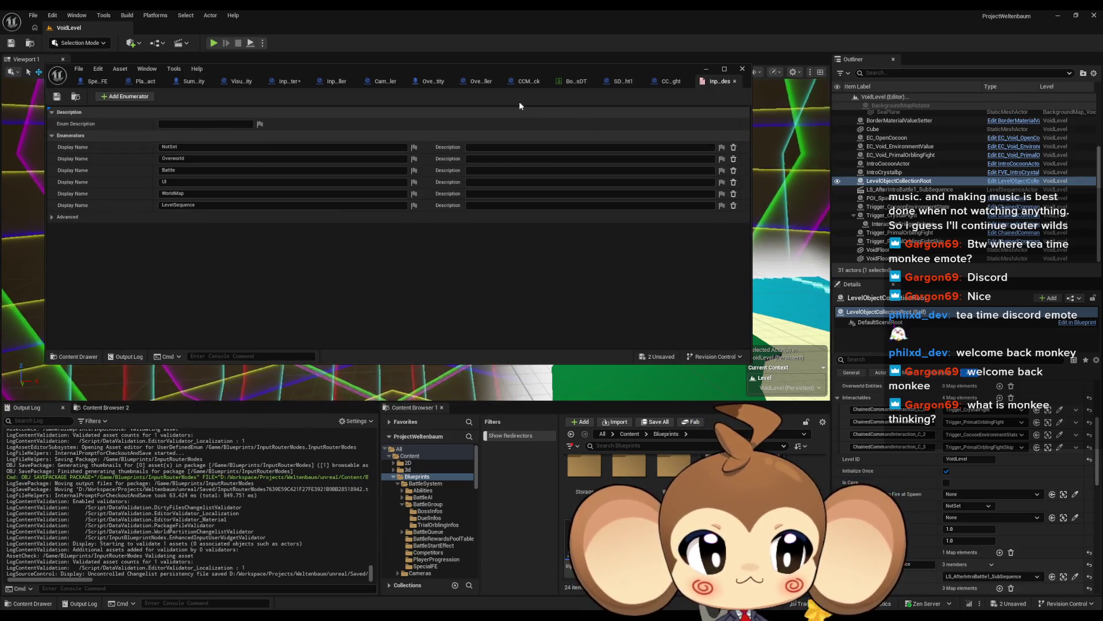
double_click(612, 71)
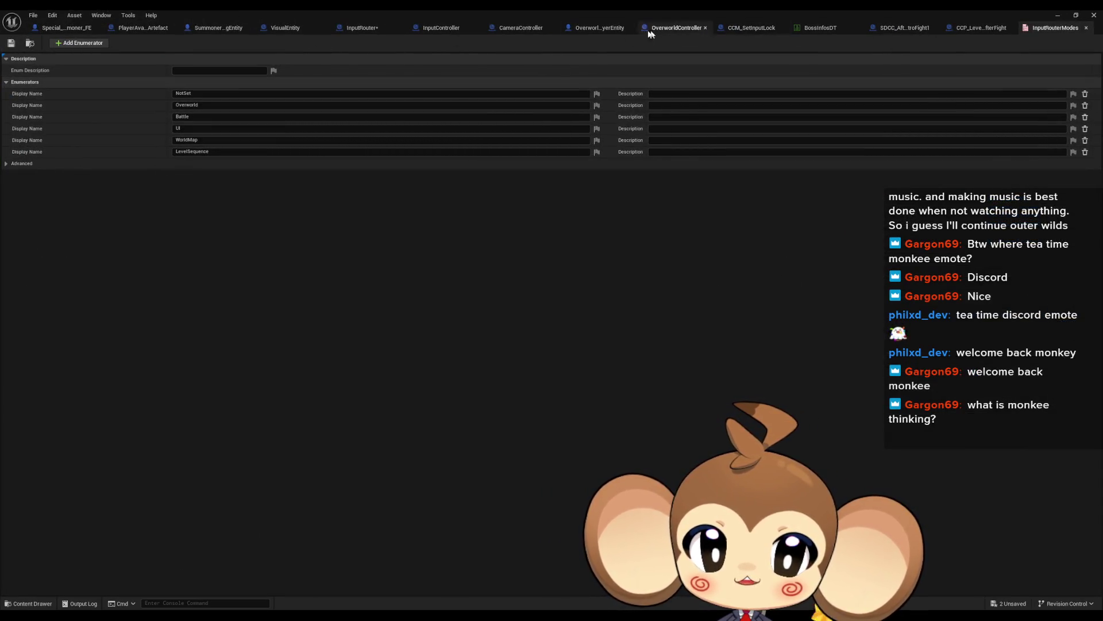
left_click(383, 30)
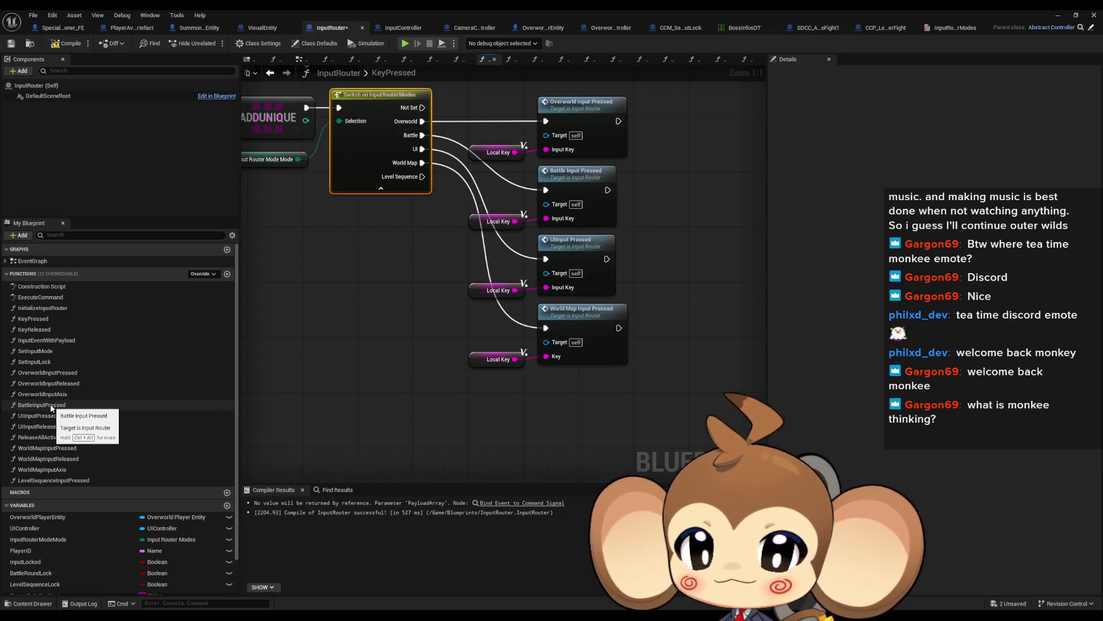
Add a LevelSequenceInputPressed call on the Level Sequence case, fed by Local Key
mouse_move(54, 480)
left_mouse_down()
mouse_move(295, 443)
mouse_move(541, 437)
mouse_move(422, 177)
left_mouse_up()
left_click(497, 359)
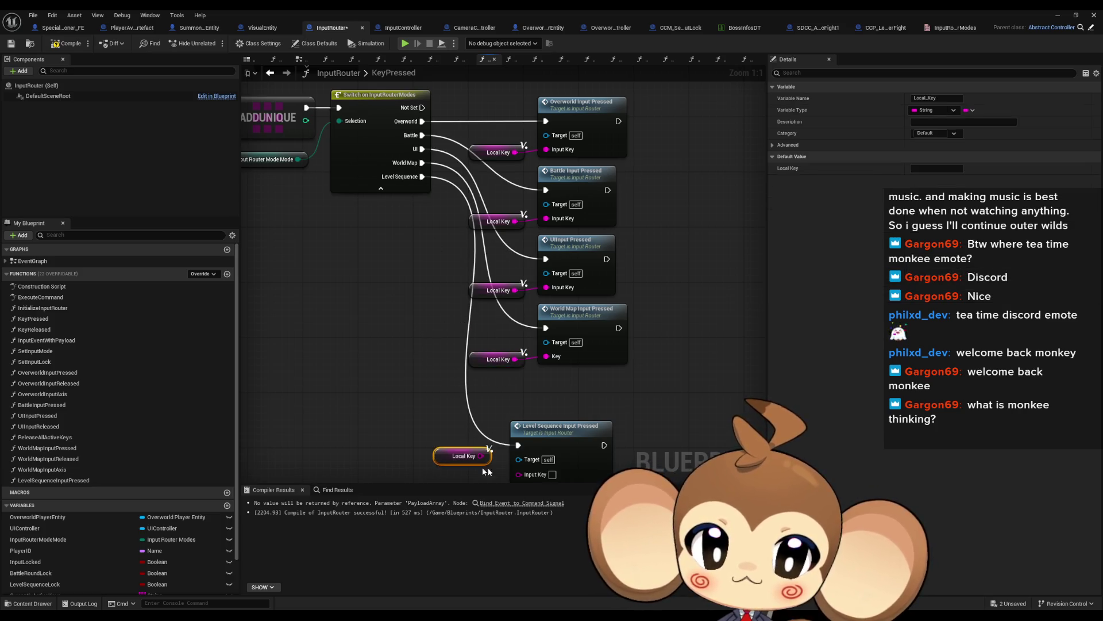
left_click_drag(579, 433, 602, 385)
mouse_move(546, 416)
left_mouse_down()
mouse_move(488, 447)
mouse_move(494, 414)
left_mouse_up()
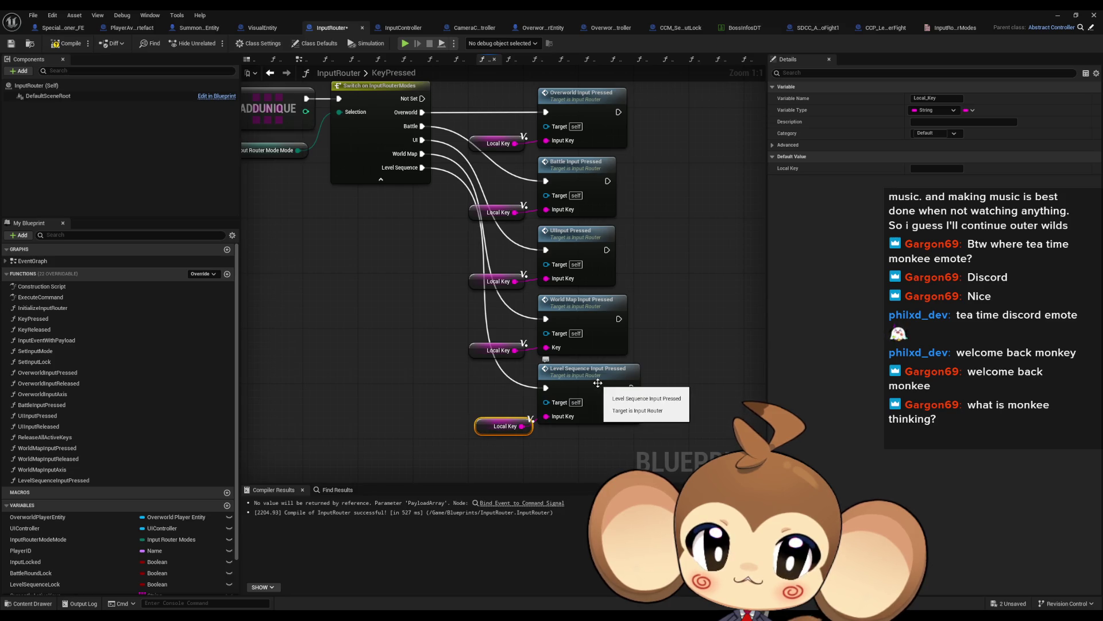
Copy OverworldInputPressed's Branch, Switch, Find and Level Sequence Lock nodes, then open LevelSequenceInputPressed
double_click(596, 315)
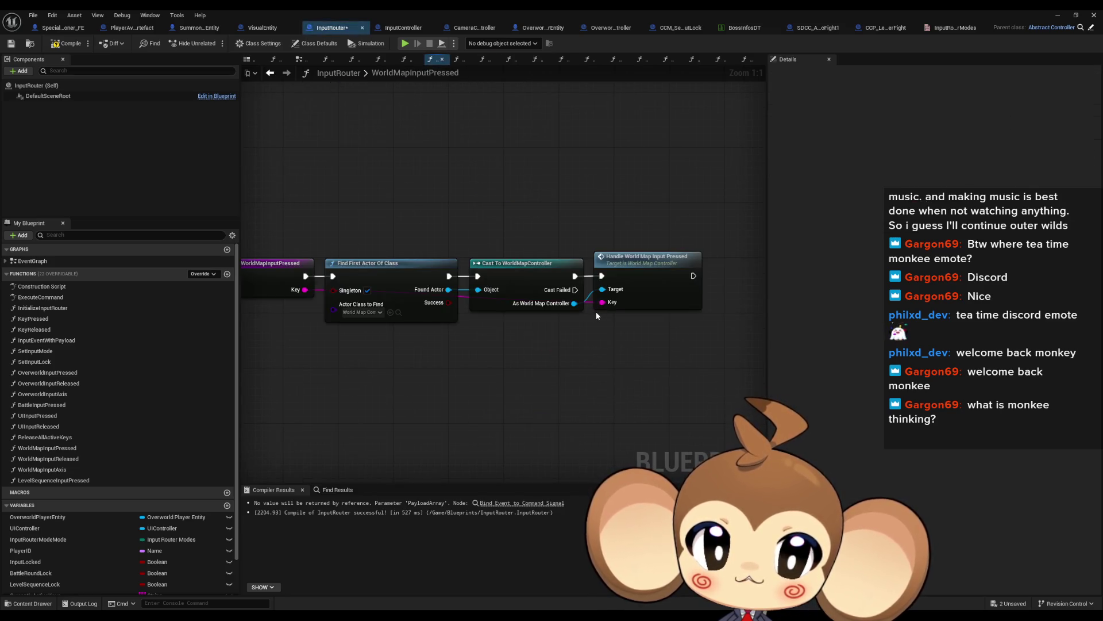
double_click(67, 374)
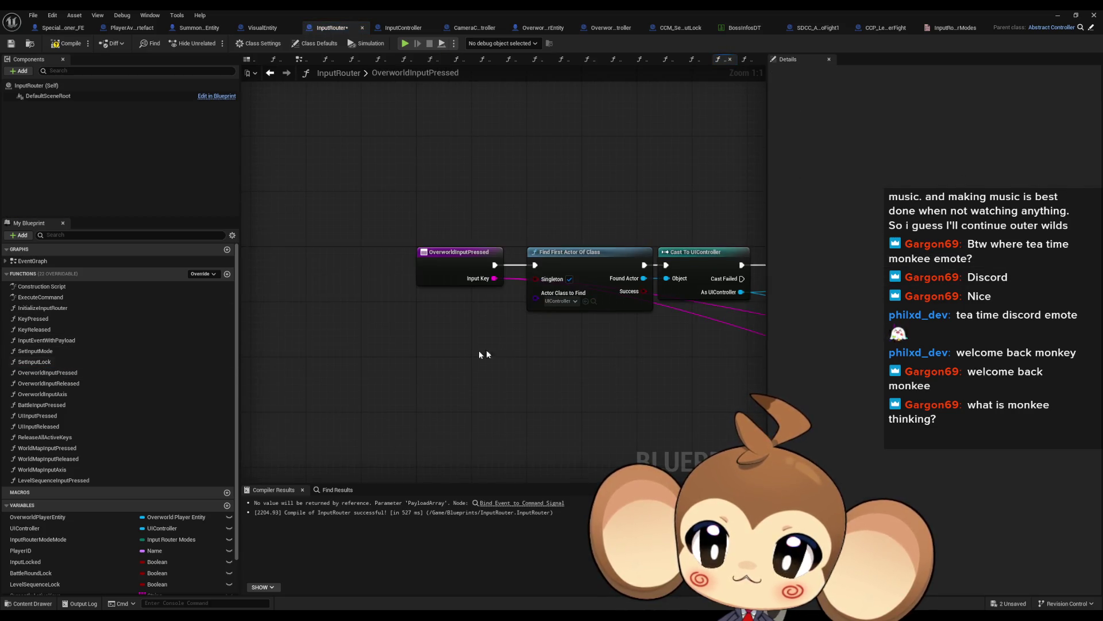
scroll(435, 354, "down", 3)
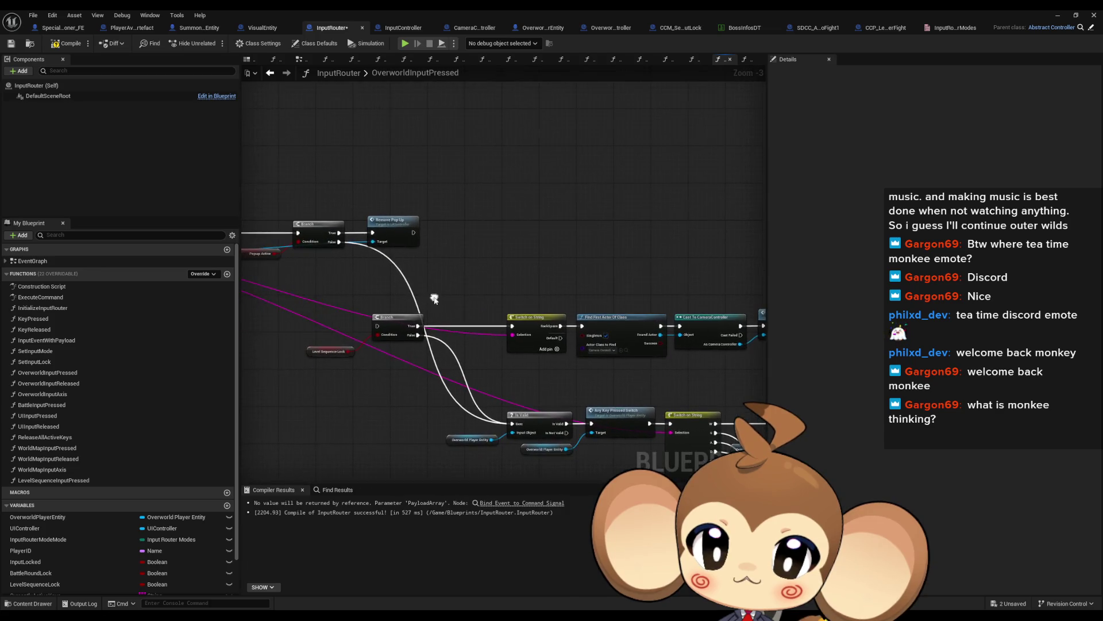
left_click_drag(276, 274, 716, 363)
left_click_drag(695, 374, 695, 373)
key("Delete")
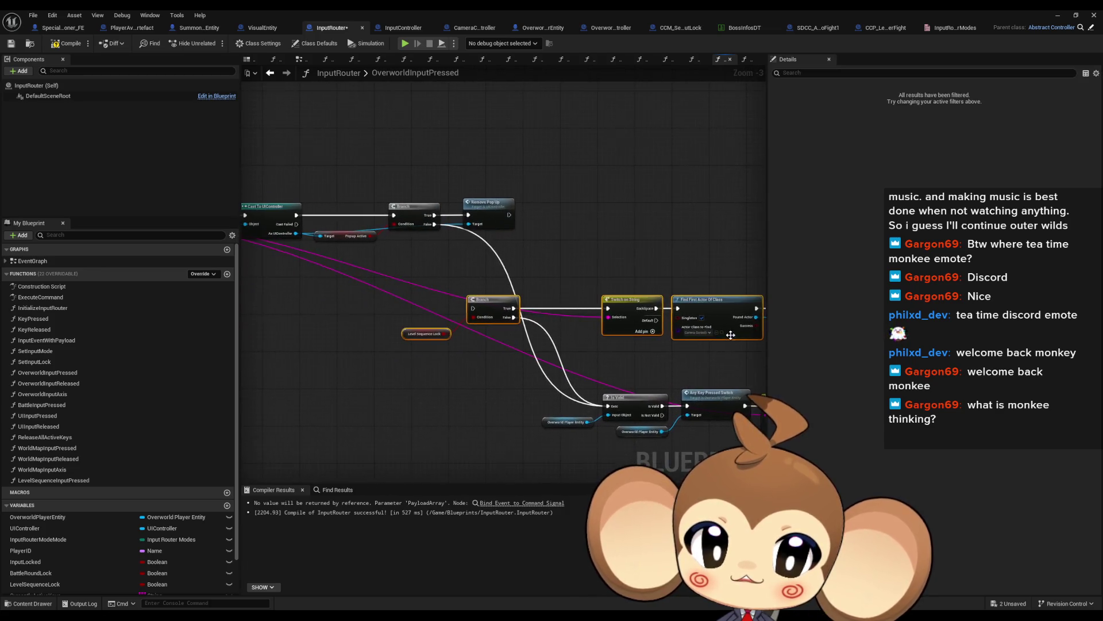
left_click(68, 481)
double_click(68, 481)
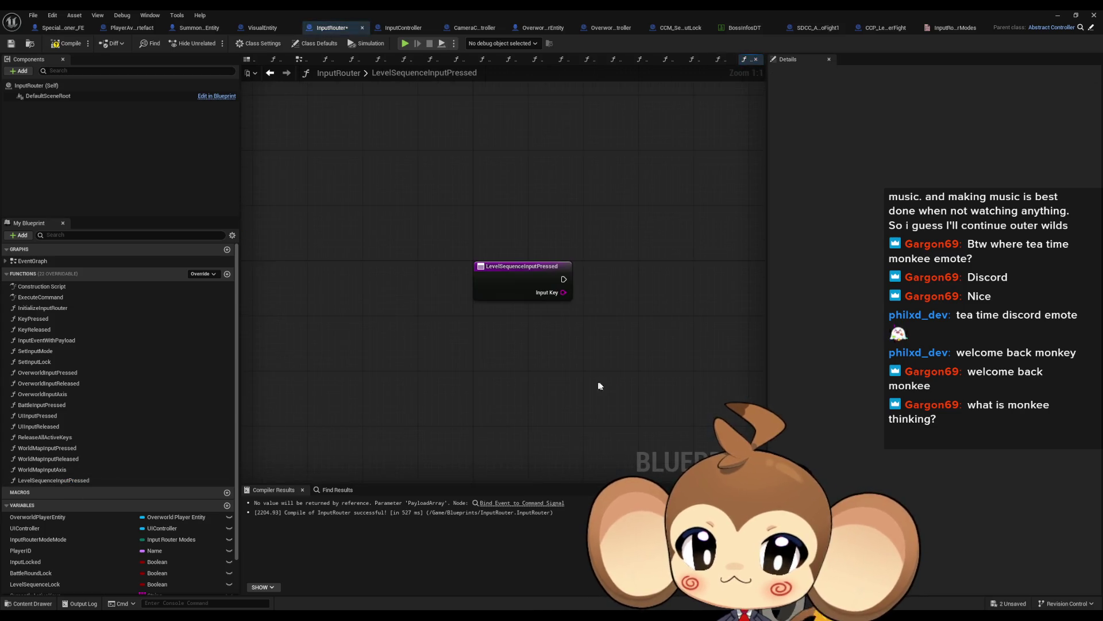
Paste the copied nodes beside the entry node and feed Input Key into the Switch's Selection
key("ctrl+v")
left_click_drag(442, 361, 655, 331)
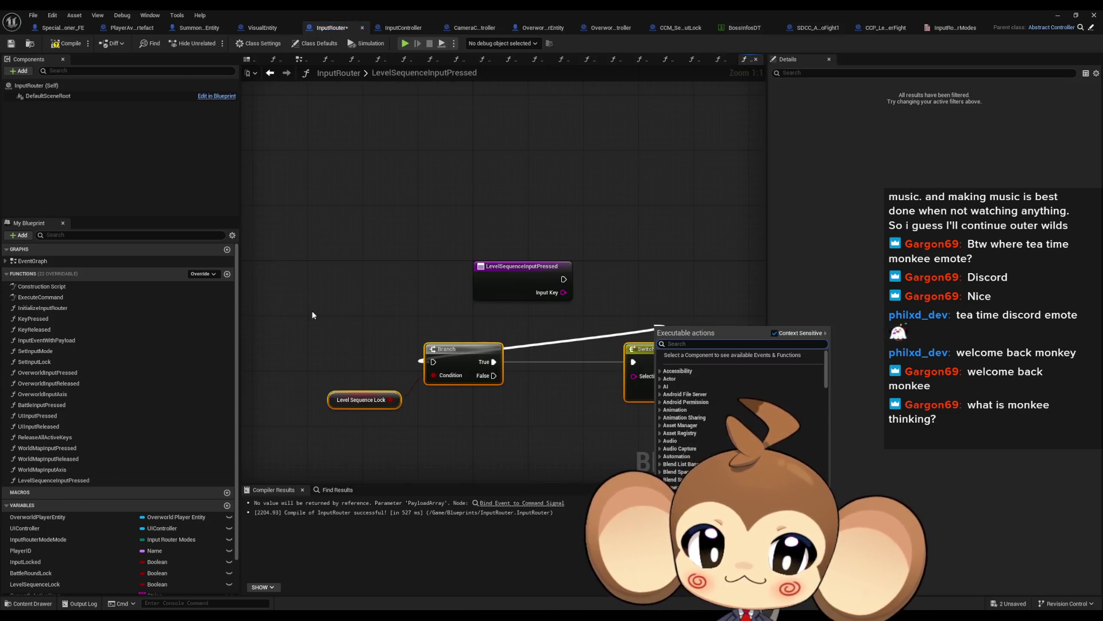
left_click(384, 325)
scroll(330, 317, "down", 3)
left_click_drag(462, 373, 731, 406)
scroll(607, 287, "up", 3)
mouse_move(268, 358)
left_mouse_down()
mouse_move(581, 291)
mouse_move(584, 279)
left_mouse_up()
left_click(583, 350)
mouse_move(274, 296)
left_mouse_down()
mouse_move(290, 307)
mouse_move(661, 304)
left_mouse_up()
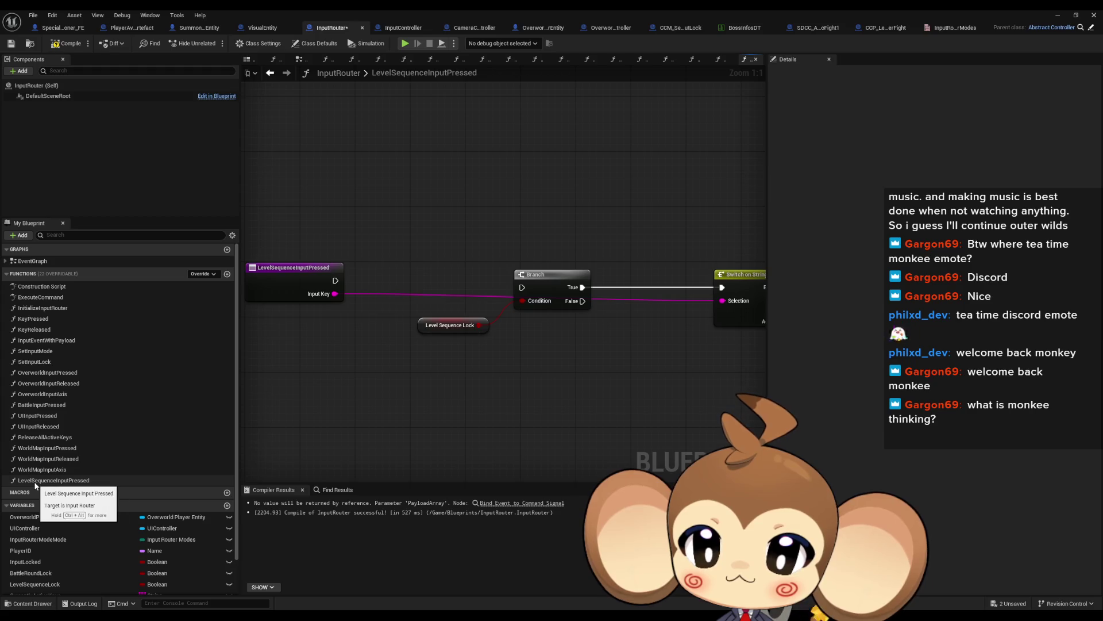
Review OverworldInputPressed's Find First Actor, Is Valid, Switch on String and Movement nodes
double_click(46, 372)
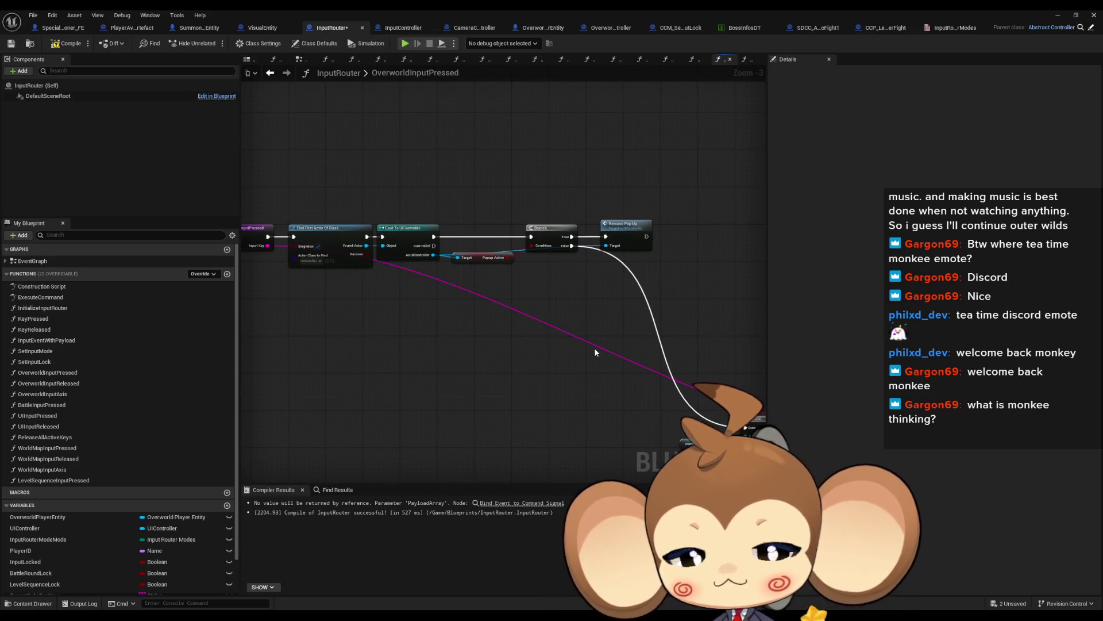
left_click_drag(320, 177, 630, 306)
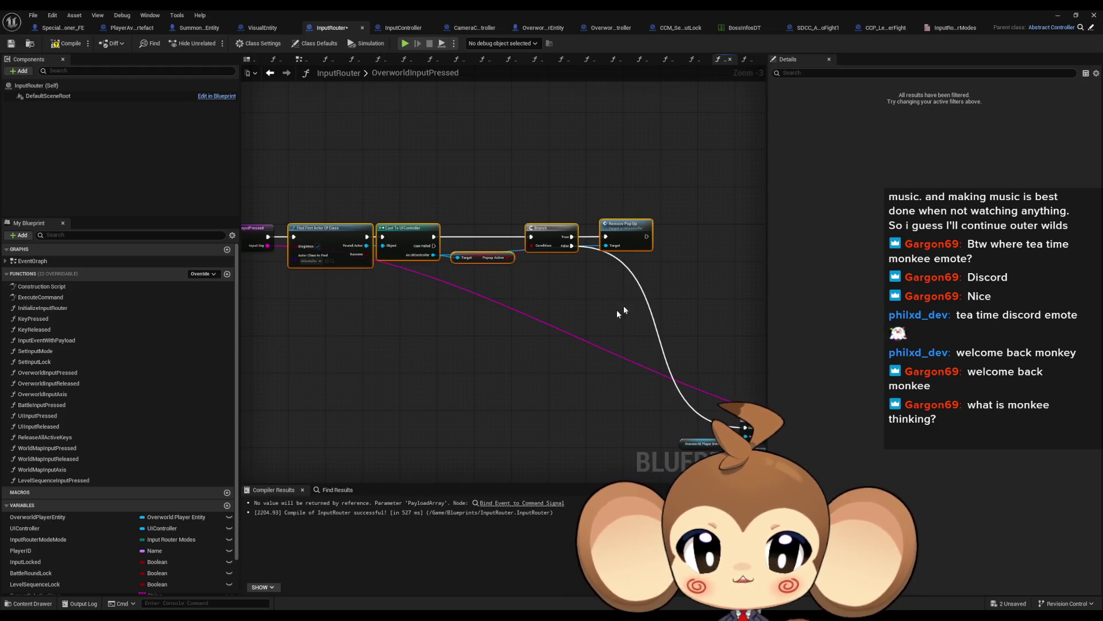
mouse_move(509, 359)
left_mouse_down()
mouse_move(660, 370)
mouse_move(648, 317)
left_mouse_up()
mouse_move(507, 381)
left_mouse_down()
mouse_move(305, 343)
mouse_move(278, 296)
left_mouse_up()
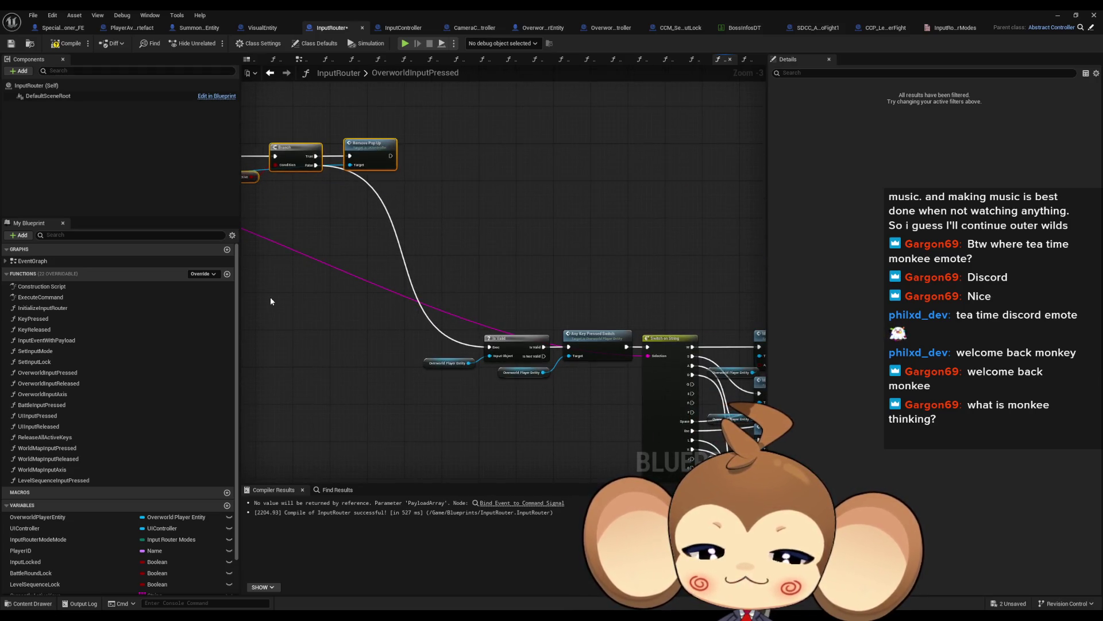
left_click_drag(447, 347, 326, 313)
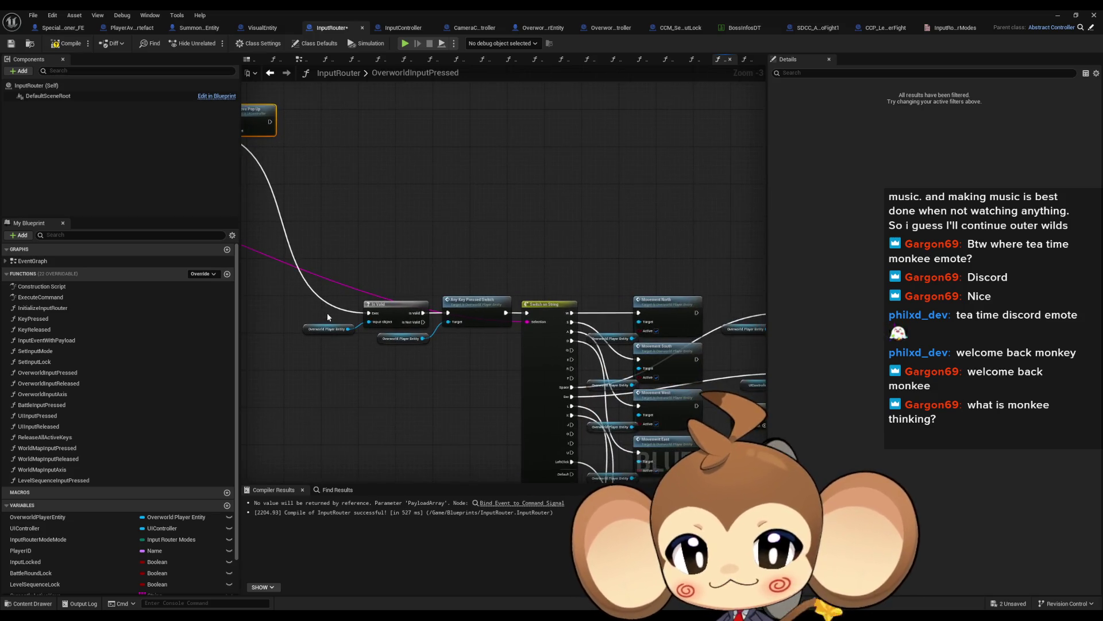
left_click(314, 328)
scroll(340, 357, "down", 1)
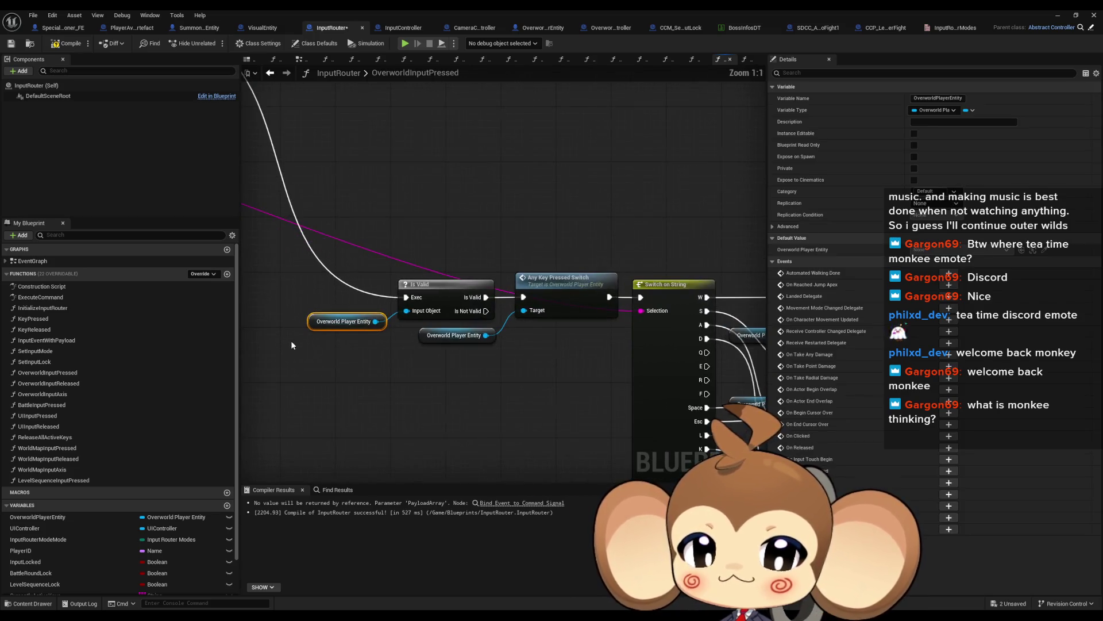
mouse_move(485, 345)
left_mouse_down()
mouse_move(505, 380)
mouse_move(437, 328)
mouse_move(274, 296)
left_mouse_up()
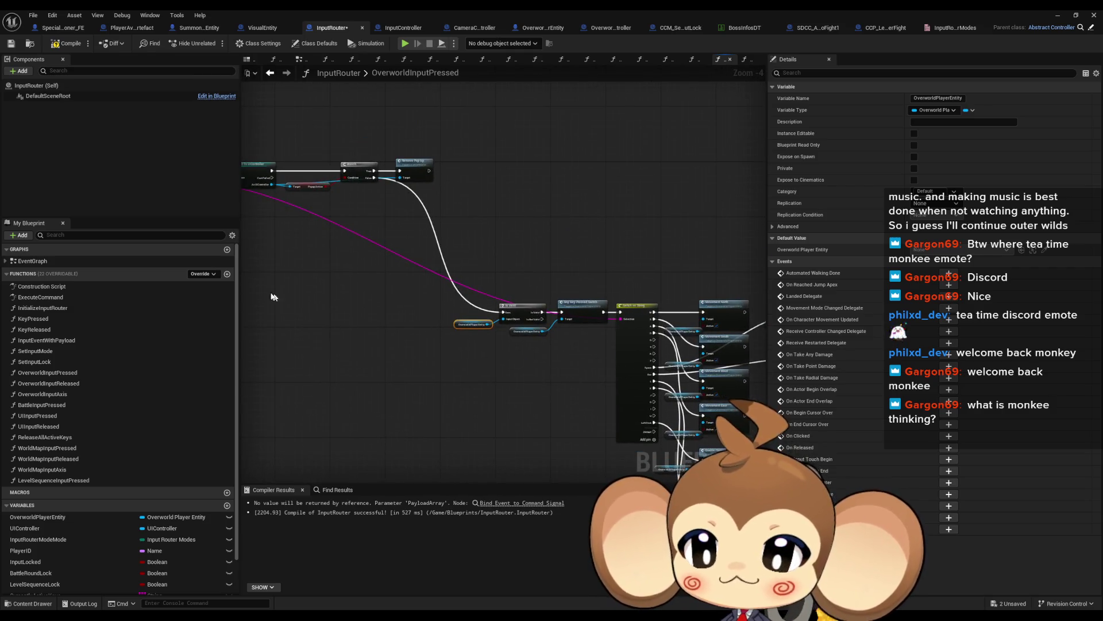
In LevelSequenceInputPressed, wire the entry to the Branch and its False output to Switch on String
double_click(67, 483)
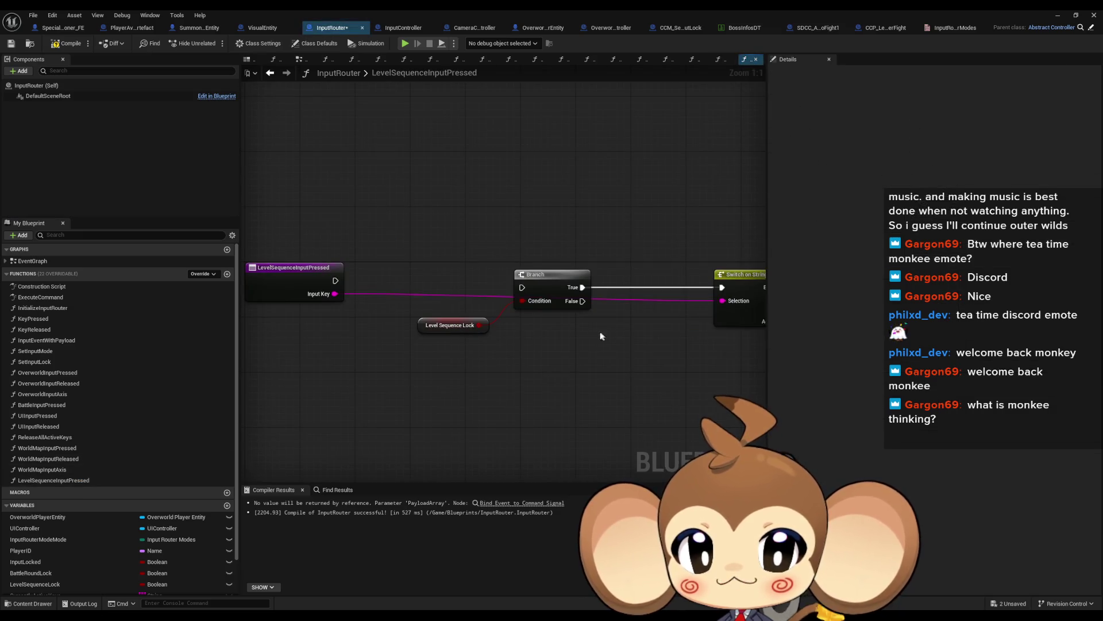
left_click_drag(336, 281, 523, 289)
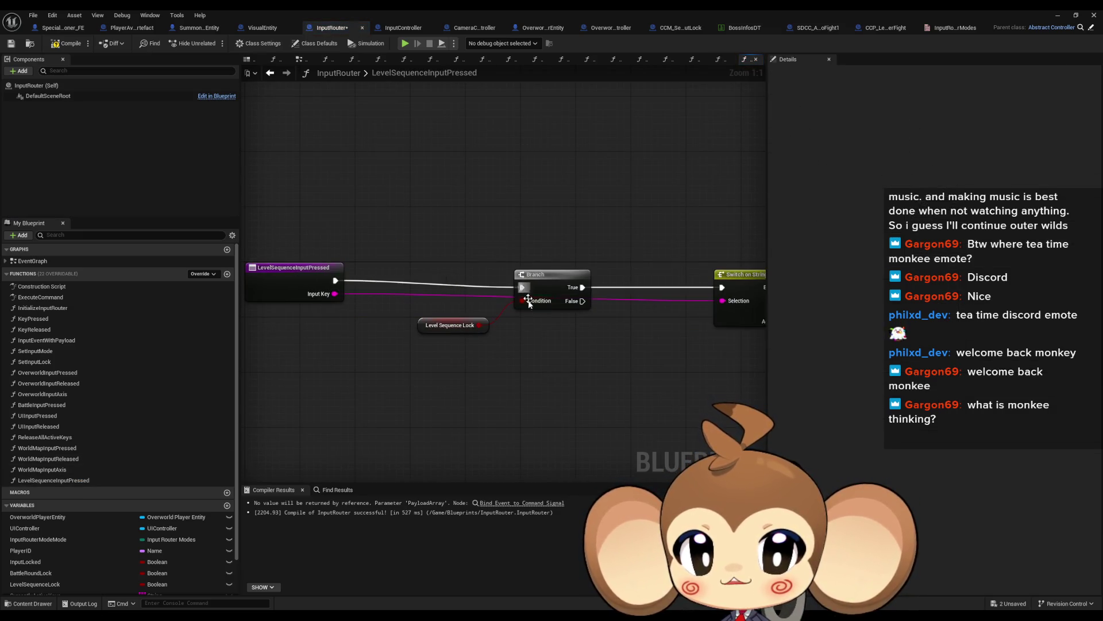
left_click_drag(431, 299, 577, 335)
mouse_move(552, 287)
left_mouse_down()
mouse_move(405, 287)
mouse_move(721, 287)
left_mouse_up()
left_click(406, 291)
left_click(458, 280, "alt")
mouse_move(458, 282)
left_mouse_down()
mouse_move(446, 309)
mouse_move(787, 336)
left_mouse_up()
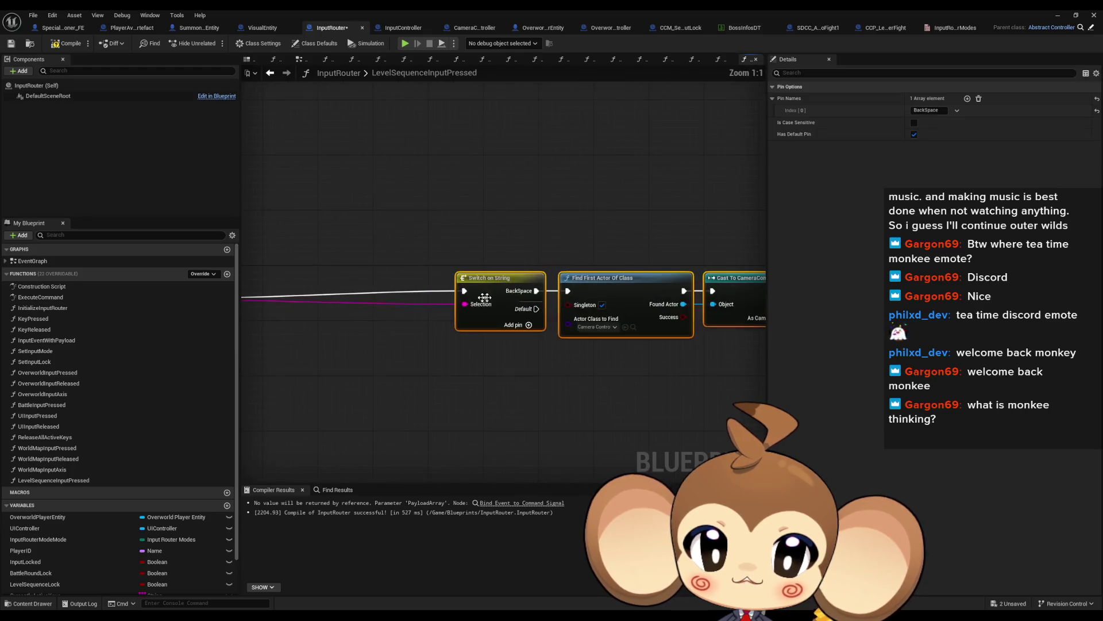
left_click(280, 358)
left_click_drag(280, 359, 526, 345)
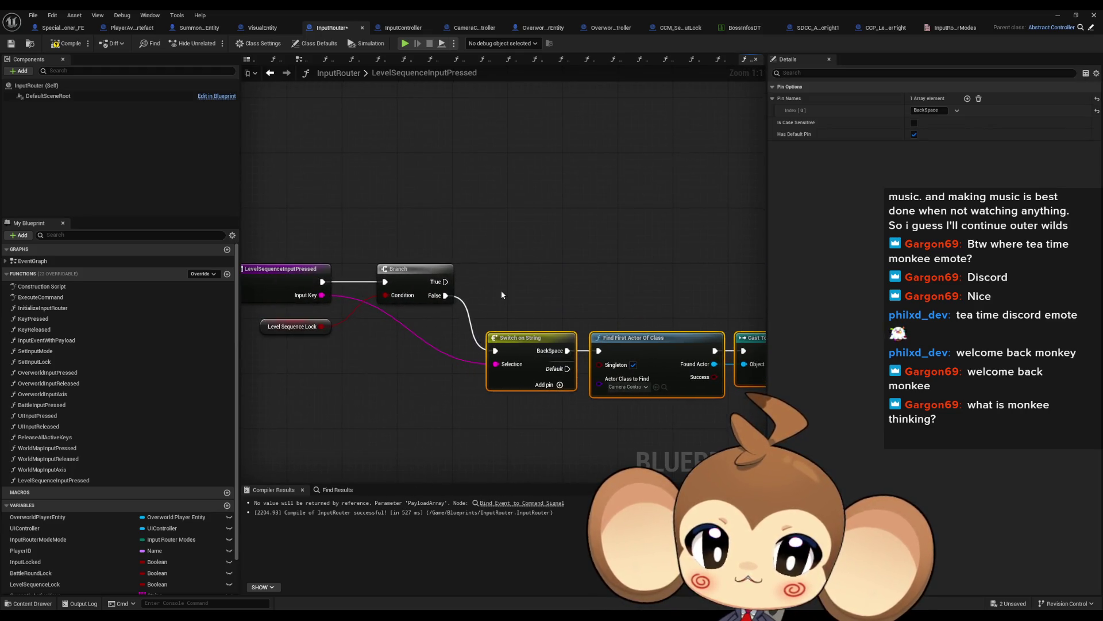
left_click(523, 318)
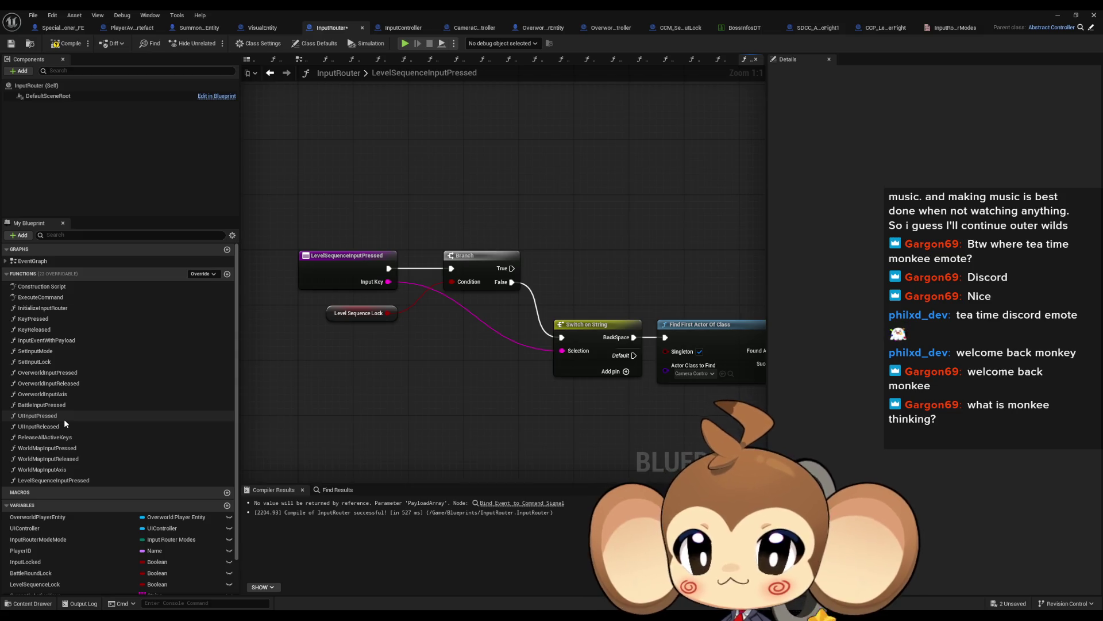
Add a Set Input Lock node with Input Locked ticked and lock type LevelSequence after BackSpace
mouse_move(53, 361)
left_mouse_down()
mouse_move(460, 398)
mouse_move(531, 363)
left_mouse_up()
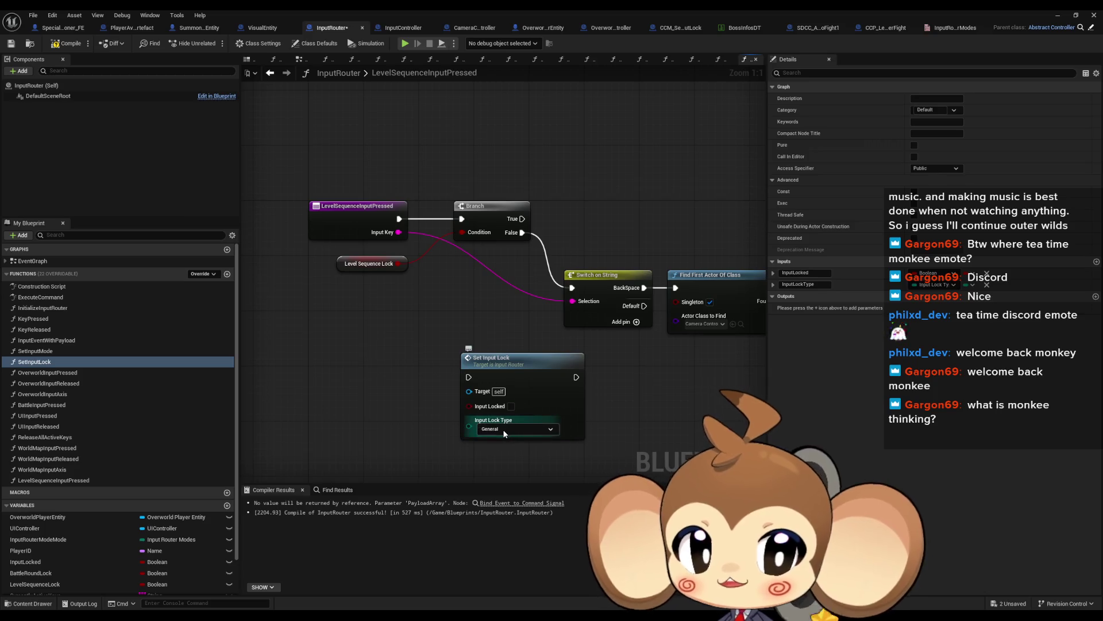
left_click(520, 429)
left_click(511, 406)
left_click_drag(576, 377, 572, 289)
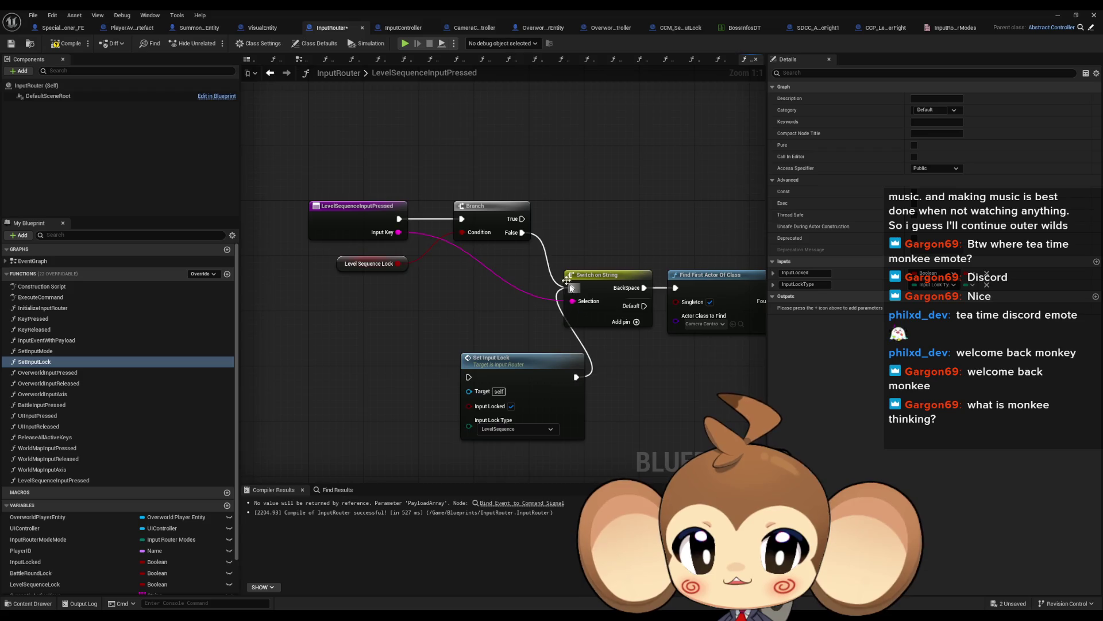
mouse_move(521, 233)
left_mouse_down()
mouse_move(508, 301)
mouse_move(469, 377)
left_mouse_up()
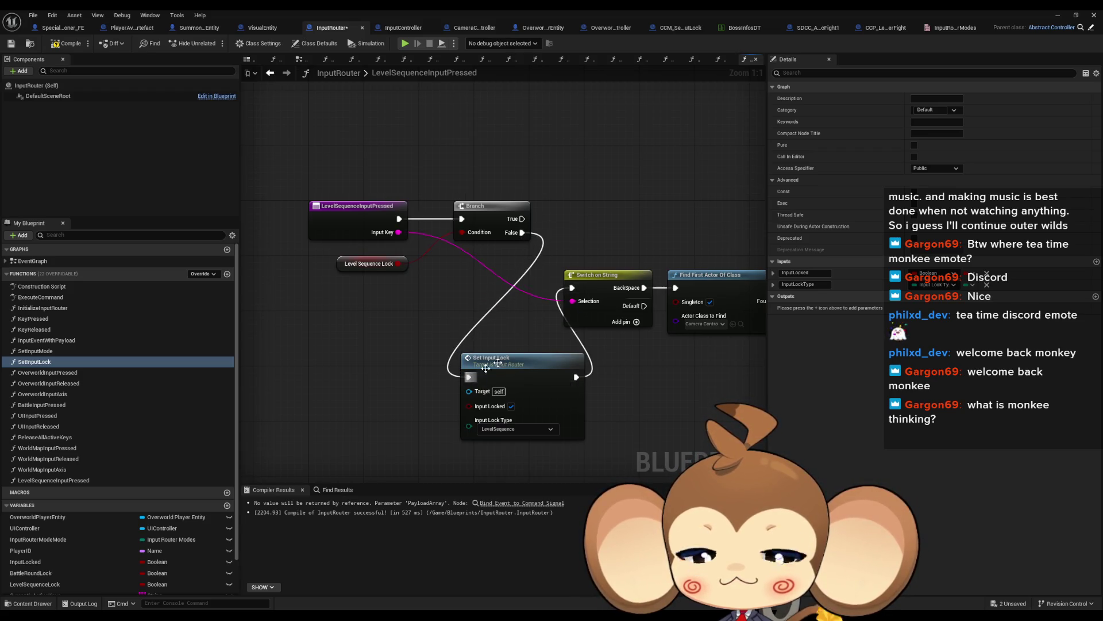
Connect Set Input Lock's output to Find First Actor
left_click_drag(601, 332, 506, 327)
scroll(367, 293, "down", 4)
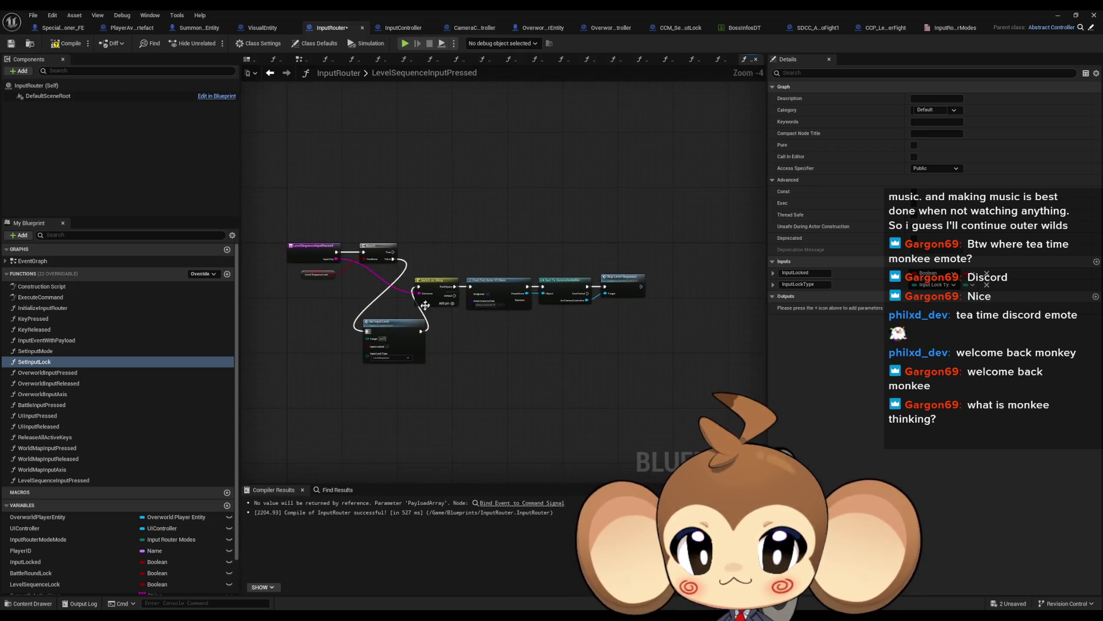
scroll(425, 330, "up", 3)
mouse_move(508, 254)
left_mouse_down()
mouse_move(348, 323)
mouse_move(418, 332)
left_mouse_up()
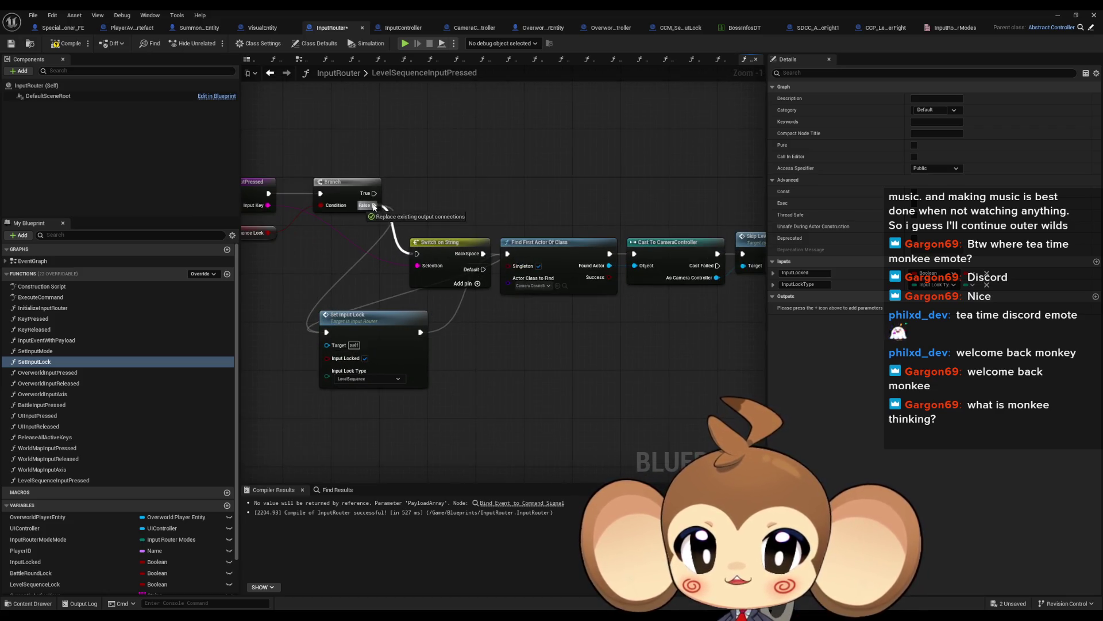
left_click_drag(534, 242, 452, 227)
Line up the four camera-finding nodes after the switch and restore the editor window
mouse_move(741, 276)
left_mouse_down()
mouse_move(601, 277)
mouse_move(427, 238)
mouse_move(387, 308)
mouse_move(375, 305)
left_mouse_up()
left_click(272, 298, "shift")
mouse_move(272, 298)
left_mouse_down()
mouse_move(496, 225)
mouse_move(454, 223)
left_mouse_up()
left_click(435, 311)
left_click_drag(442, 185, 539, 212)
left_click(567, 284)
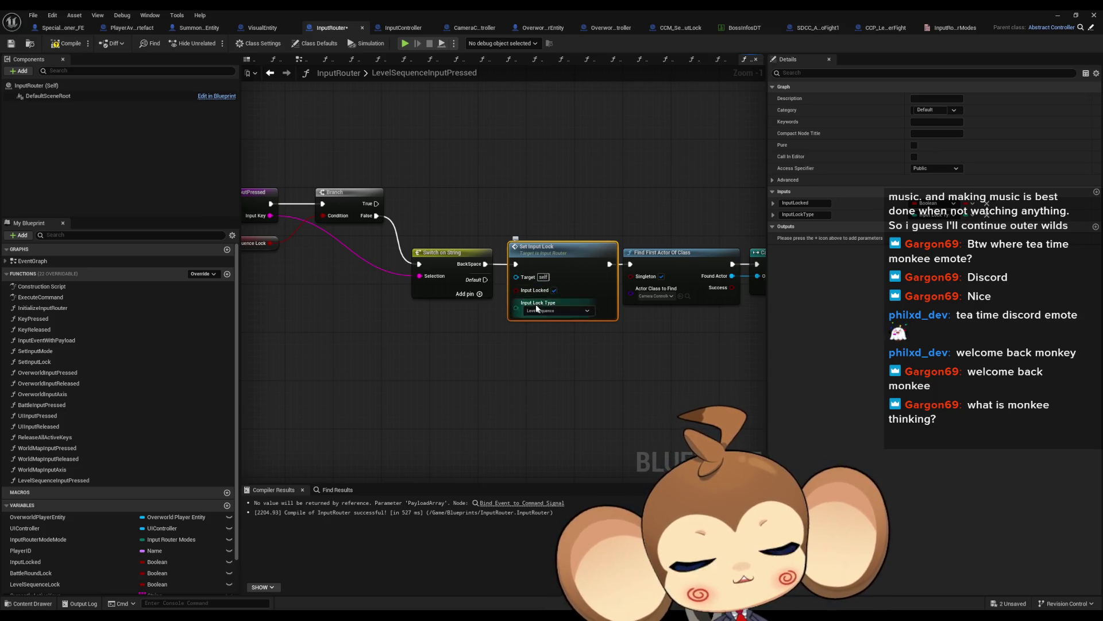
left_click(480, 332)
mouse_move(479, 332)
left_mouse_down()
mouse_move(563, 363)
mouse_move(529, 376)
left_mouse_up()
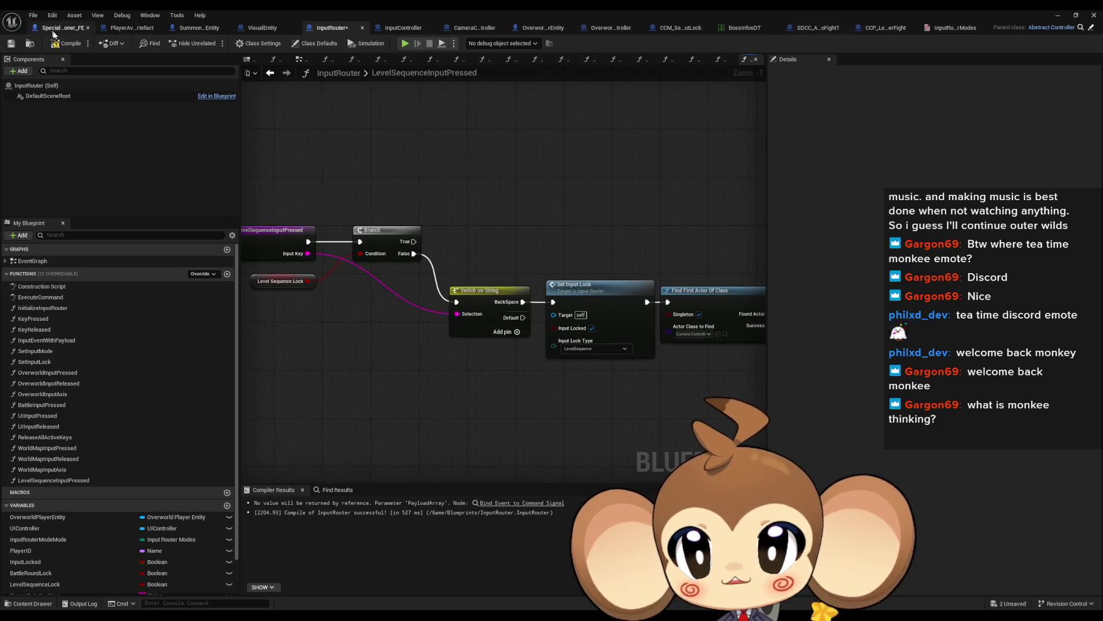
double_click(318, 14)
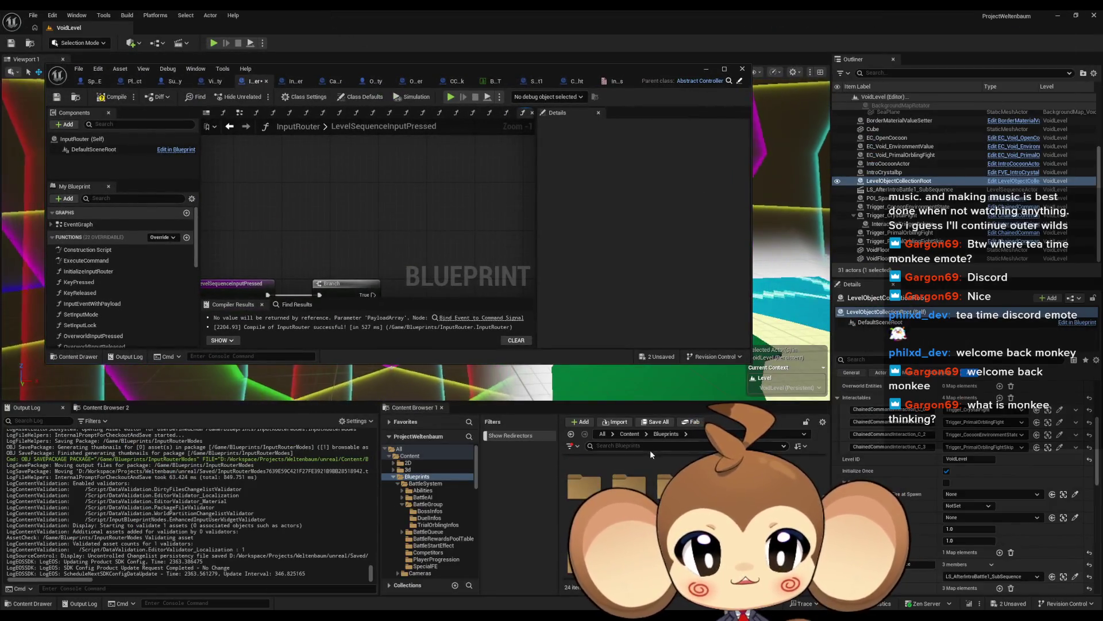
In the maximized IssueBoard blueprint, add the comment 'undo input lock for level sequence'
left_click(630, 434)
double_click(674, 472)
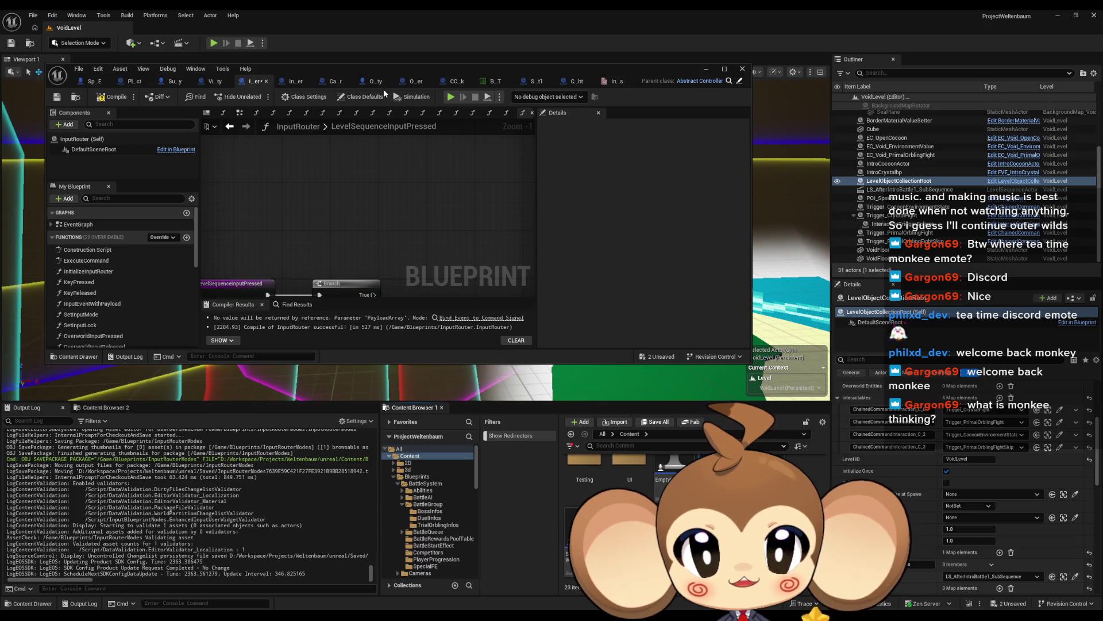
double_click(360, 76)
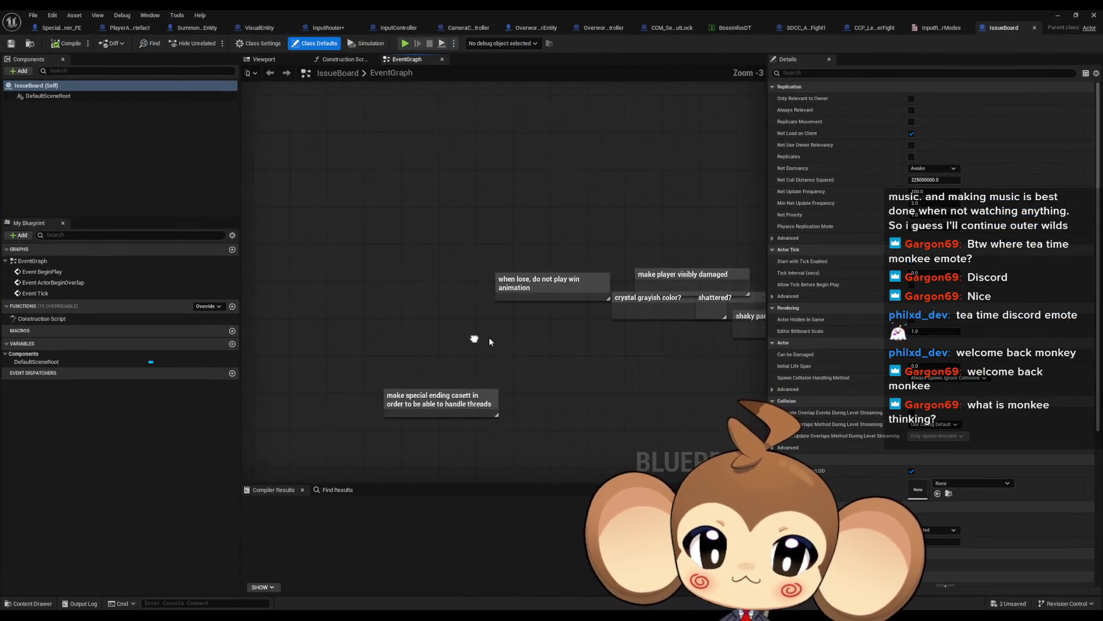
type("c")
type("und")
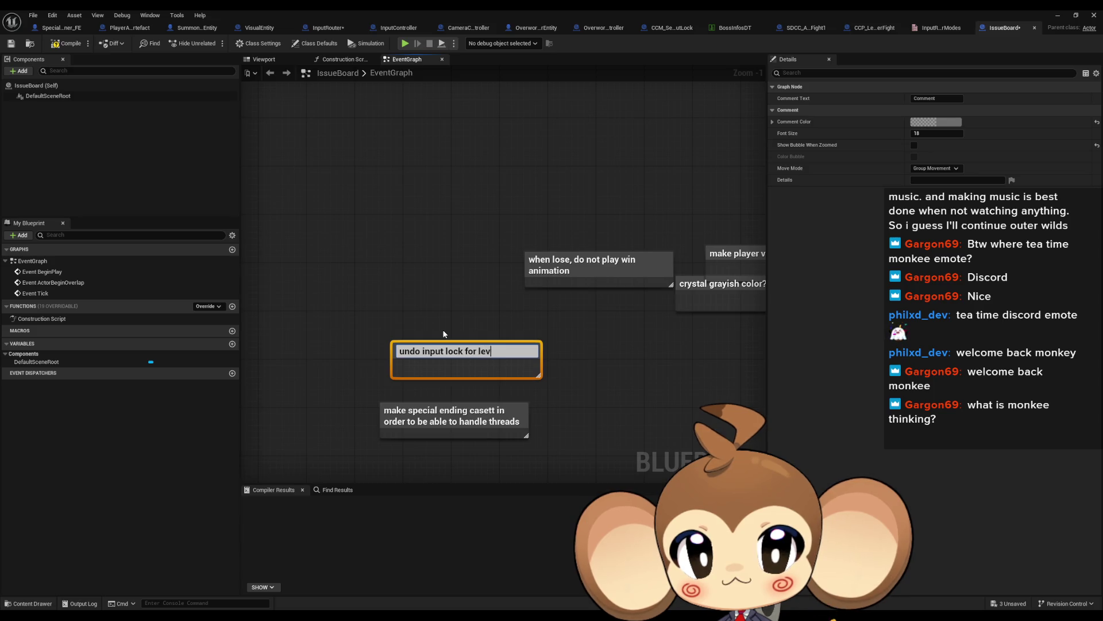
type("nce")
key("Return")
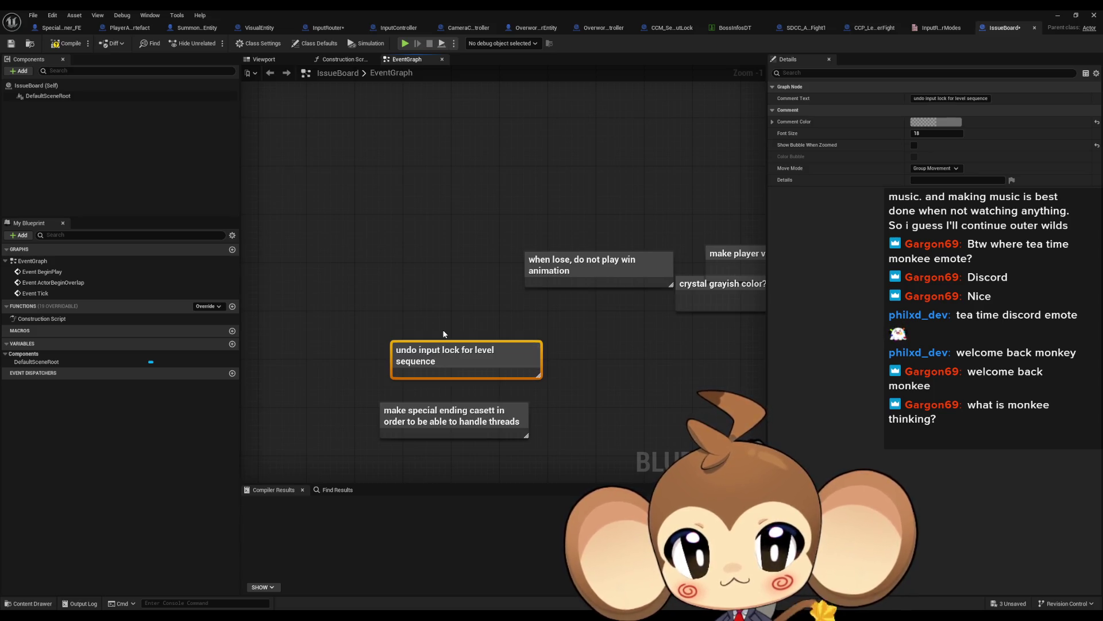
left_click(410, 273)
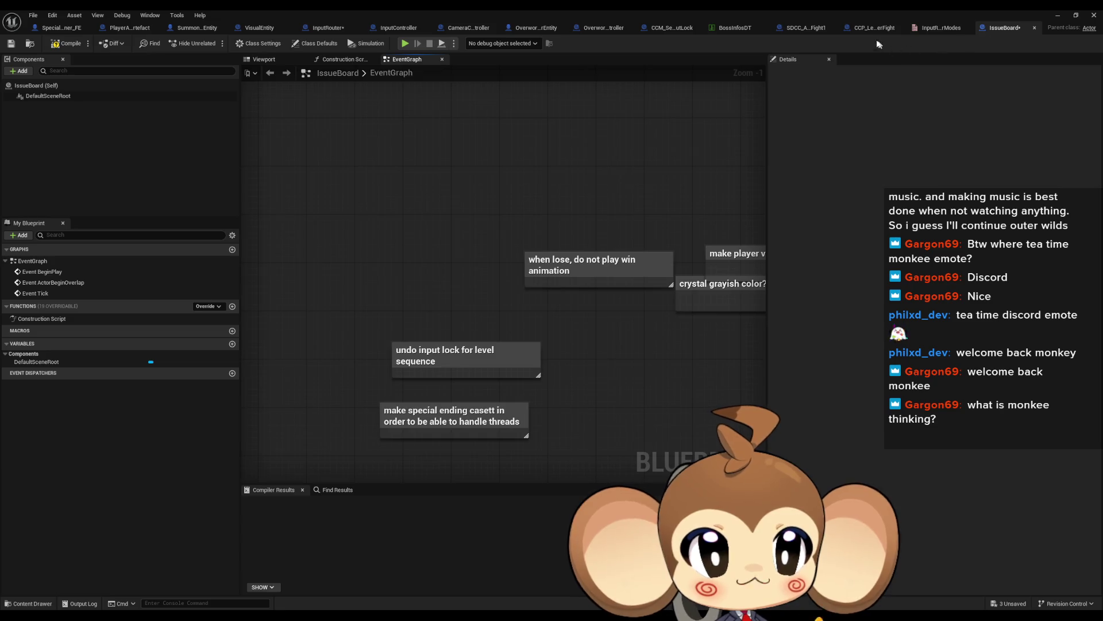
Restore the window and go to Blueprints > OverworldLogic > Interactions > ChainedCommandInteraction
double_click(640, 9)
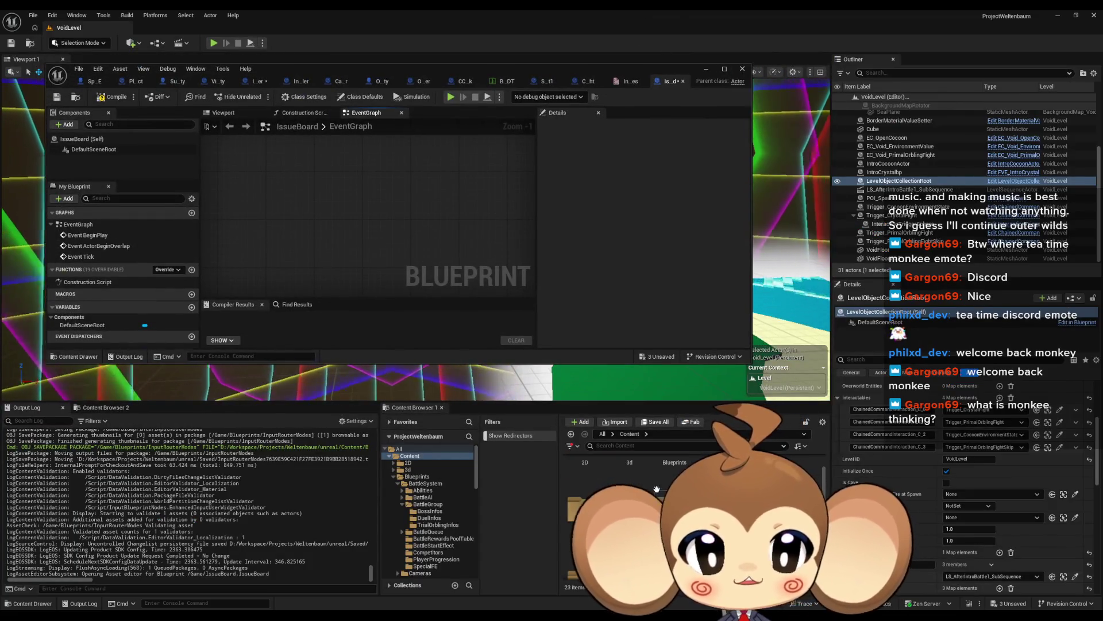
double_click(673, 459)
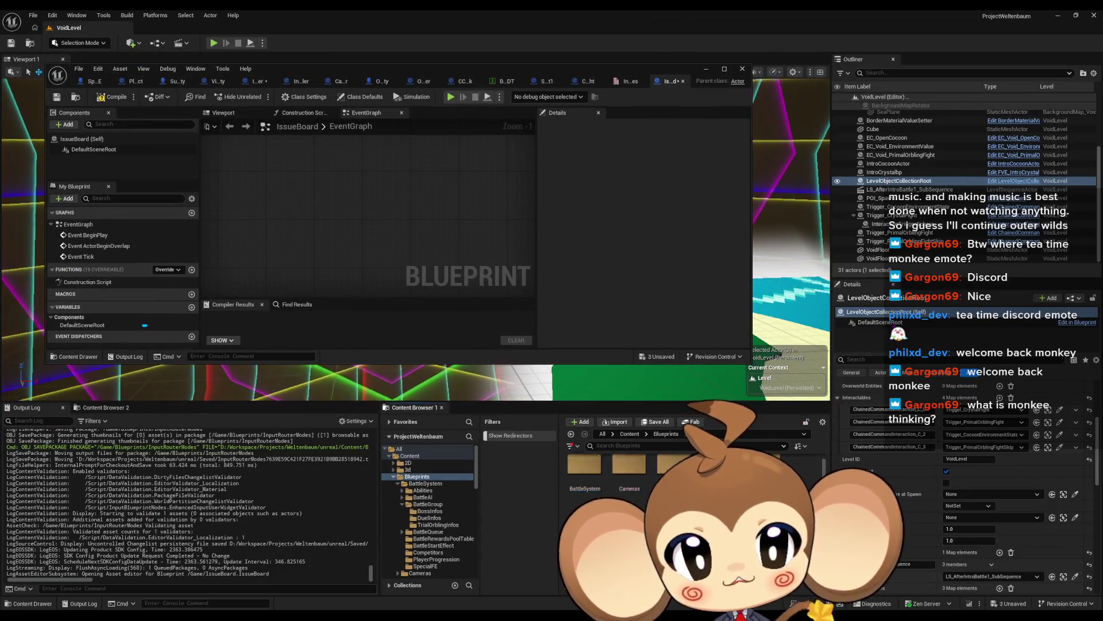
double_click(674, 505)
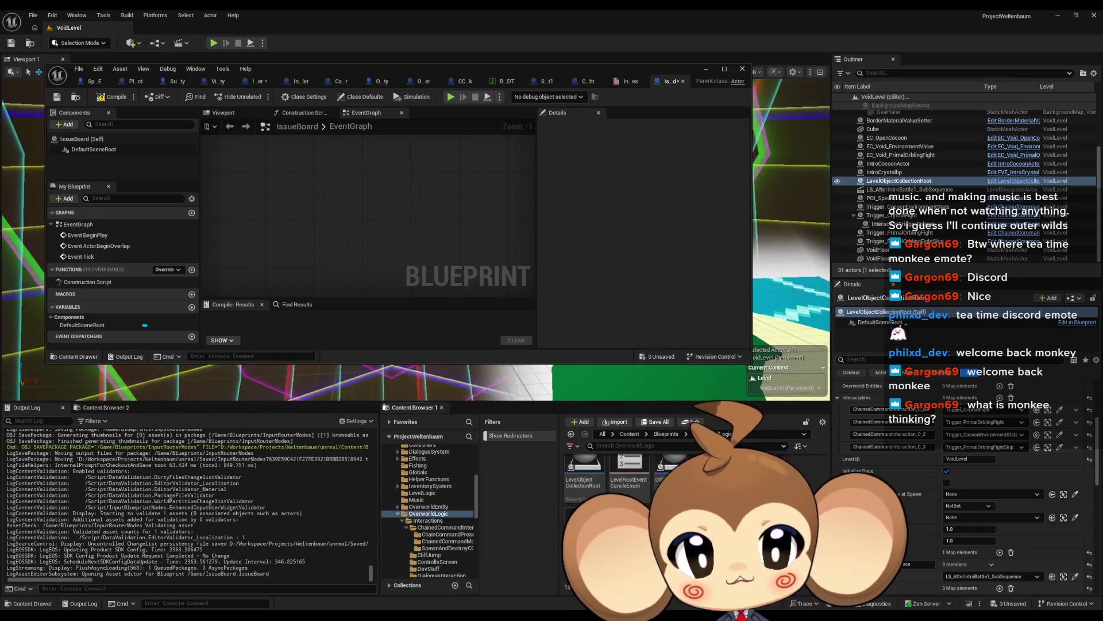
scroll(589, 489, "up", 2)
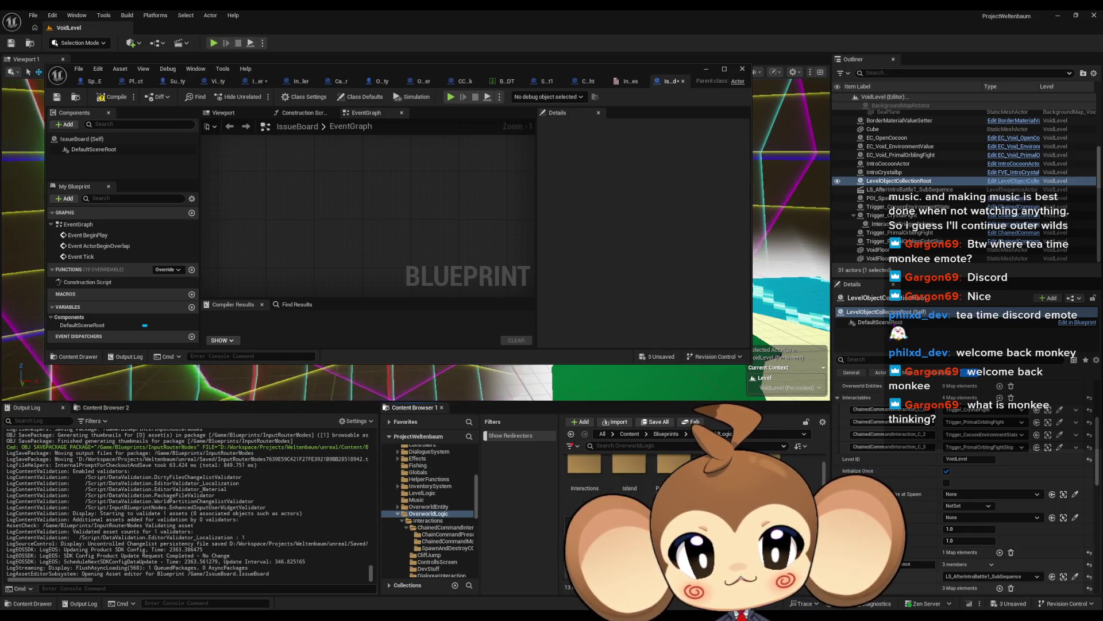
double_click(589, 489)
double_click(593, 487)
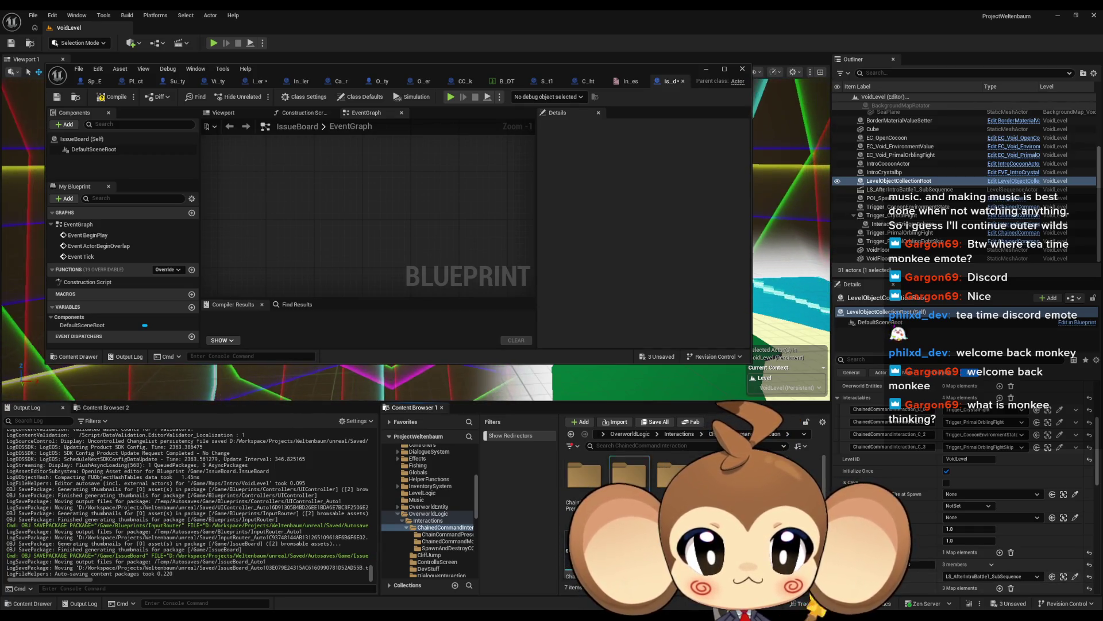
Duplicate CCM_SetInputLock in ChainedCommandModules as CCM_SetInputMode and open the copy
double_click(630, 474)
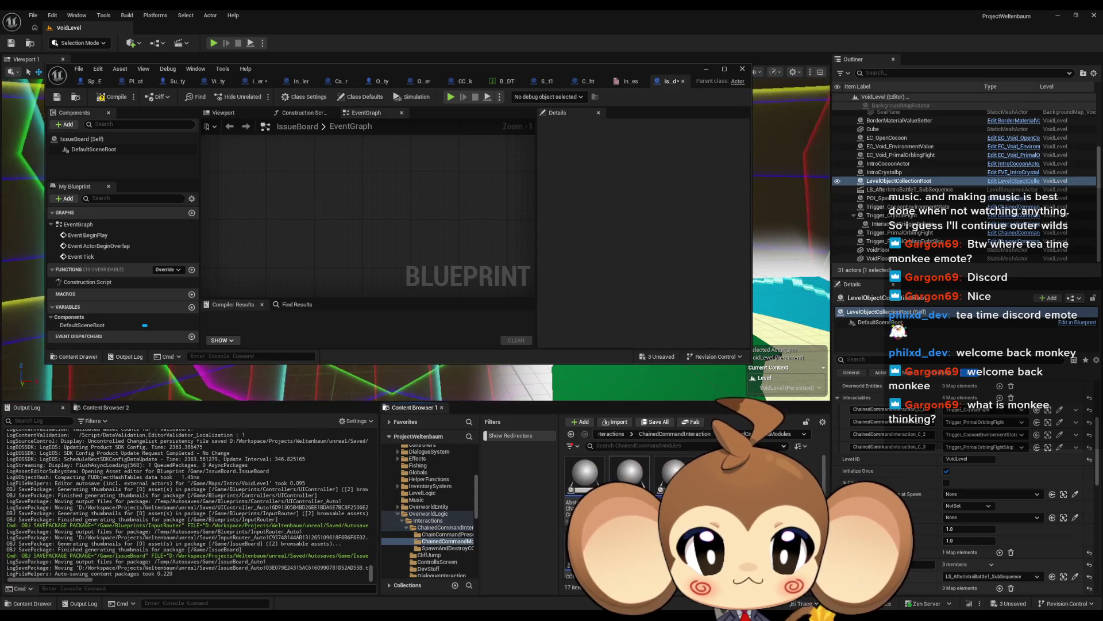
double_click(674, 468)
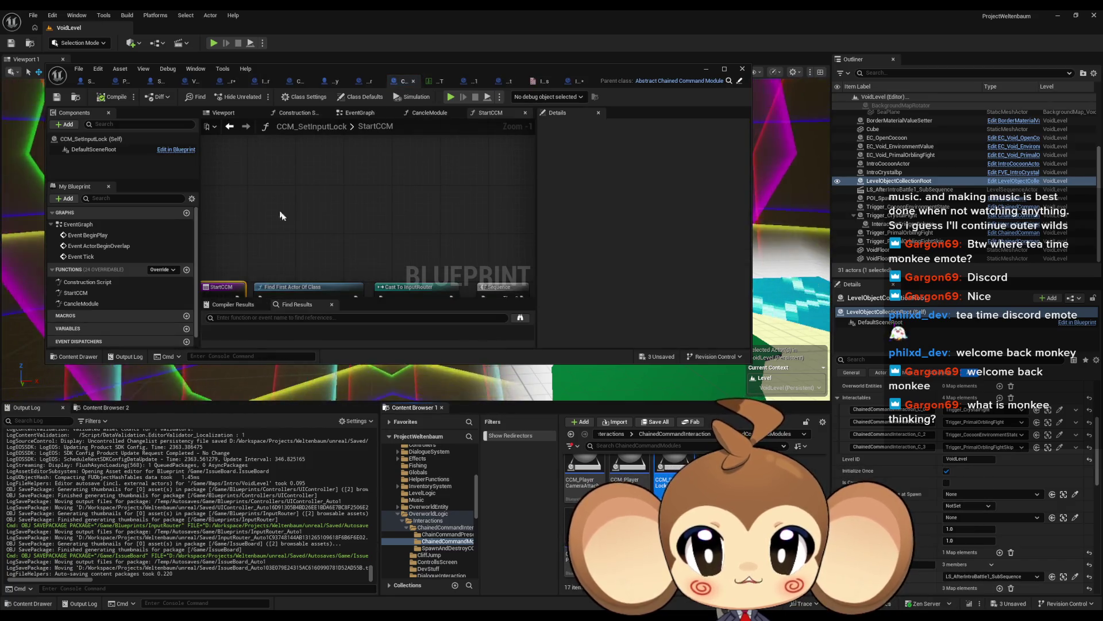
right_click(672, 470)
key("Escape")
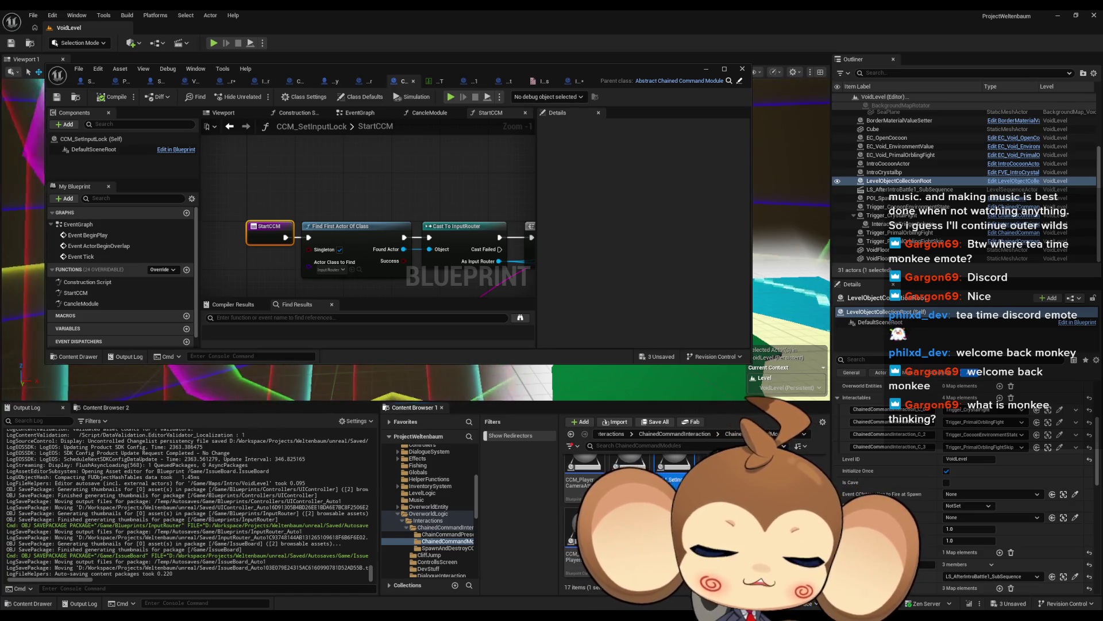
key("ctrl+d")
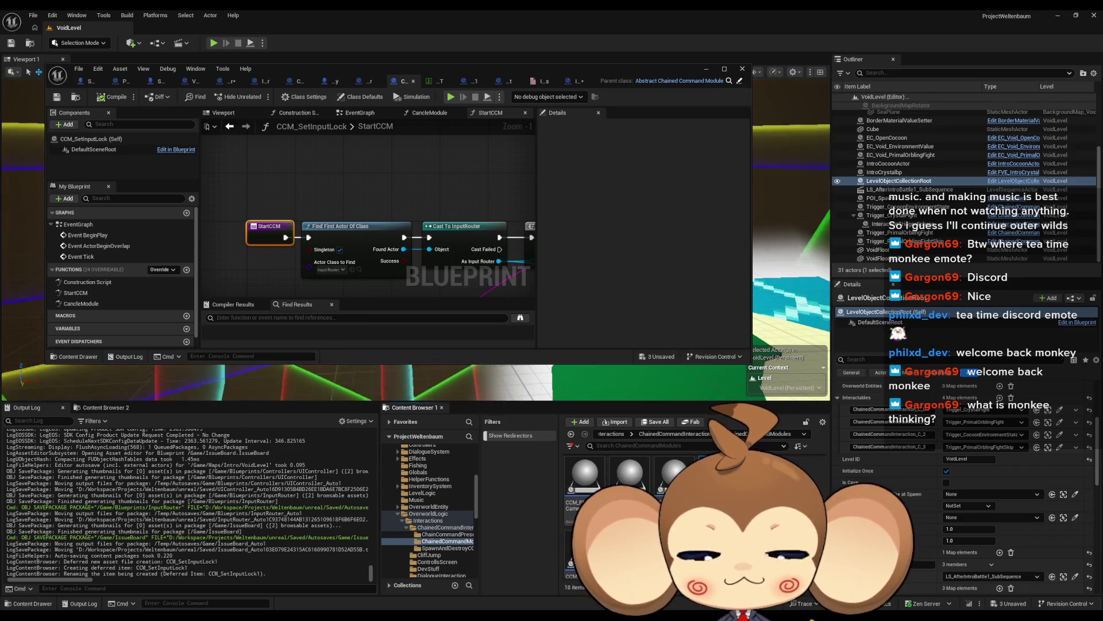
key("Return")
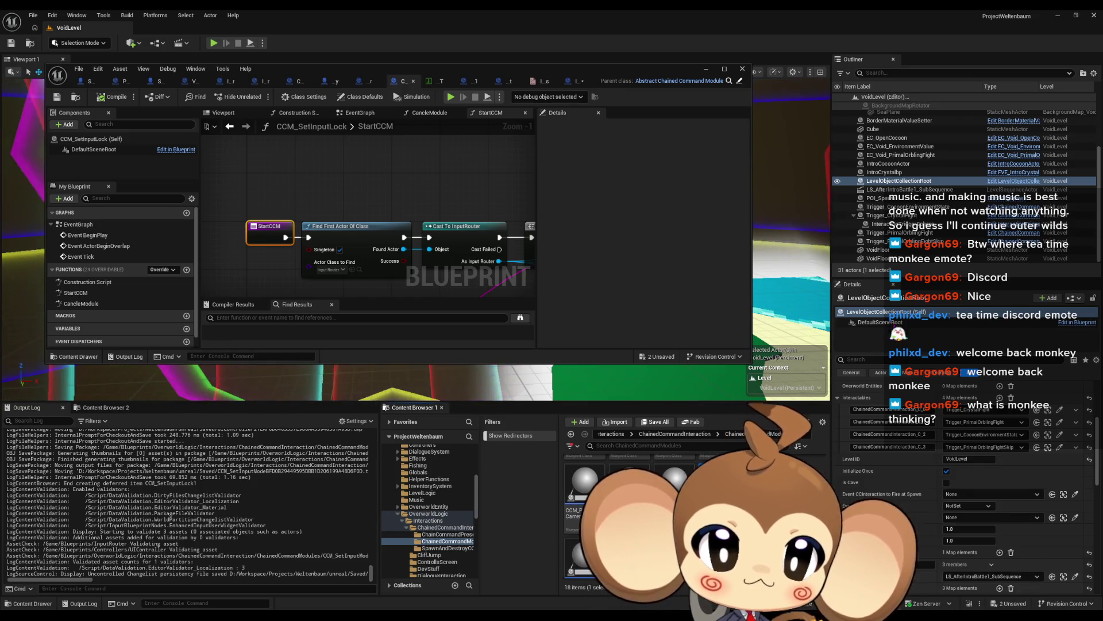
double_click(675, 489)
left_click_drag(318, 71, 440, 211)
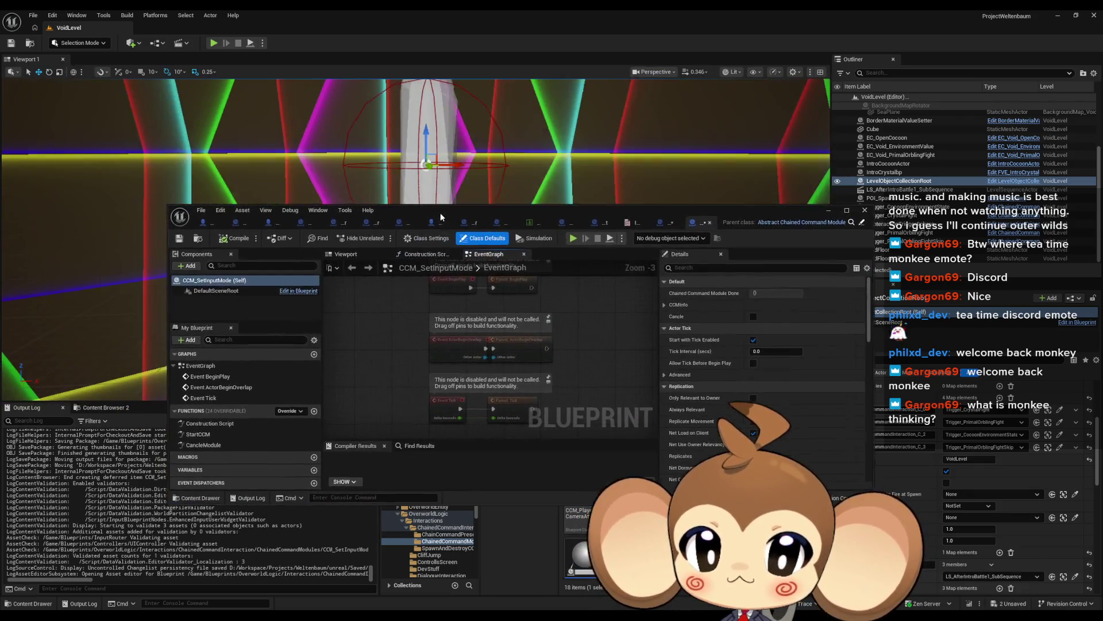
In the maximized StartCCM graph, drag Set Input Mode out from behind the Set Input Lock nodes
double_click(440, 212)
double_click(45, 333)
left_click_drag(543, 288, 542, 333)
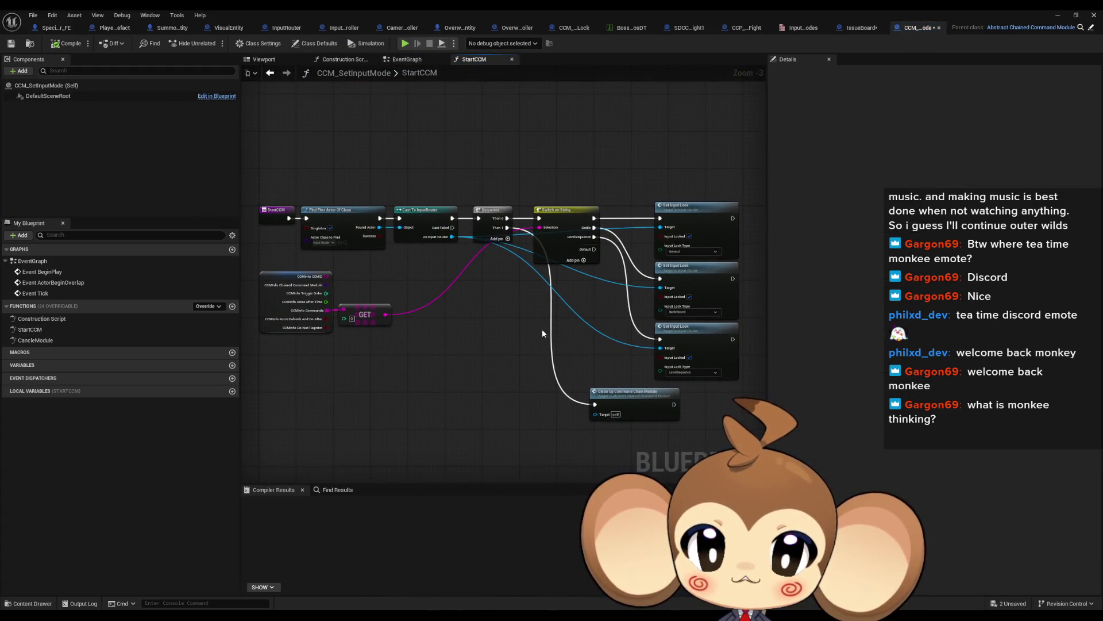
left_click_drag(711, 283, 552, 311)
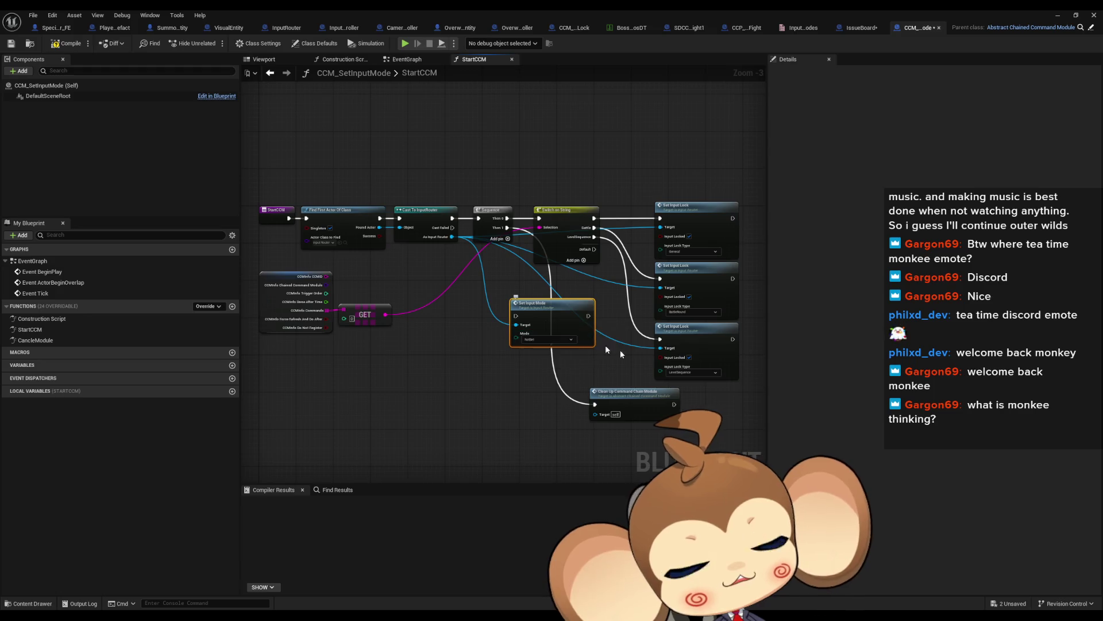
left_click_drag(626, 312, 616, 335)
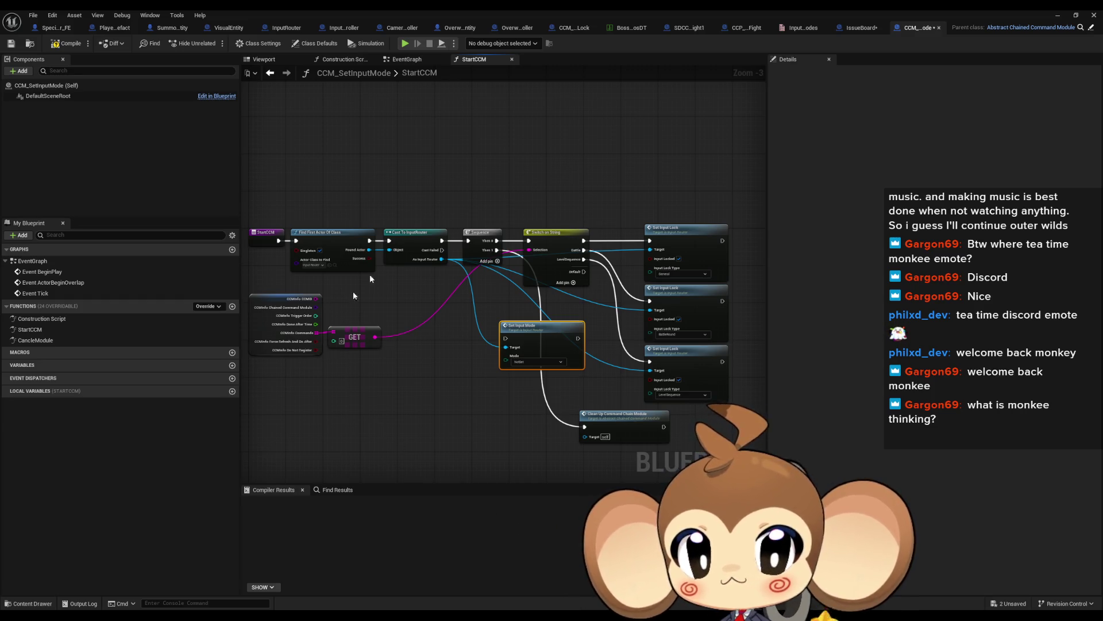
left_click(384, 27)
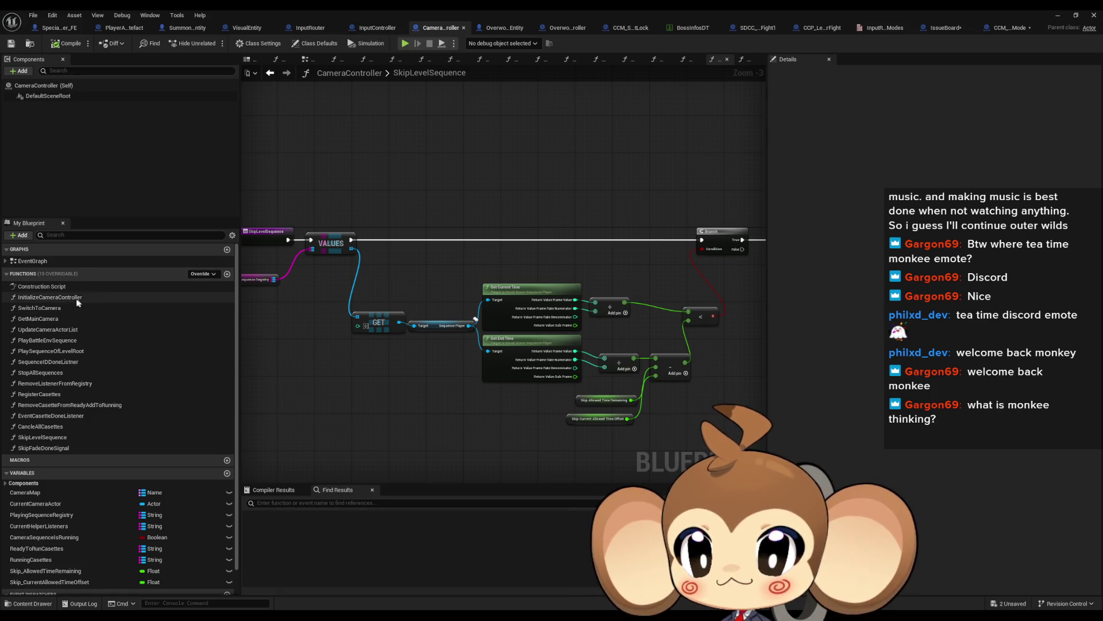
Find references by name to CameraController's PlaySequenceOfLevelRoot function
double_click(72, 341)
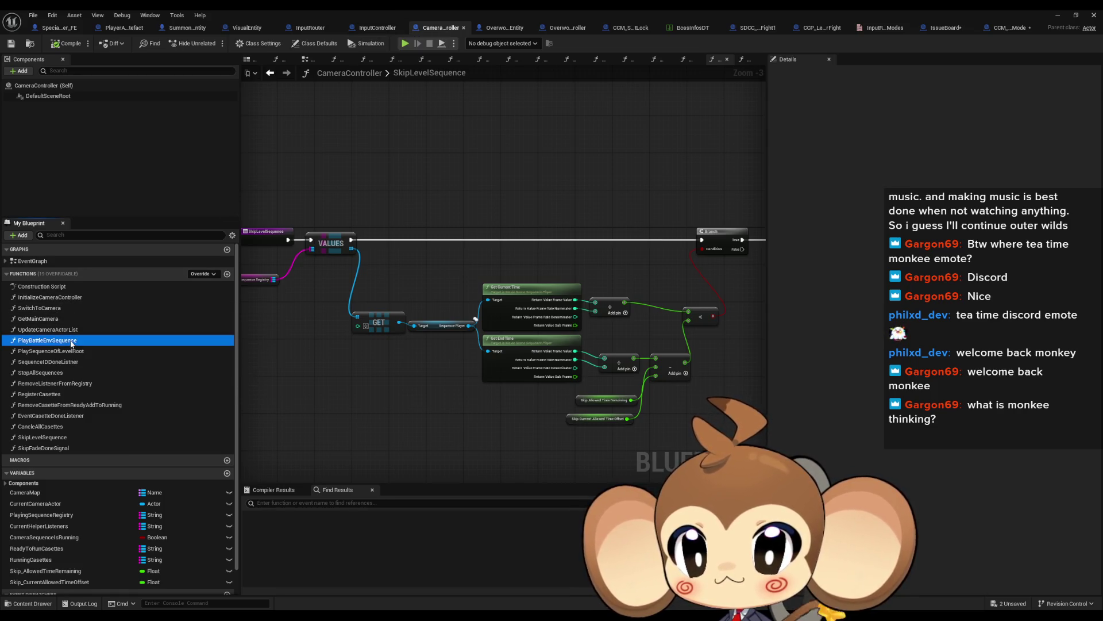
double_click(64, 350)
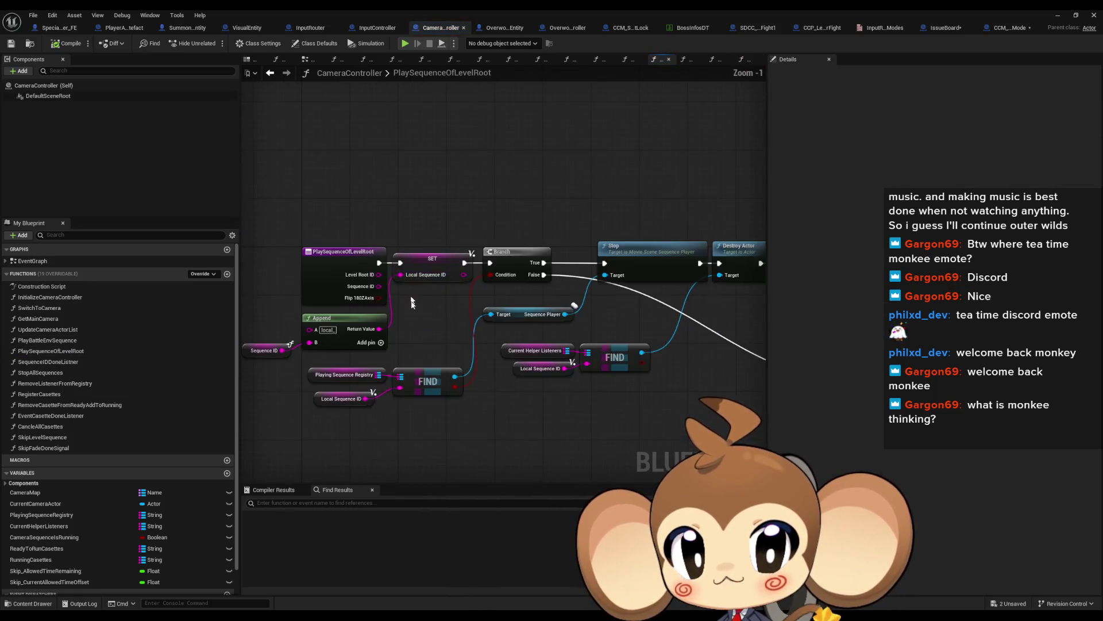
right_click(315, 260)
mouse_move(374, 347)
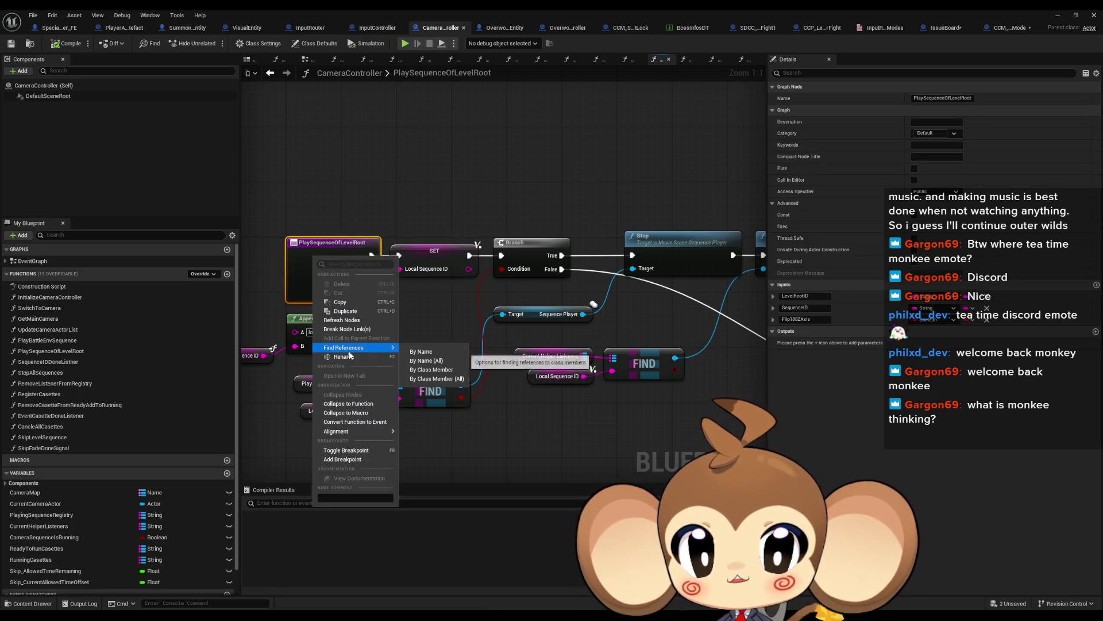
left_click(441, 380)
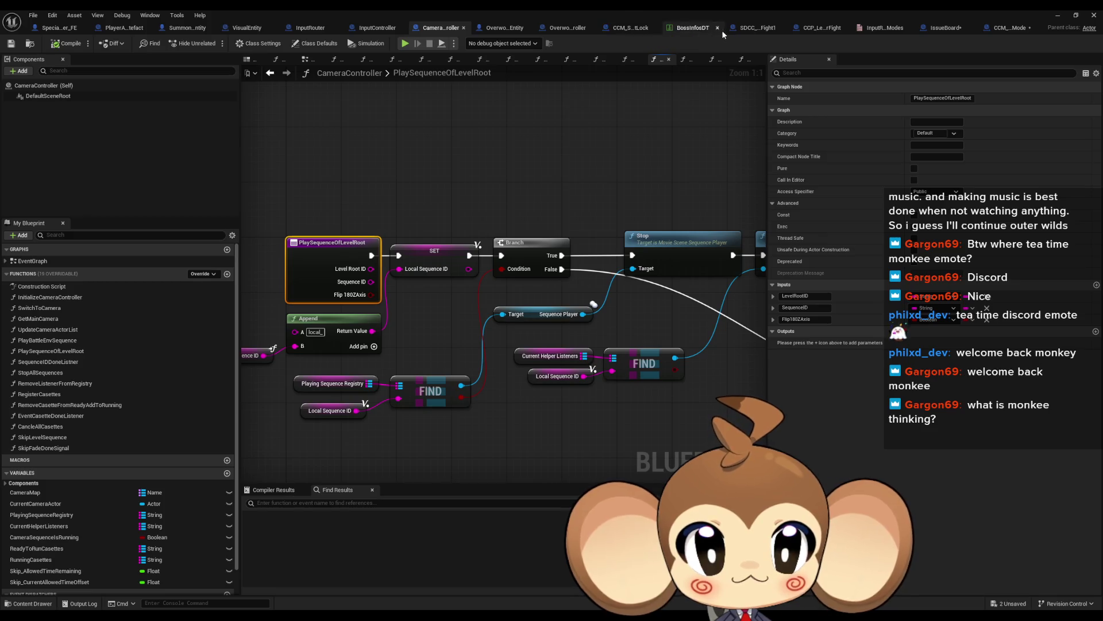
left_click(746, 28)
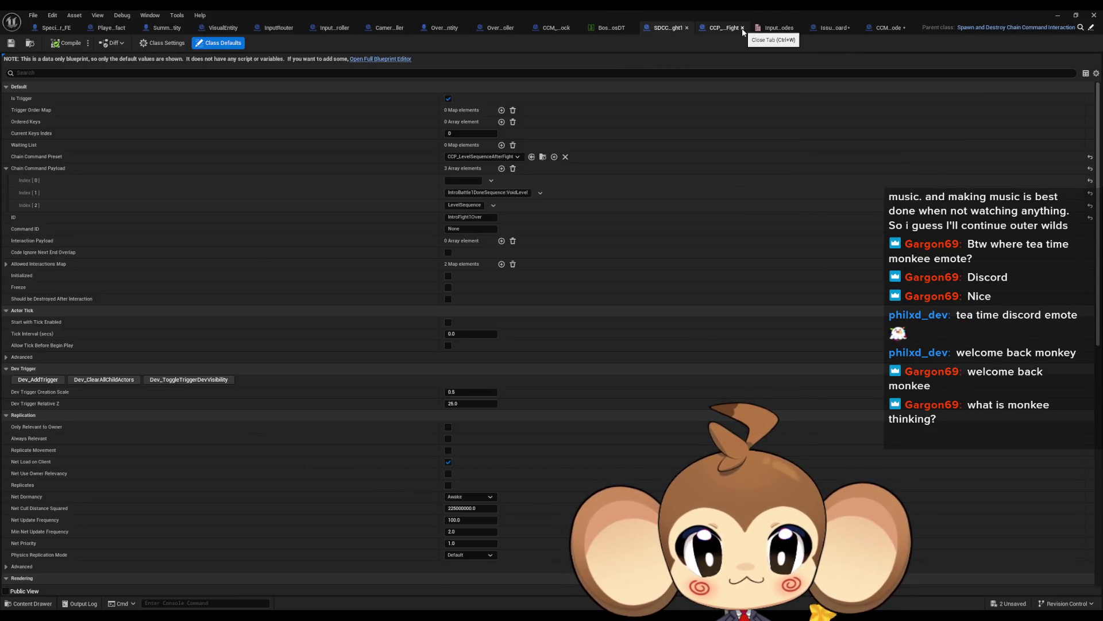
Open CCP_LevelSequenceAfterFight's class defaults to see its CC Array entries, then restore the window
double_click(500, 159)
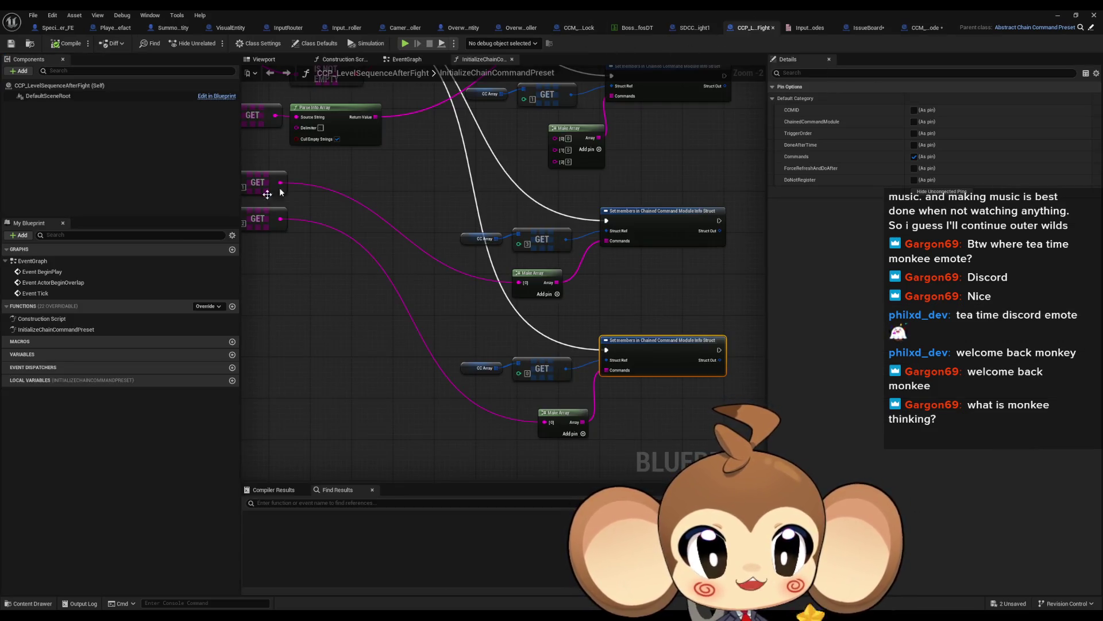
left_click(402, 287)
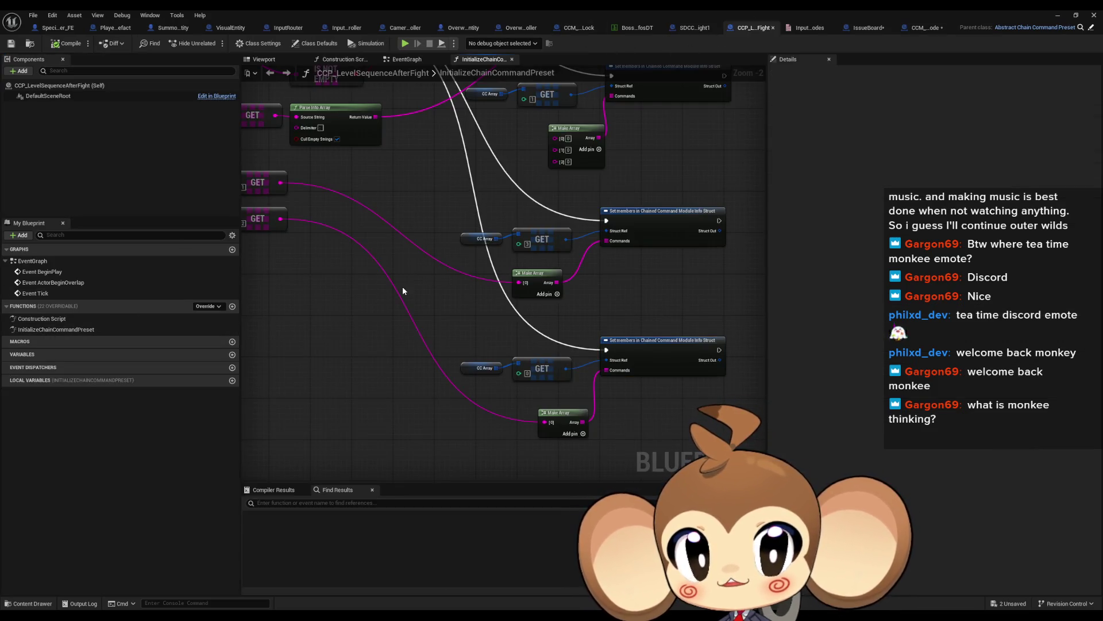
left_click(322, 44)
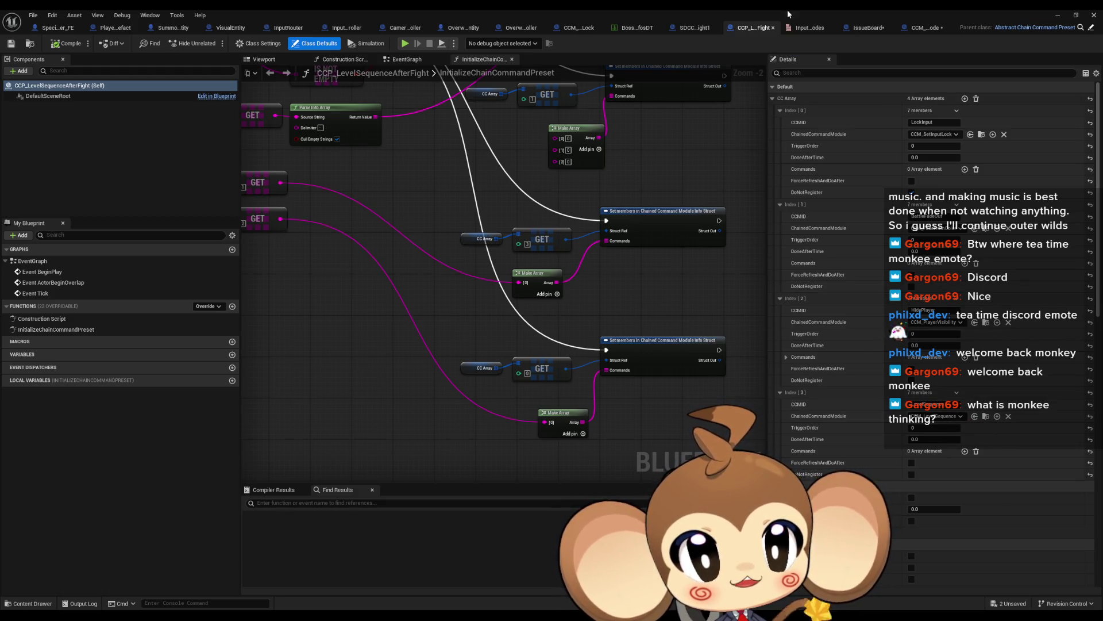
double_click(738, 15)
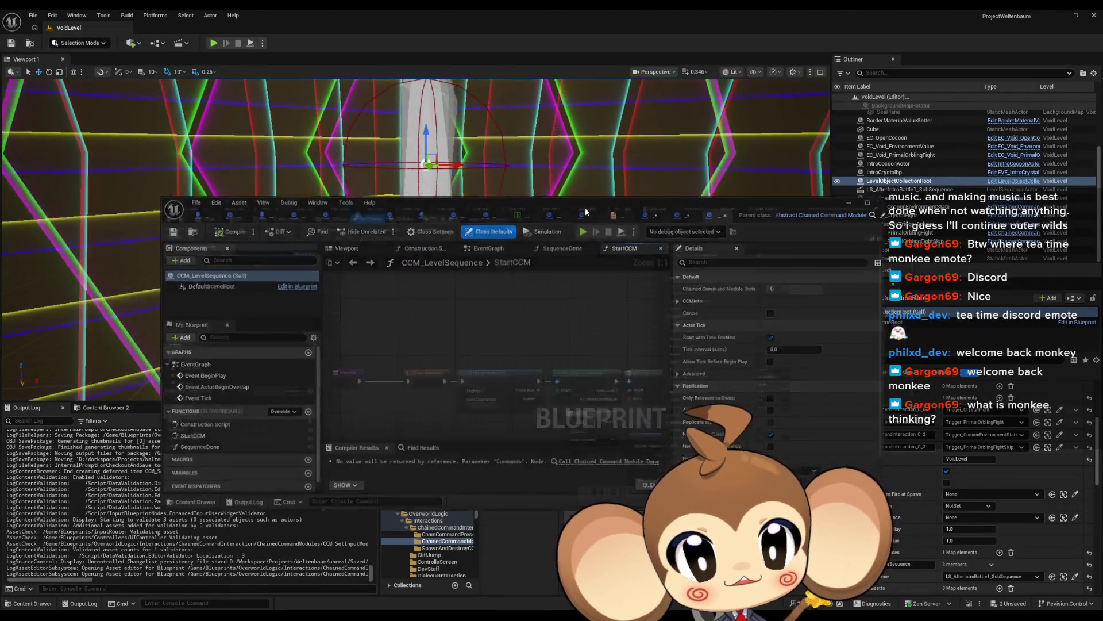
Inspect CCM_LevelSequence's StartCCM Split, Branch and Play Sequence Of Level Root nodes
double_click(585, 208)
scroll(550, 329, "down", 2)
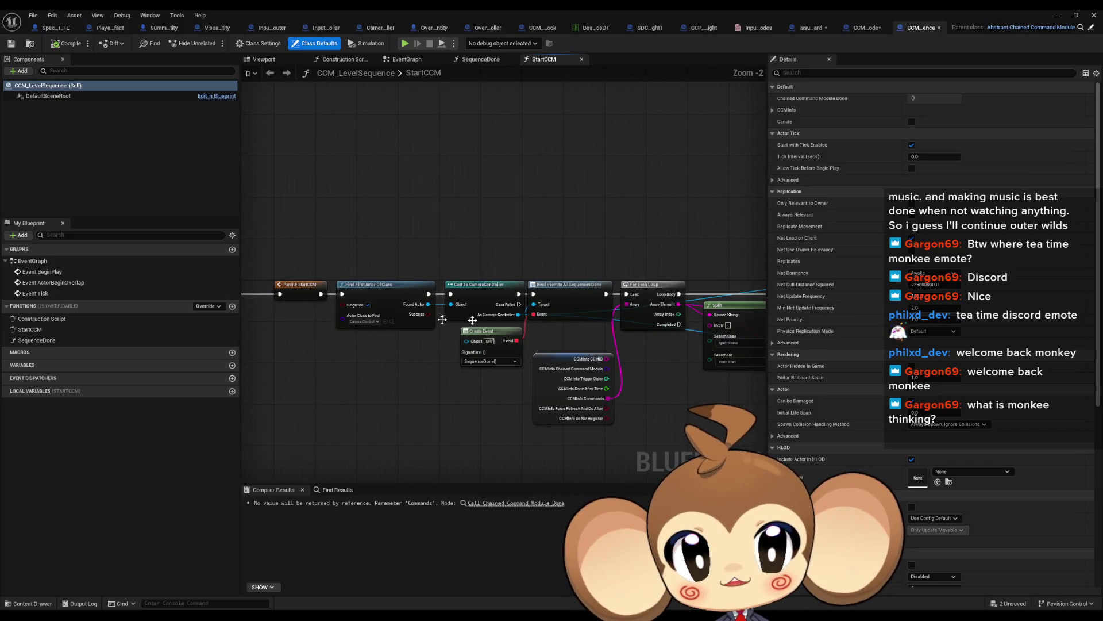
double_click(71, 340)
double_click(70, 330)
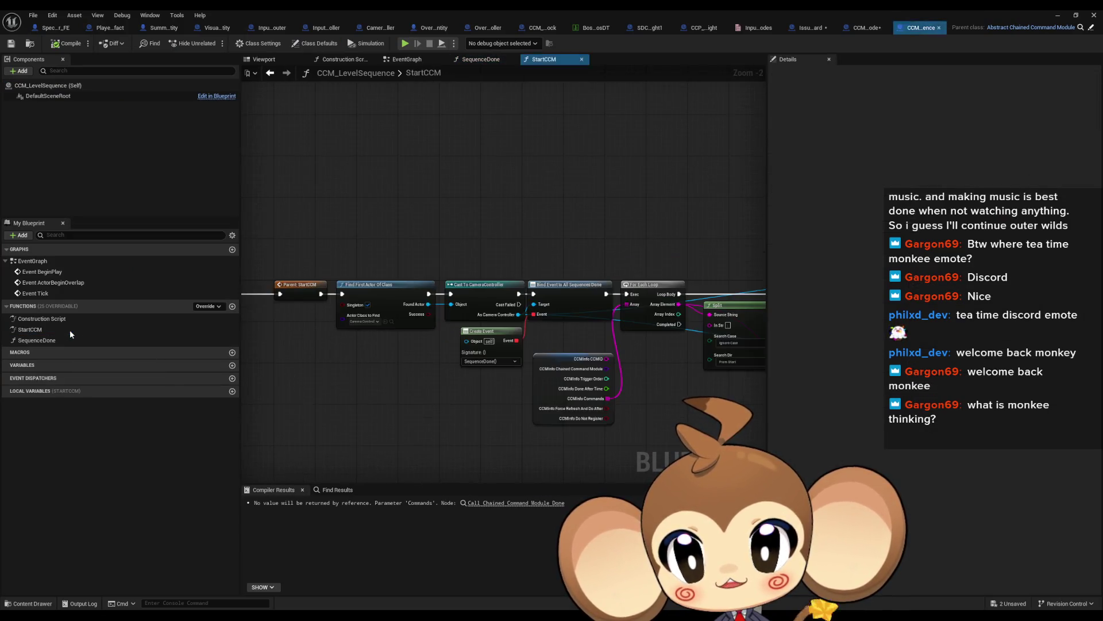
left_click_drag(395, 281, 310, 247)
left_click(720, 286)
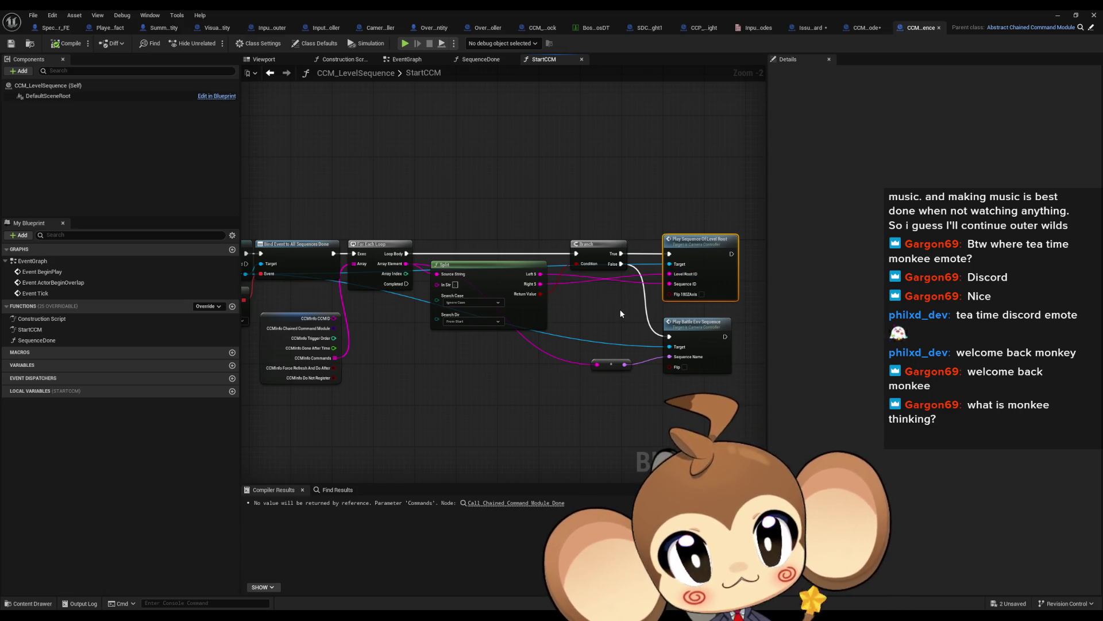
left_click_drag(620, 311, 658, 317)
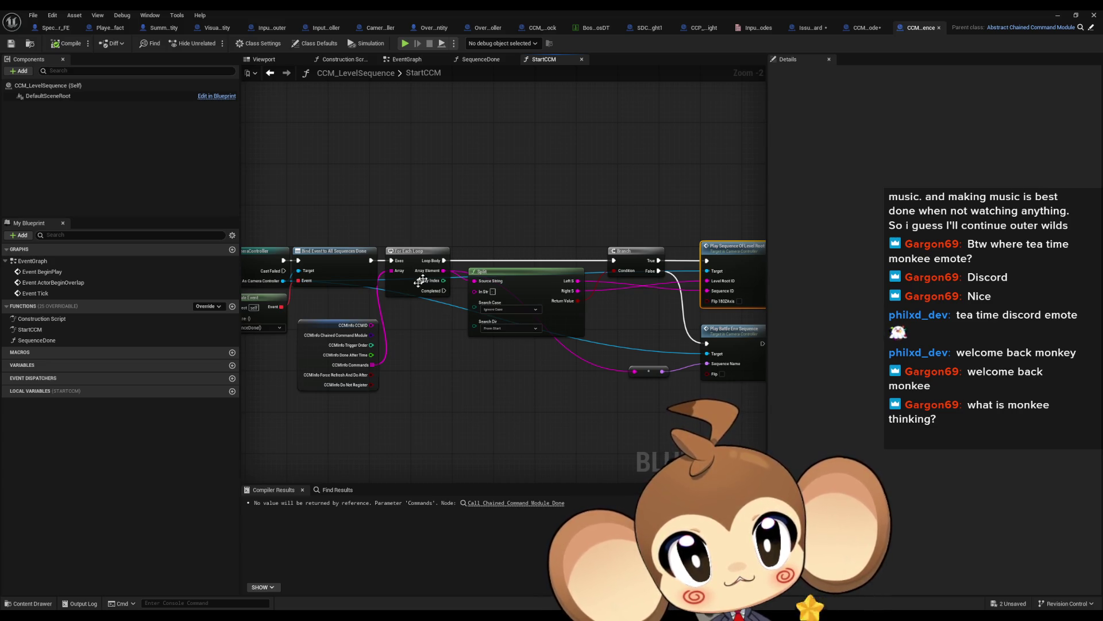
mouse_move(479, 208)
left_mouse_down()
mouse_move(537, 362)
mouse_move(536, 403)
left_mouse_up()
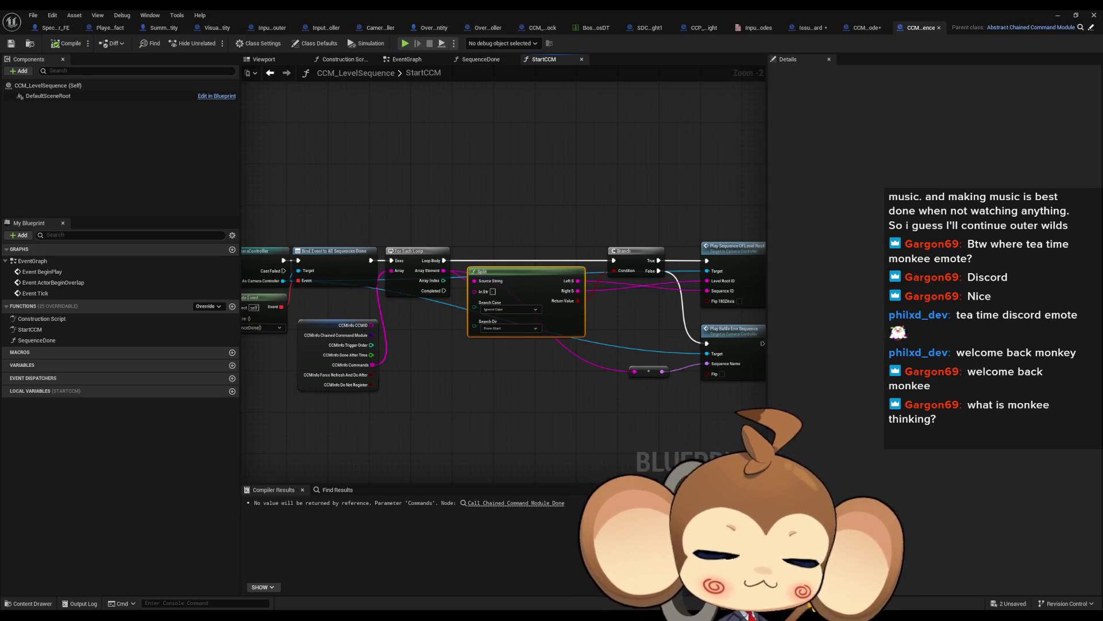
Open the PlaySequenceOfLevelRoot function definition from its call node
left_click_drag(753, 305, 679, 310)
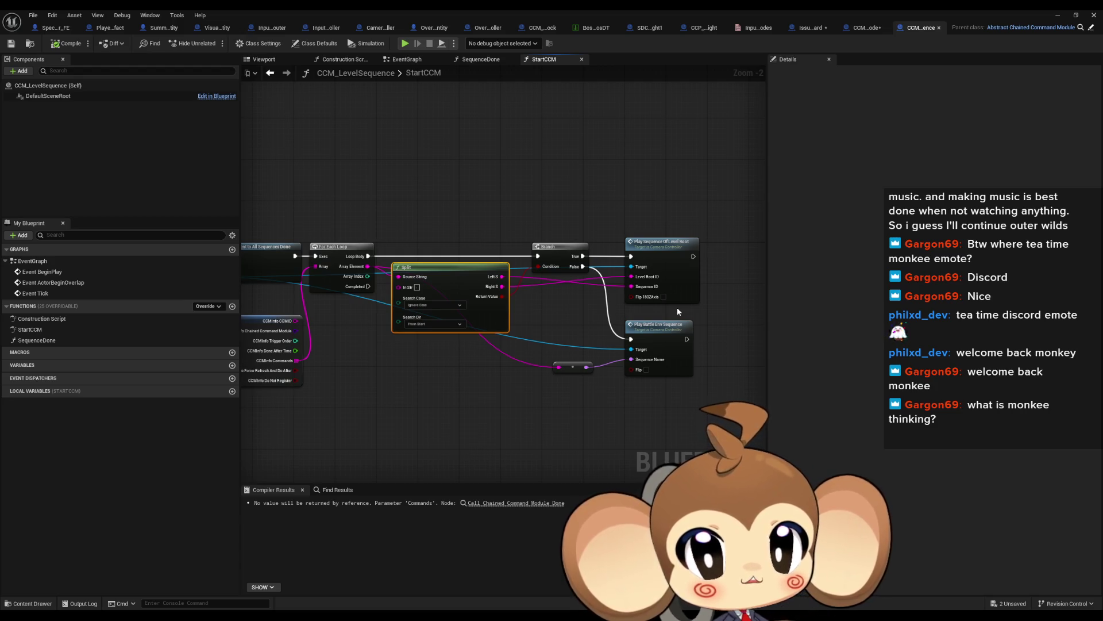
scroll(646, 291, "up", 2)
left_click(676, 240)
left_click_drag(656, 263, 615, 276)
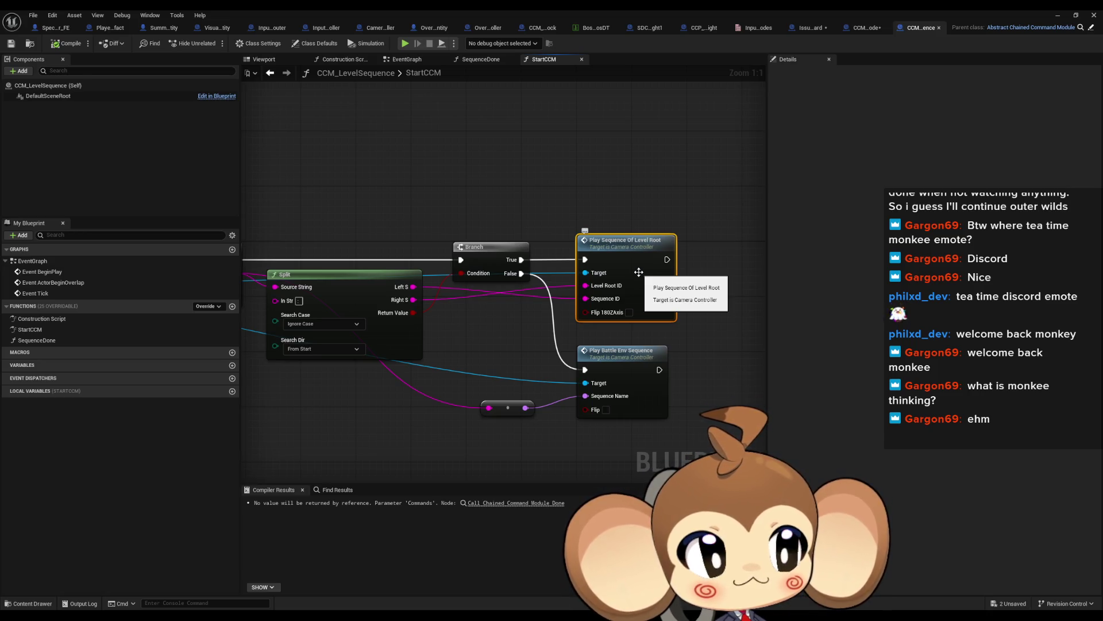
double_click(634, 267)
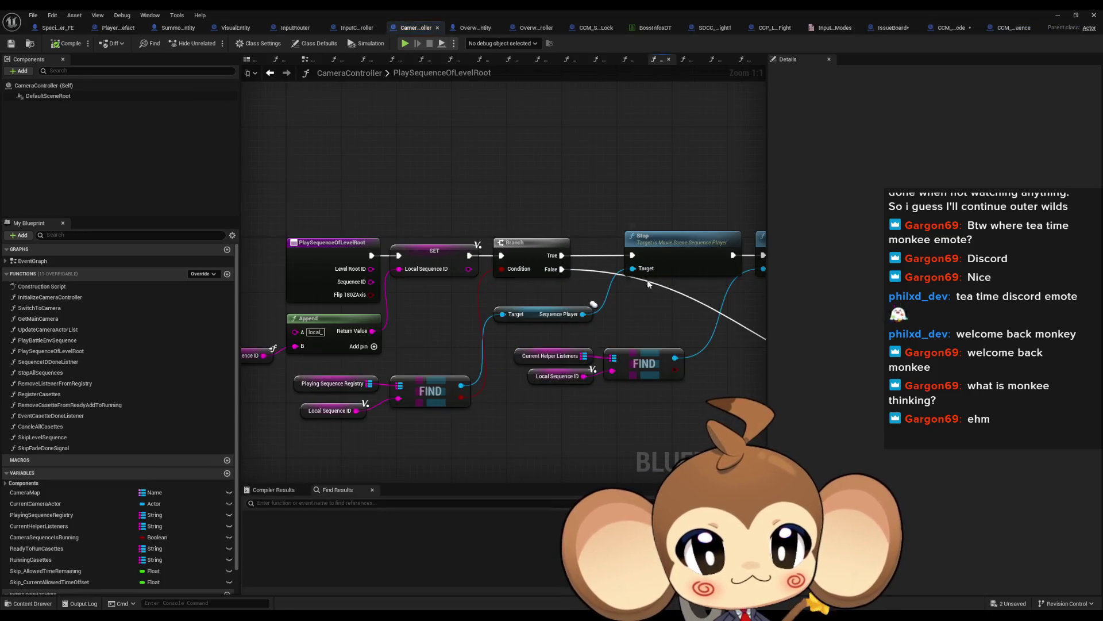
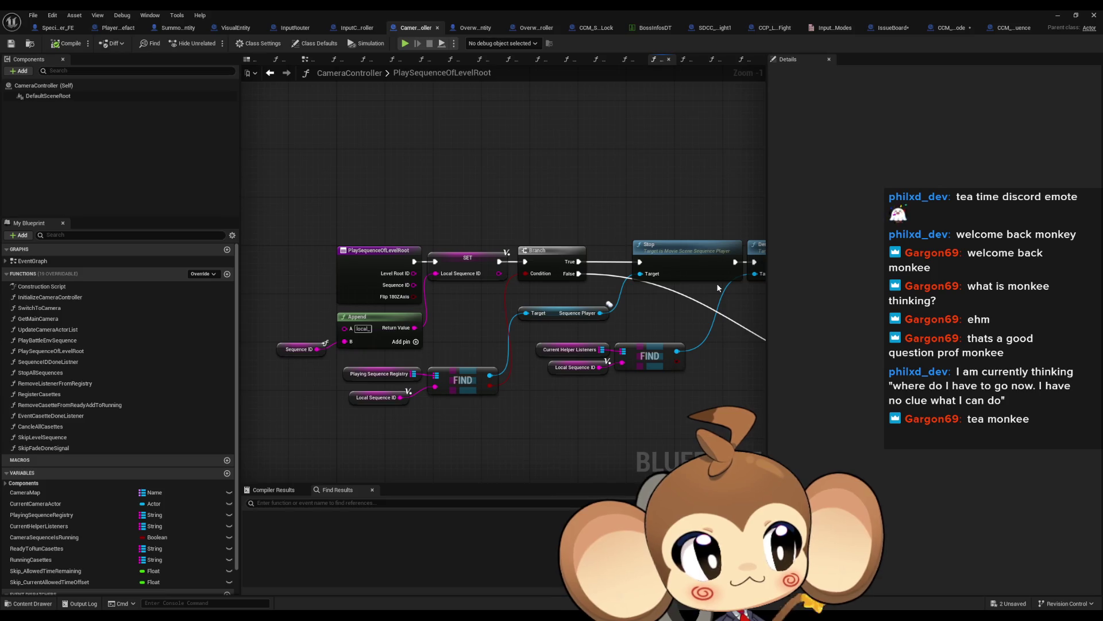
Look over the Sequence ID, Append, Stop and Destroy Actor nodes in the current graph
left_click_drag(395, 331, 380, 322)
left_click_drag(387, 345, 387, 346)
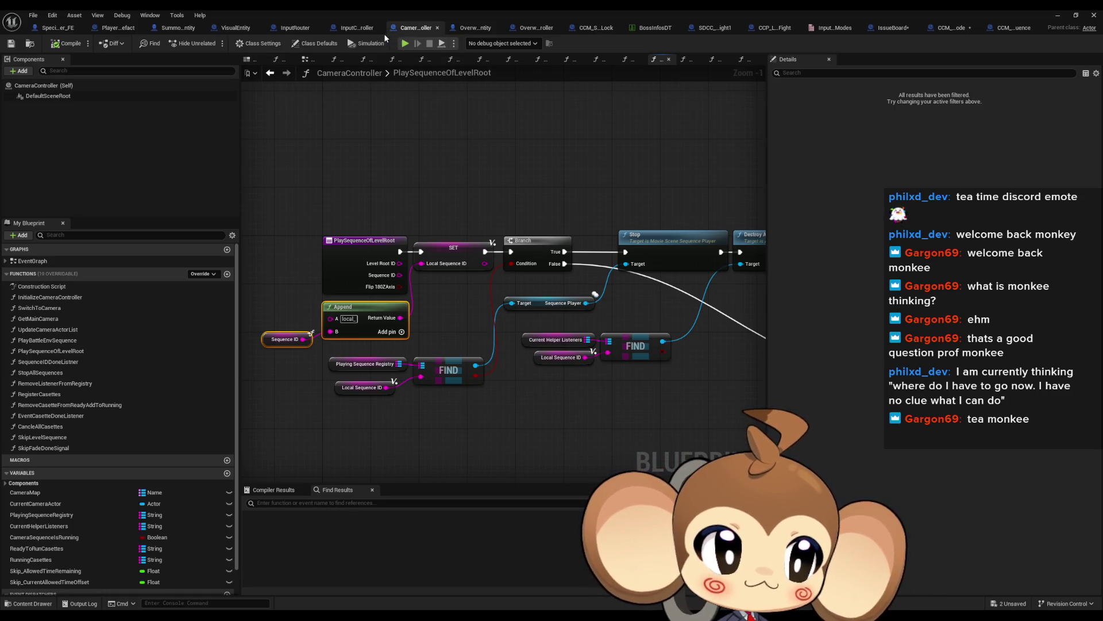
scroll(591, 362, "down", 3)
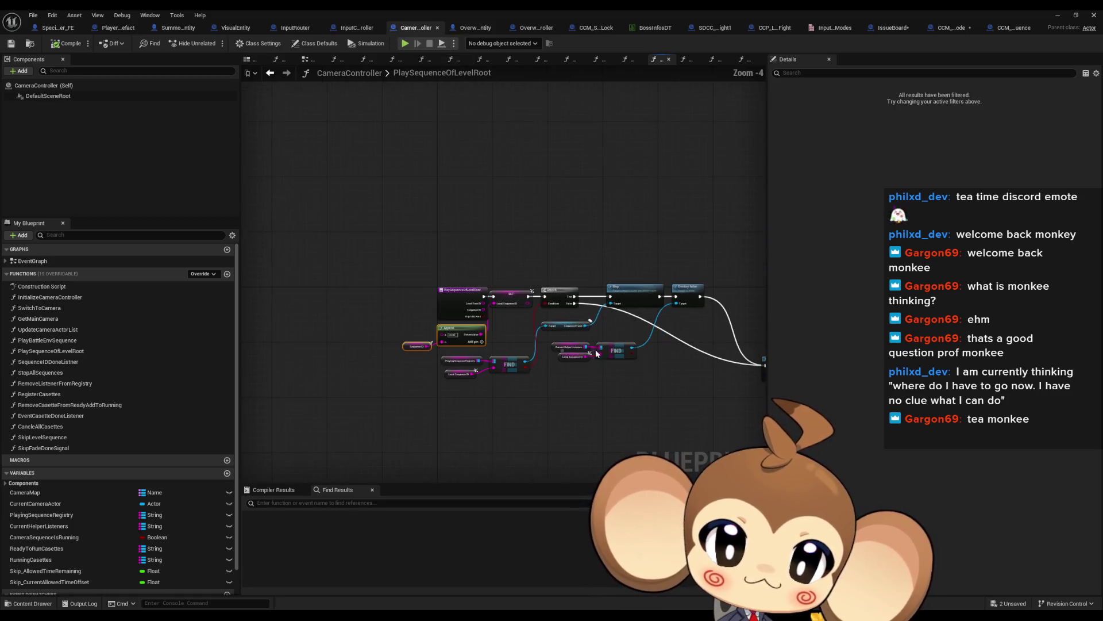
mouse_move(534, 271)
left_mouse_down()
mouse_move(488, 264)
mouse_move(423, 281)
left_mouse_up()
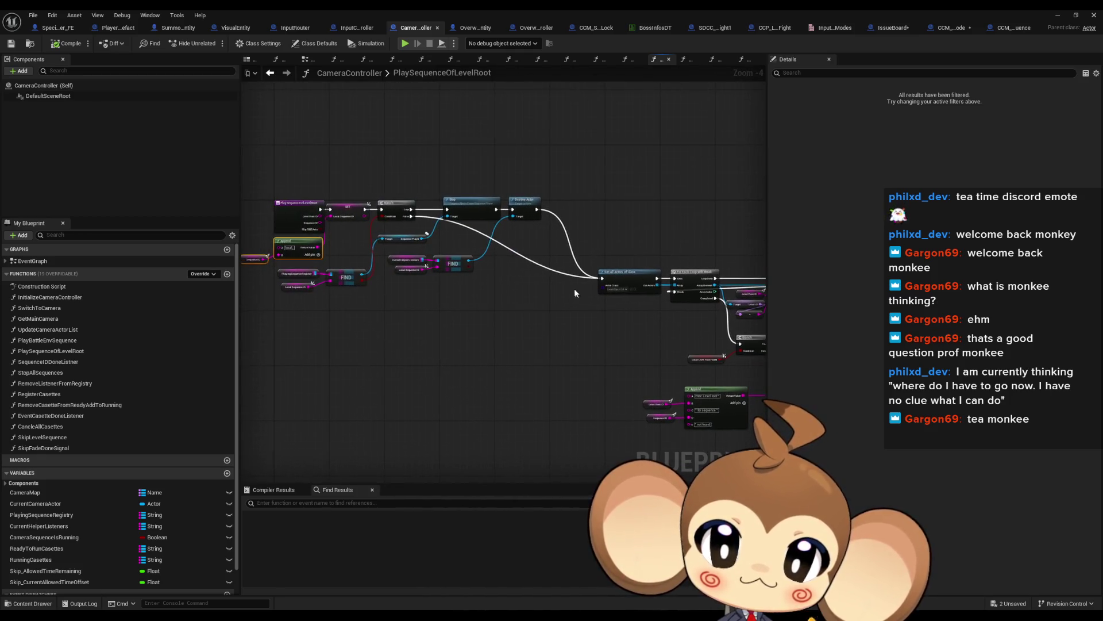
scroll(296, 200, "up", 4)
left_click_drag(550, 238, 635, 238)
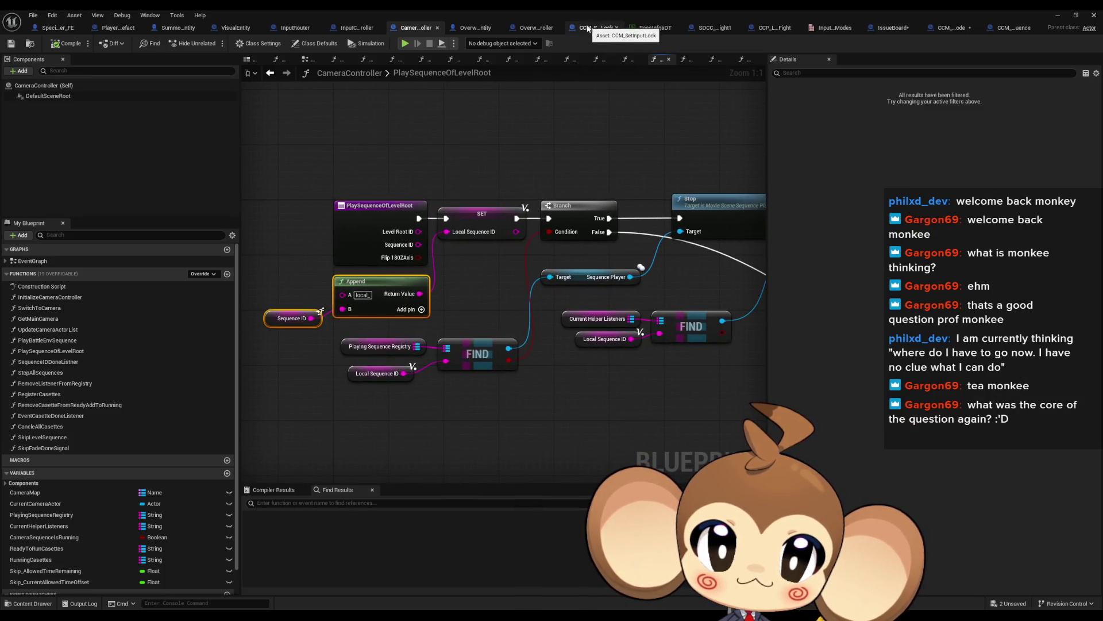
scroll(711, 162, "down", 3)
left_click_drag(712, 162, 493, 149)
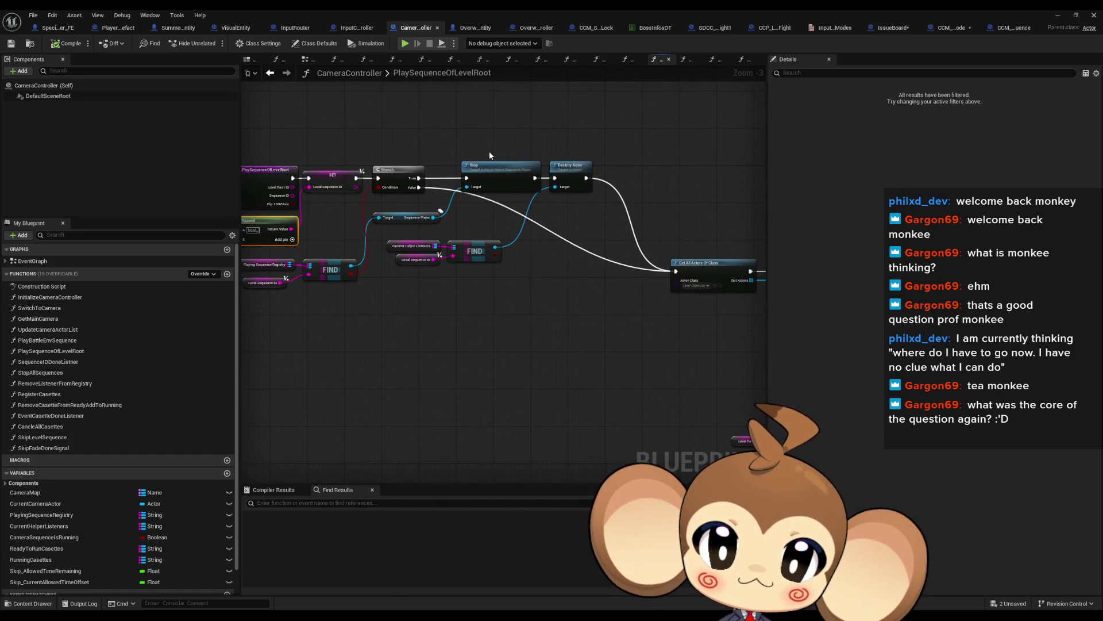
left_click_drag(586, 177, 690, 204)
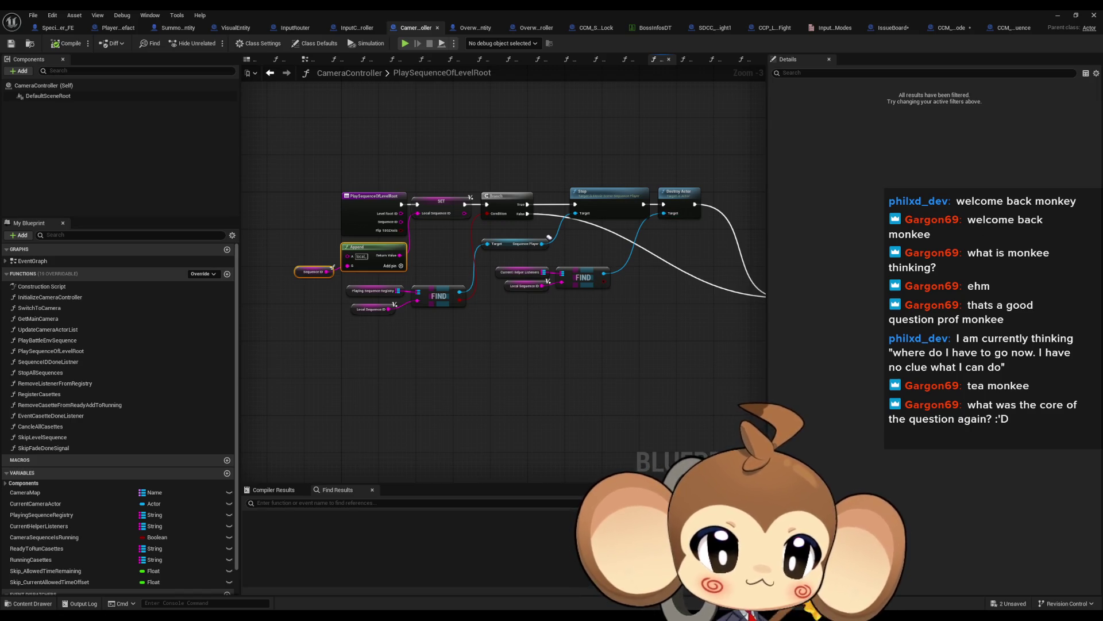
Open PlaySequenceOfLevelRoot from CCM_LevelSequence's StartCCM graph and survey its loop, branch and Play nodes
left_click(1014, 27)
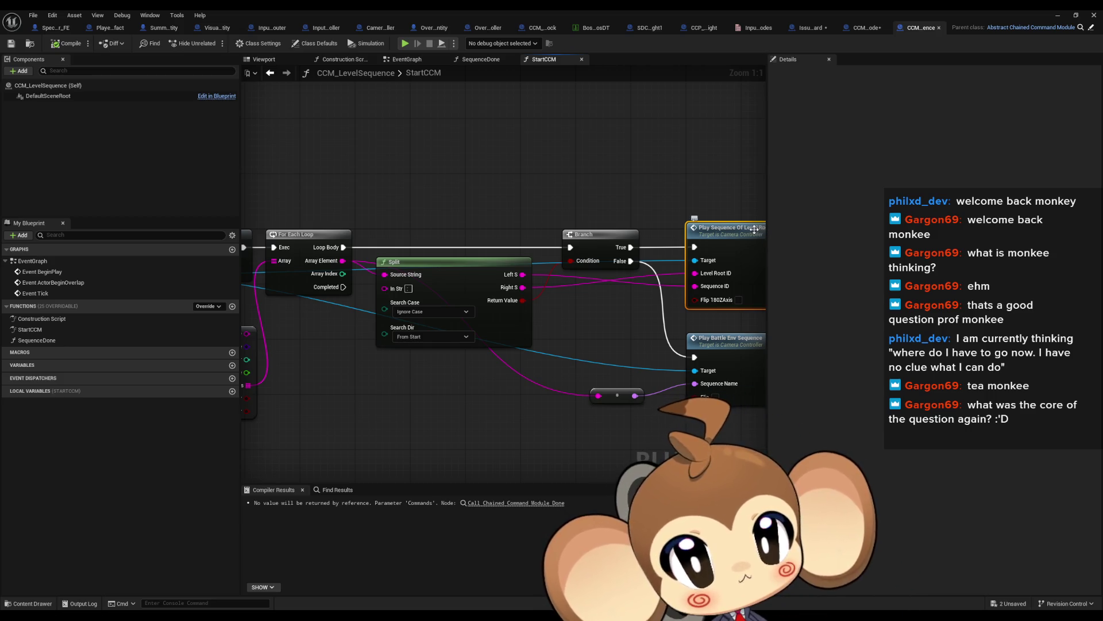
double_click(747, 229)
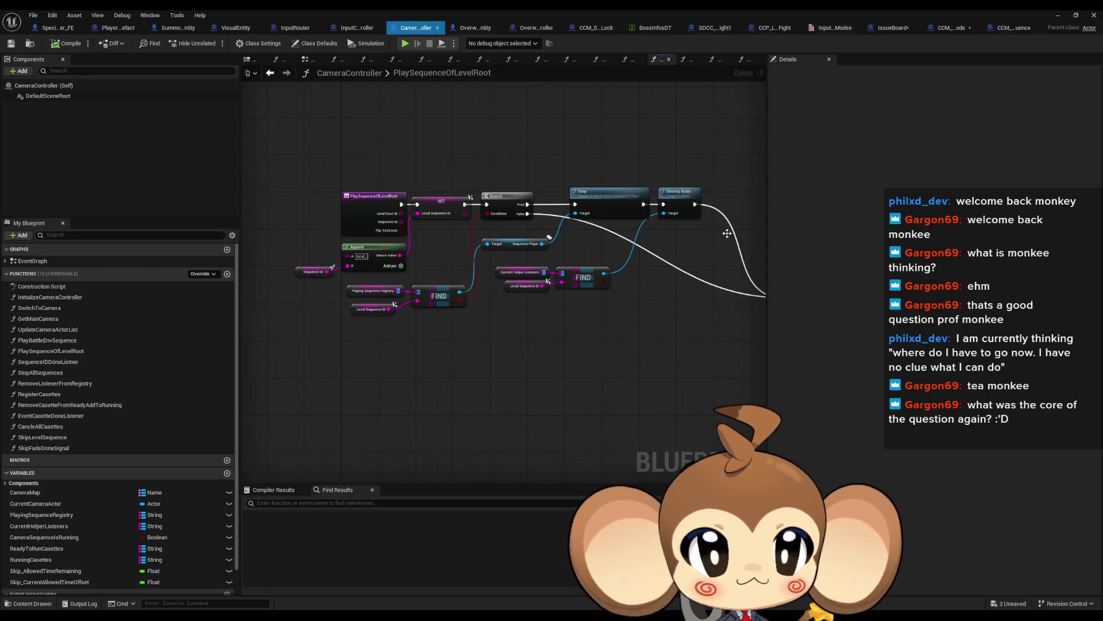
scroll(559, 236, "up", 1)
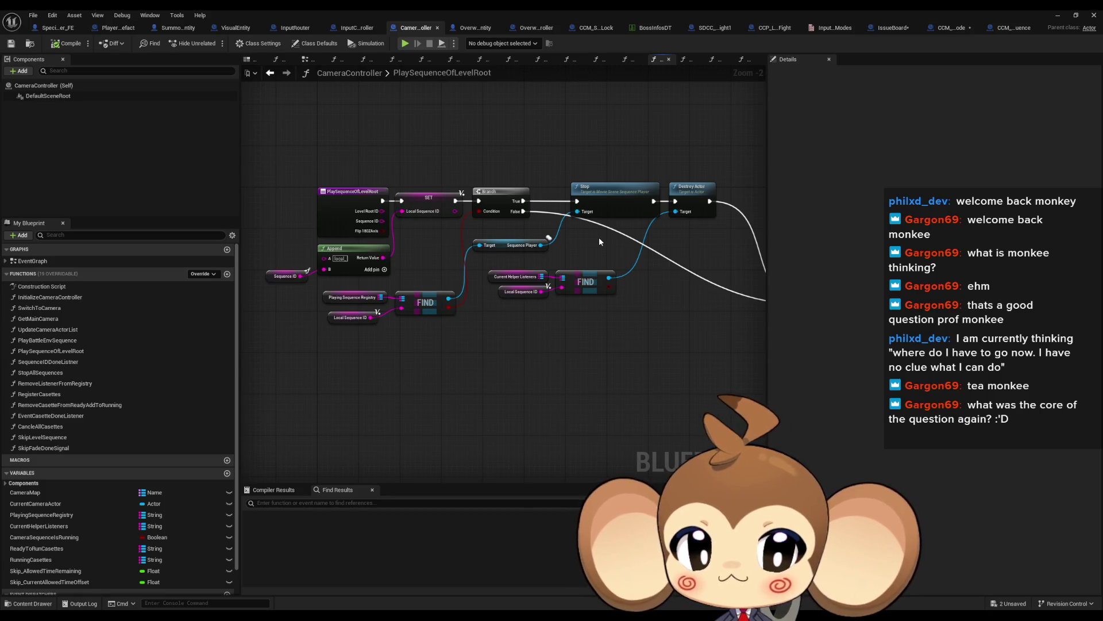
left_click(500, 276)
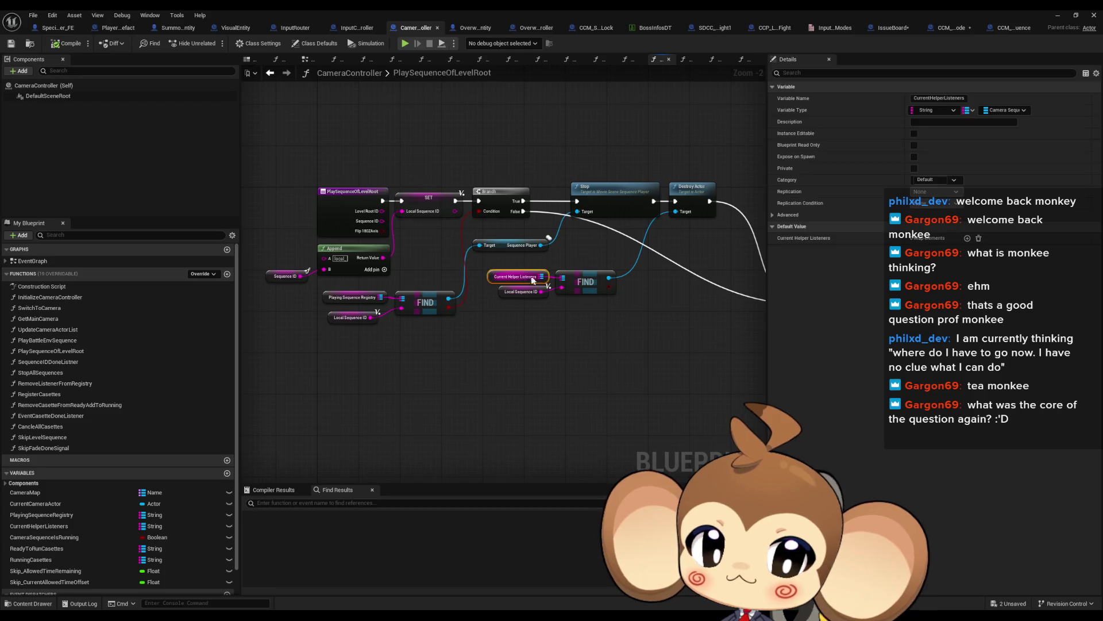
scroll(495, 273, "down", 4)
scroll(482, 268, "up", 3)
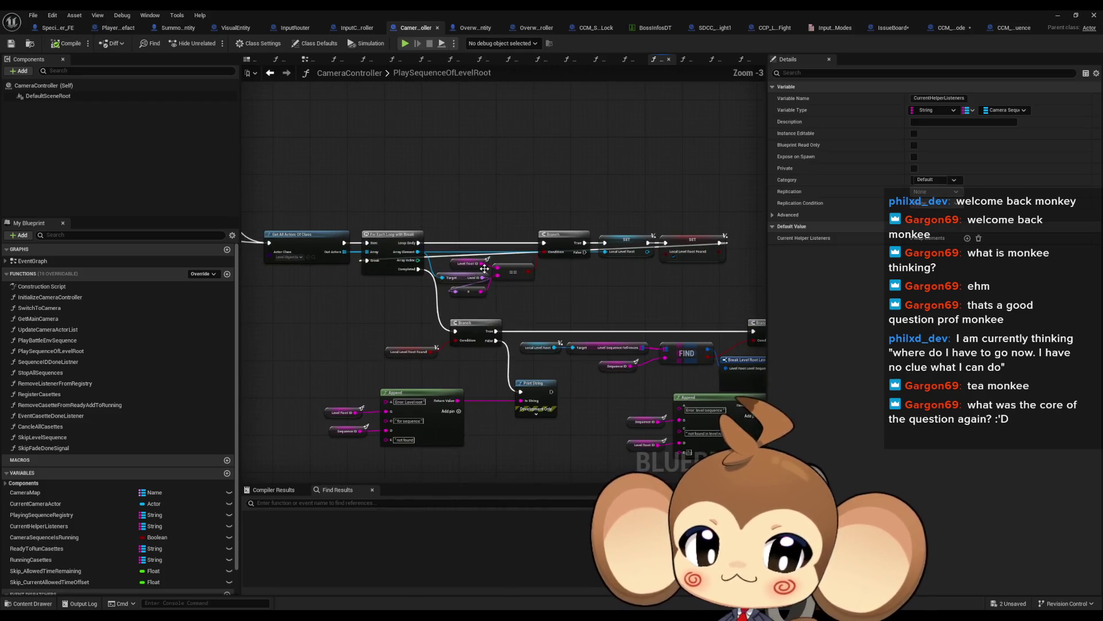
left_click_drag(543, 283, 230, 279)
scroll(599, 260, "down", 3)
scroll(461, 234, "up", 2)
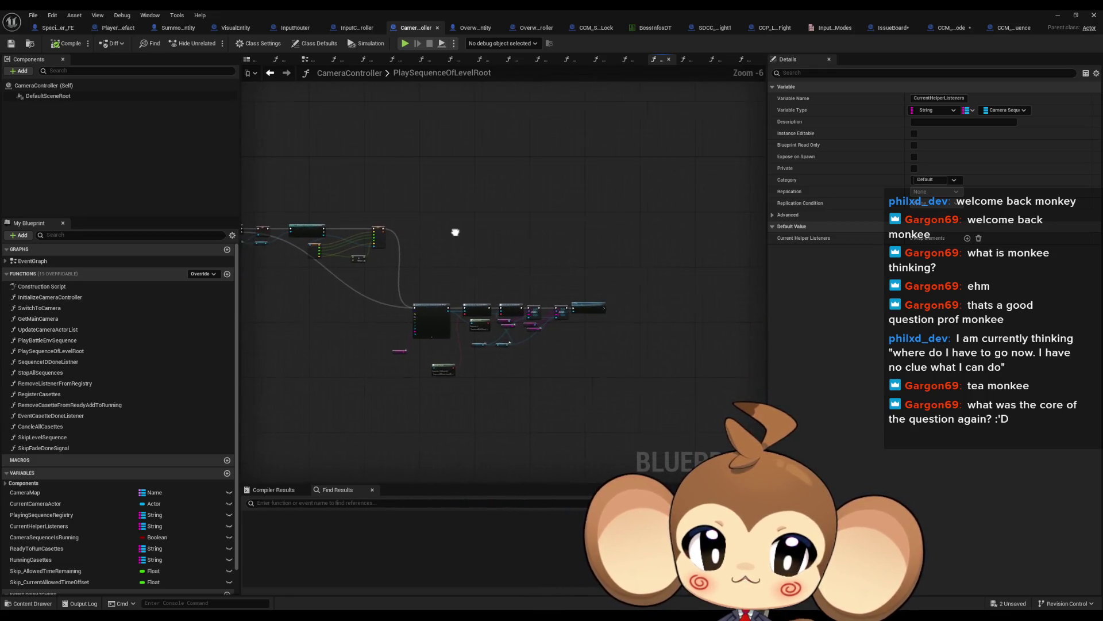
scroll(495, 262, "up", 2)
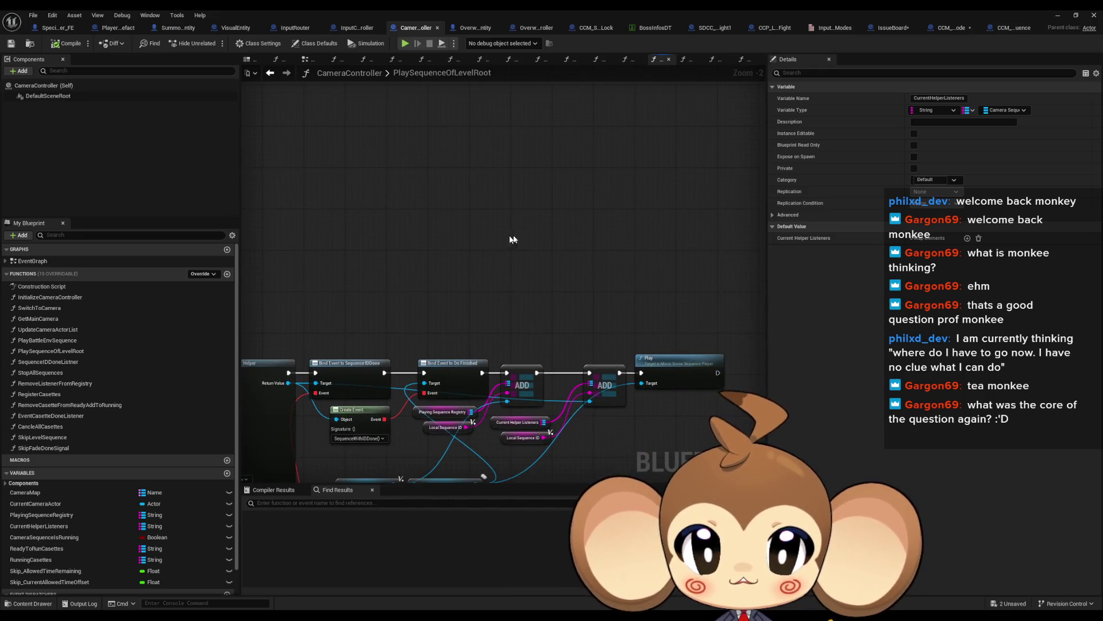
left_click(698, 356)
scroll(500, 281, "down", 4)
left_click_drag(404, 225, 576, 238)
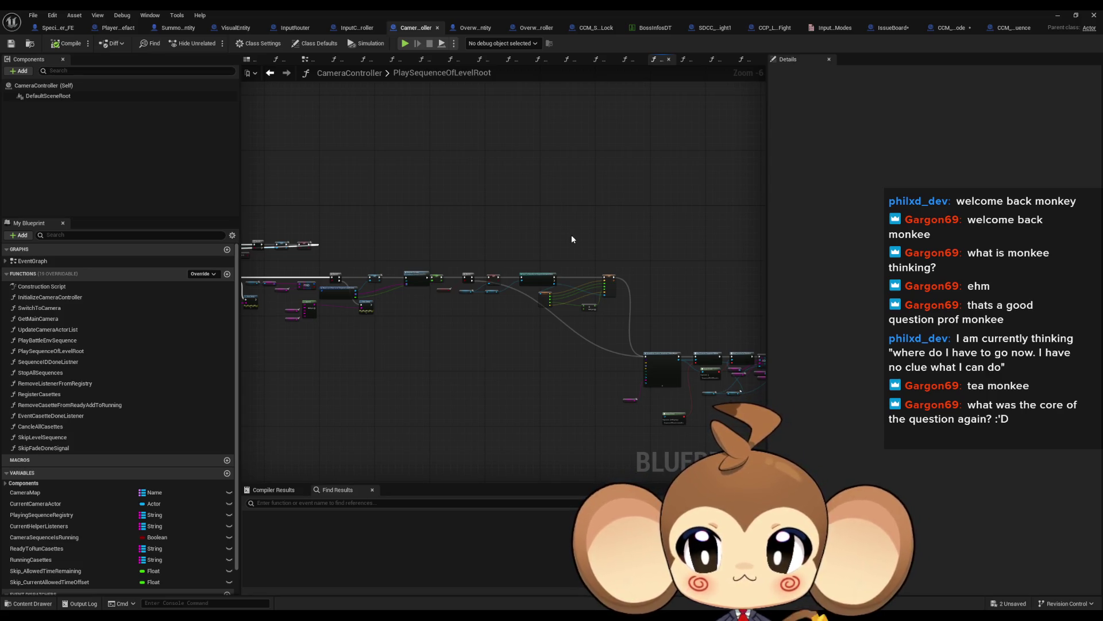
left_click_drag(692, 259, 442, 218)
scroll(556, 294, "up", 5)
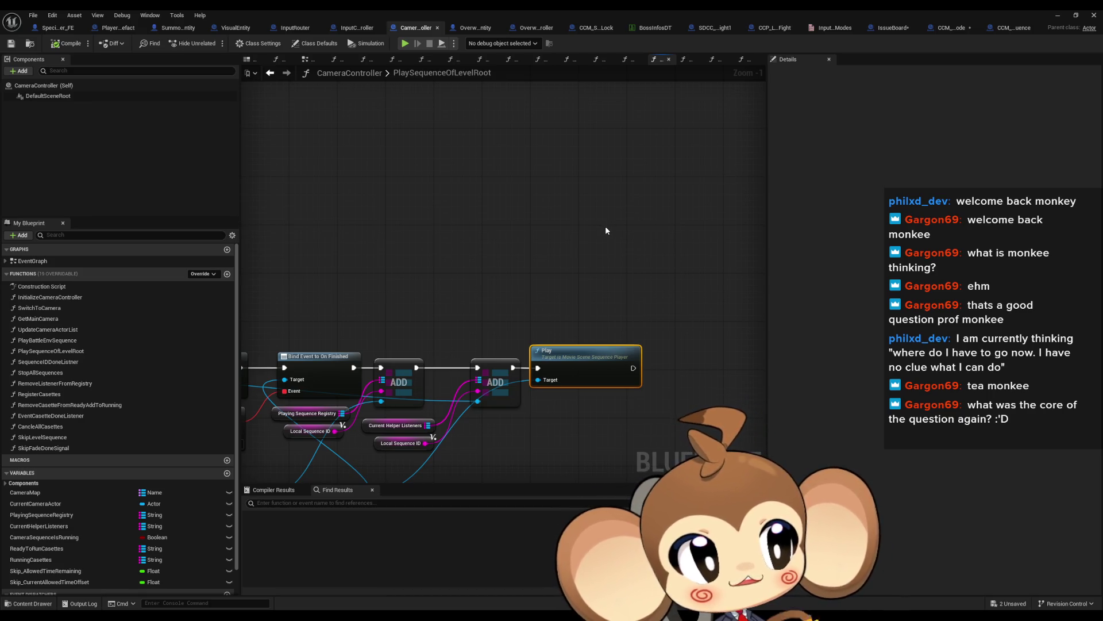
Pan from the PlaySequenceOfLevelRoot entry node along the chain to the SET and Cast nodes
scroll(606, 231, "down", 3)
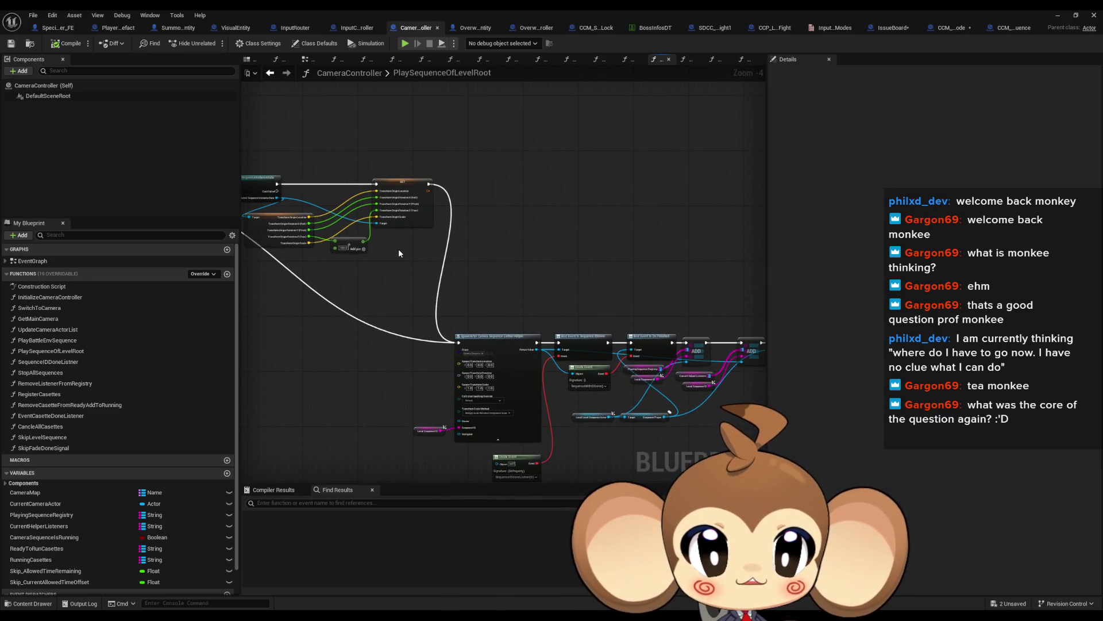
mouse_move(309, 260)
left_mouse_down()
mouse_move(700, 326)
mouse_move(643, 354)
mouse_move(760, 353)
left_mouse_up()
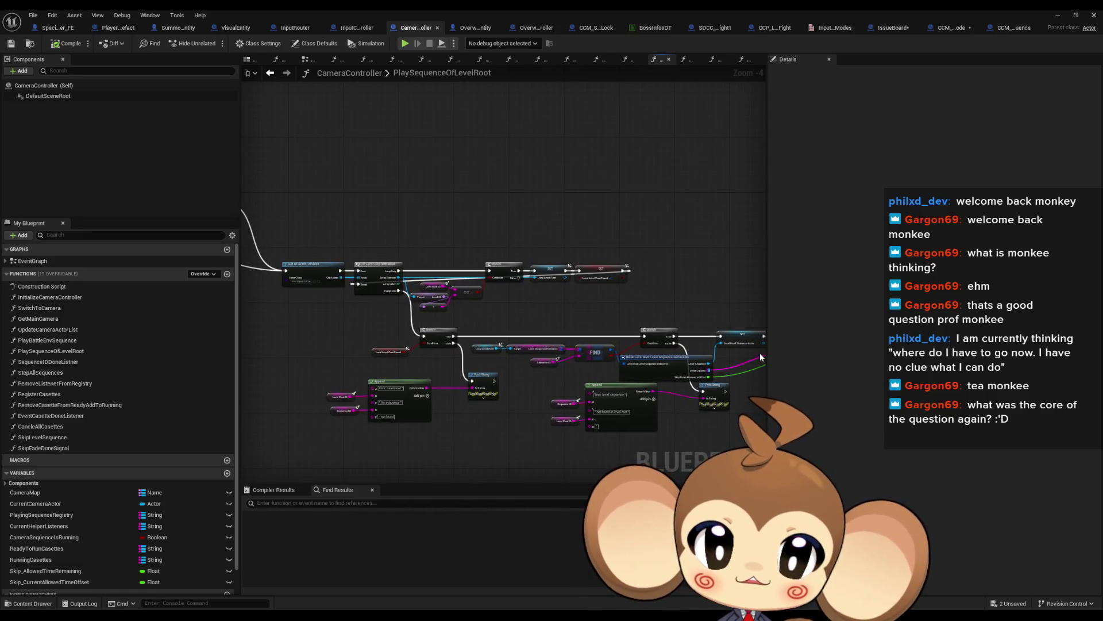
left_click_drag(595, 333, 775, 319)
left_click_drag(436, 333, 637, 334)
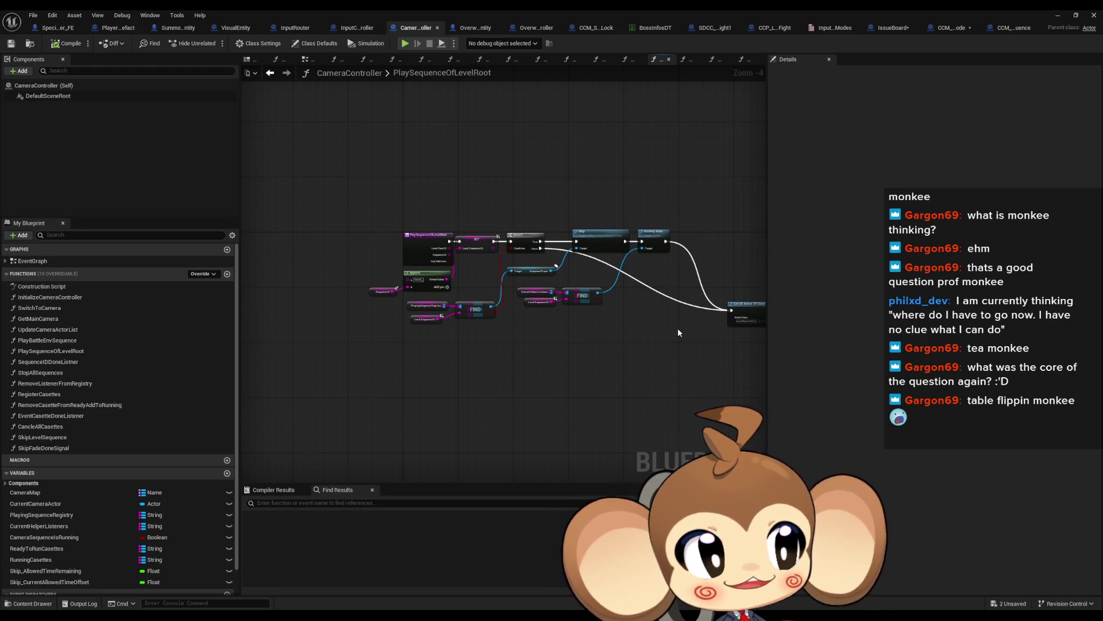
scroll(678, 332, "down", 2)
scroll(697, 330, "up", 2)
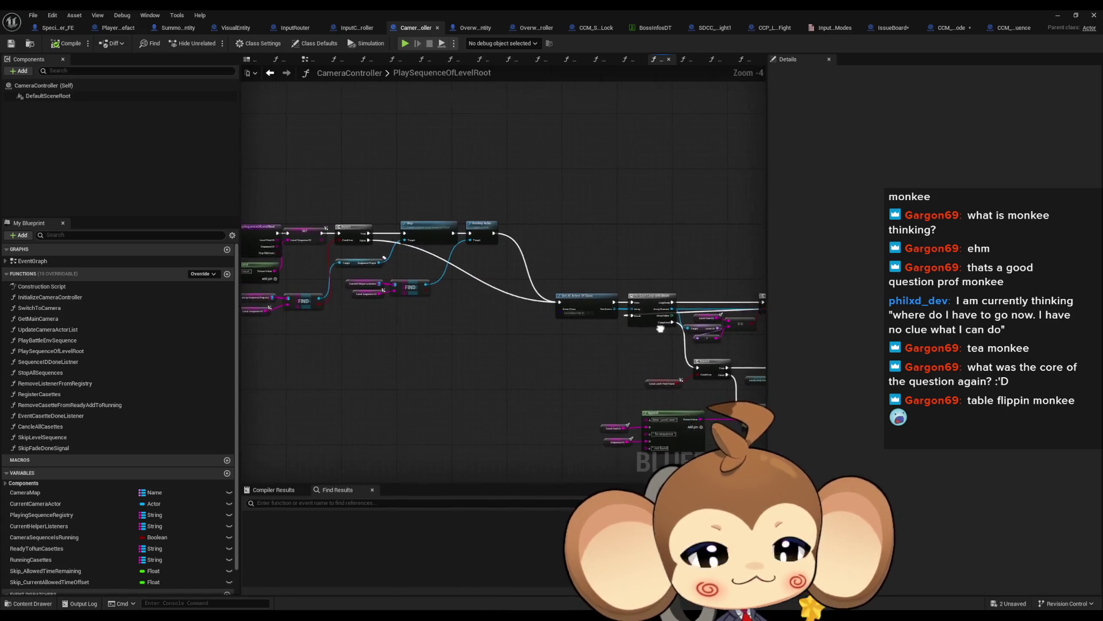
left_click_drag(643, 326, 503, 317)
left_click_drag(602, 332, 472, 324)
mouse_move(574, 340)
left_mouse_down()
mouse_move(379, 310)
mouse_move(397, 287)
mouse_move(386, 209)
mouse_move(367, 225)
mouse_move(247, 215)
left_mouse_up()
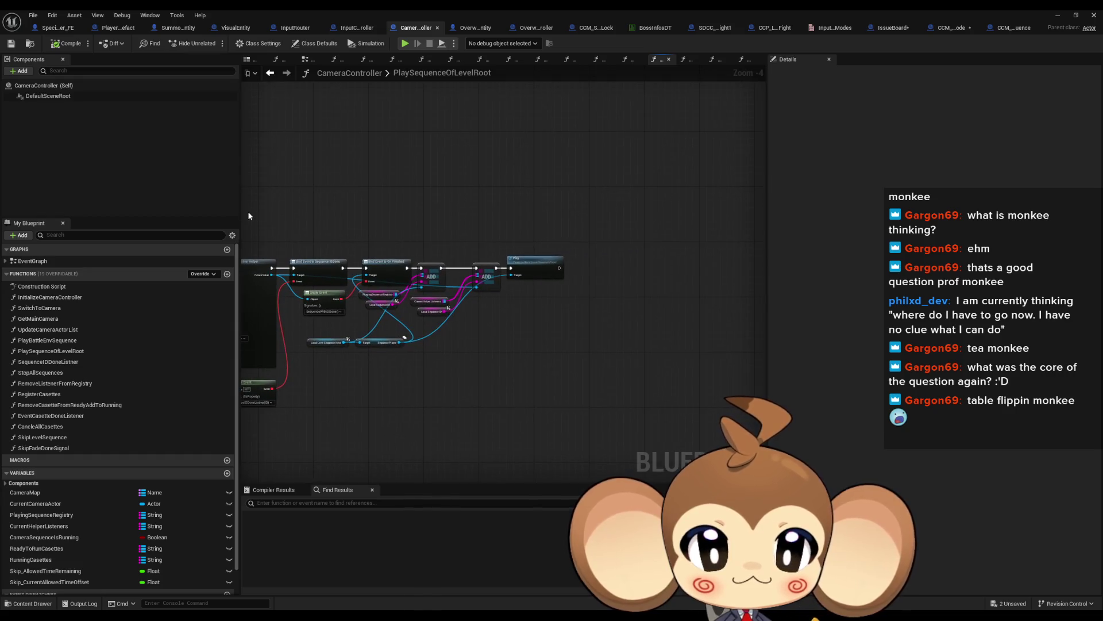
Inspect the Get All Actors, For Each Loop, FIND, Bind Event and Play nodes
scroll(509, 259, "up", 4)
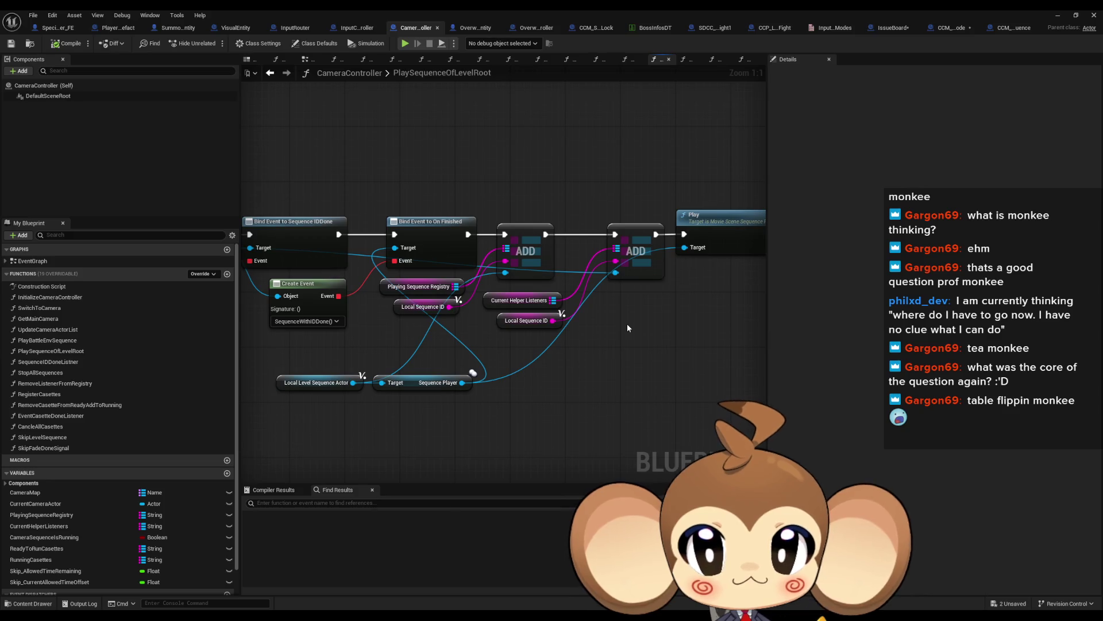
scroll(619, 315, "down", 2)
scroll(618, 315, "down", 2)
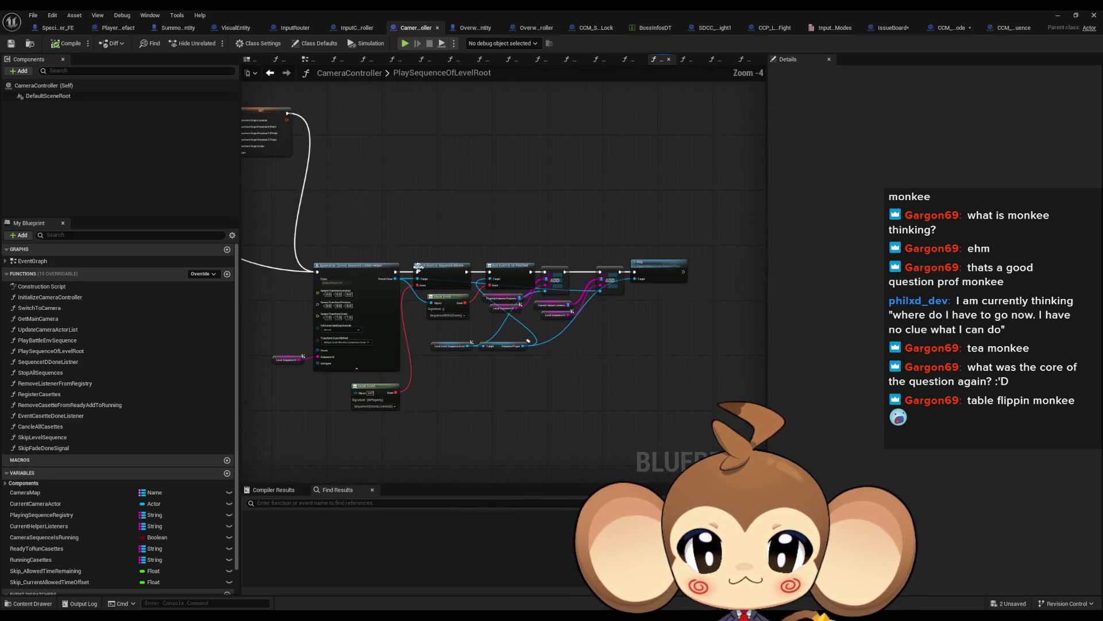
scroll(630, 282, "up", 3)
scroll(584, 276, "down", 4)
scroll(546, 248, "up", 5)
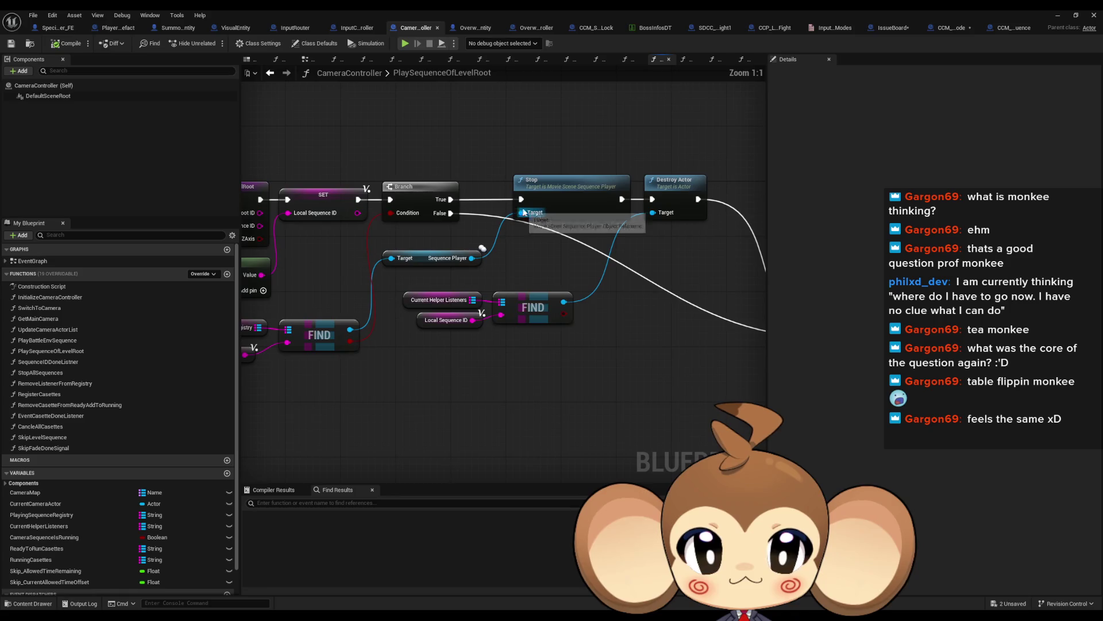
scroll(617, 241, "down", 3)
mouse_move(618, 244)
left_mouse_down()
mouse_move(551, 212)
mouse_move(409, 198)
left_mouse_up()
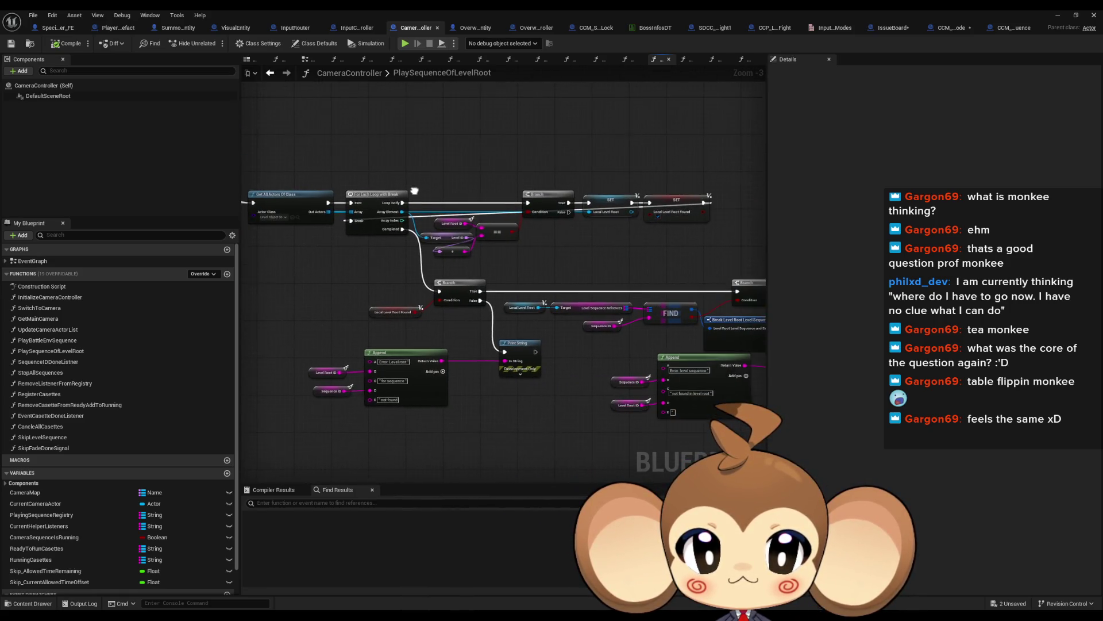
left_click_drag(594, 219, 129, 172)
left_click_drag(583, 344, 420, 345)
left_click_drag(575, 367, 411, 360)
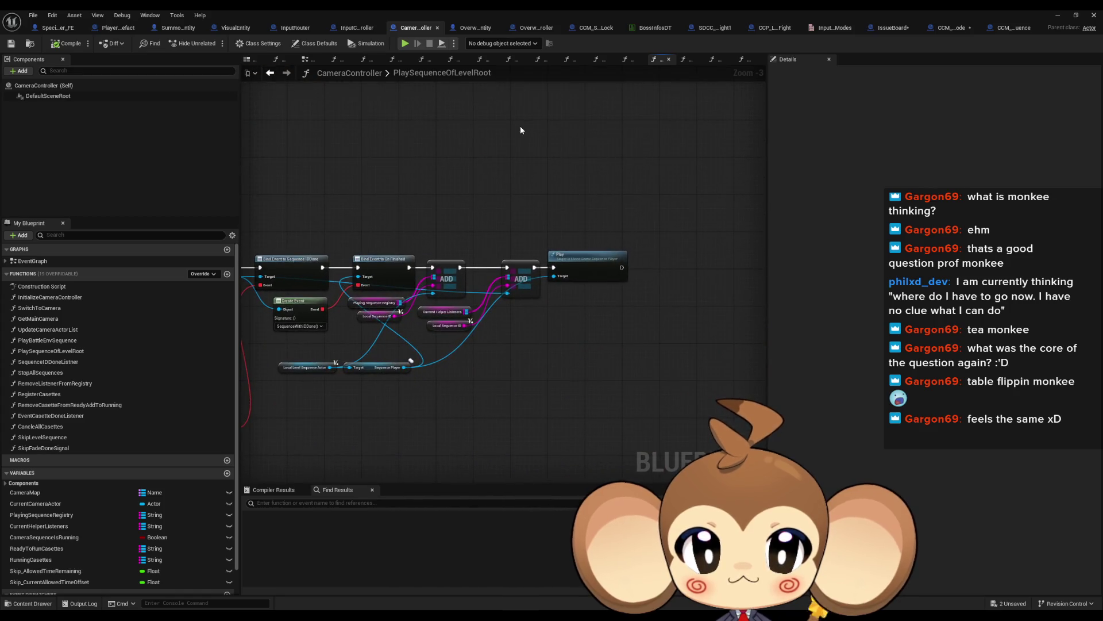
scroll(544, 184, "up", 3)
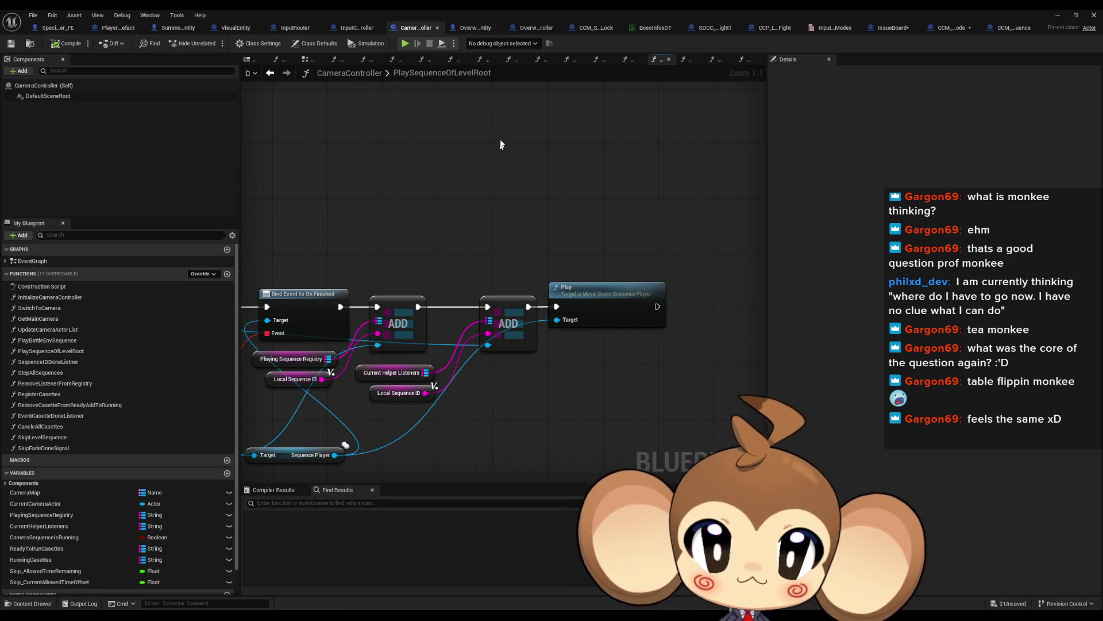
Add a Find First Actor Of Class node with InputRouter as its class
right_click(477, 137)
type("find first actor")
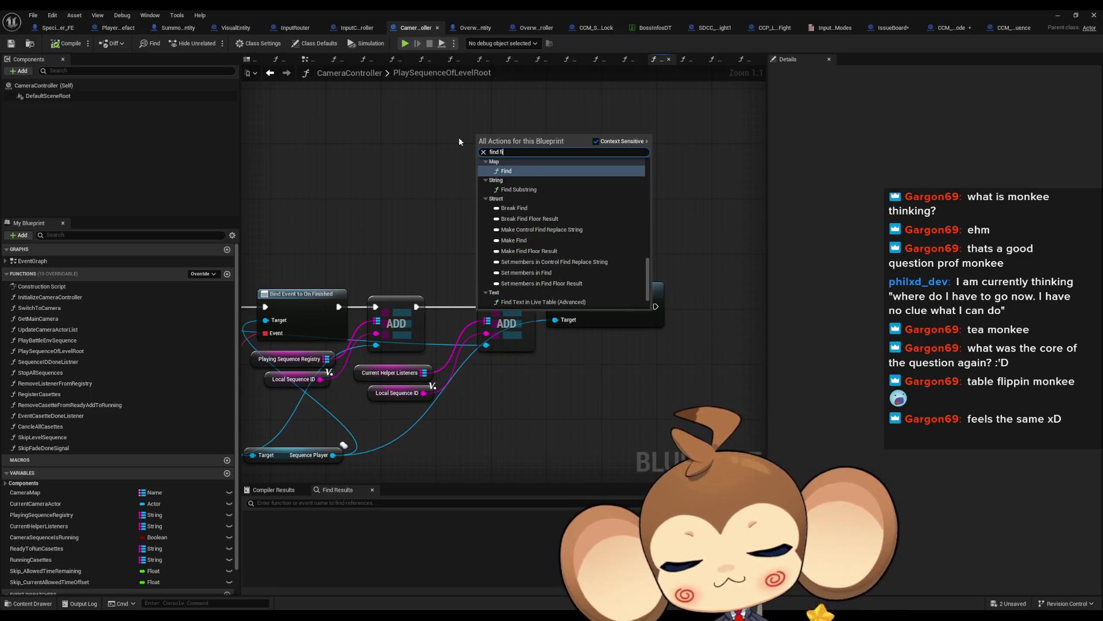
key("Return")
left_click(520, 184)
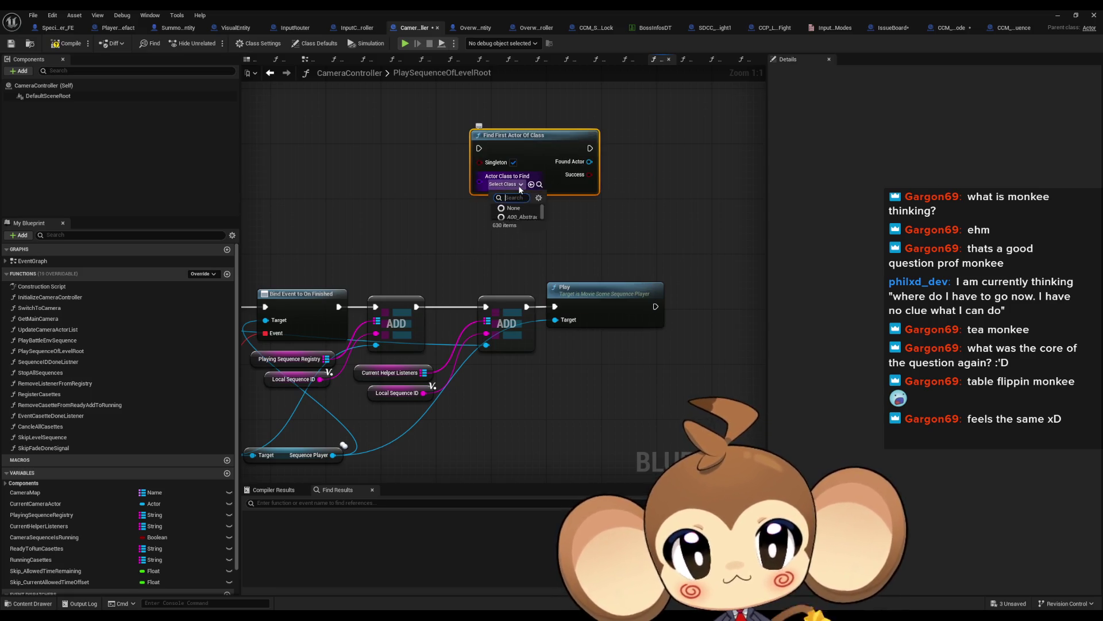
type("input")
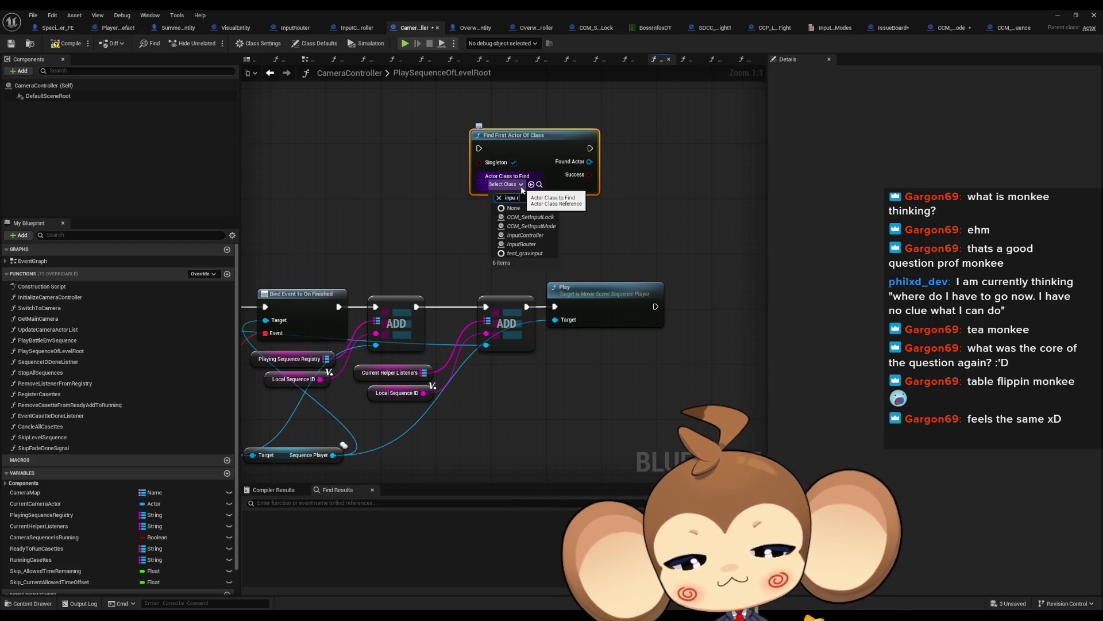
type("t")
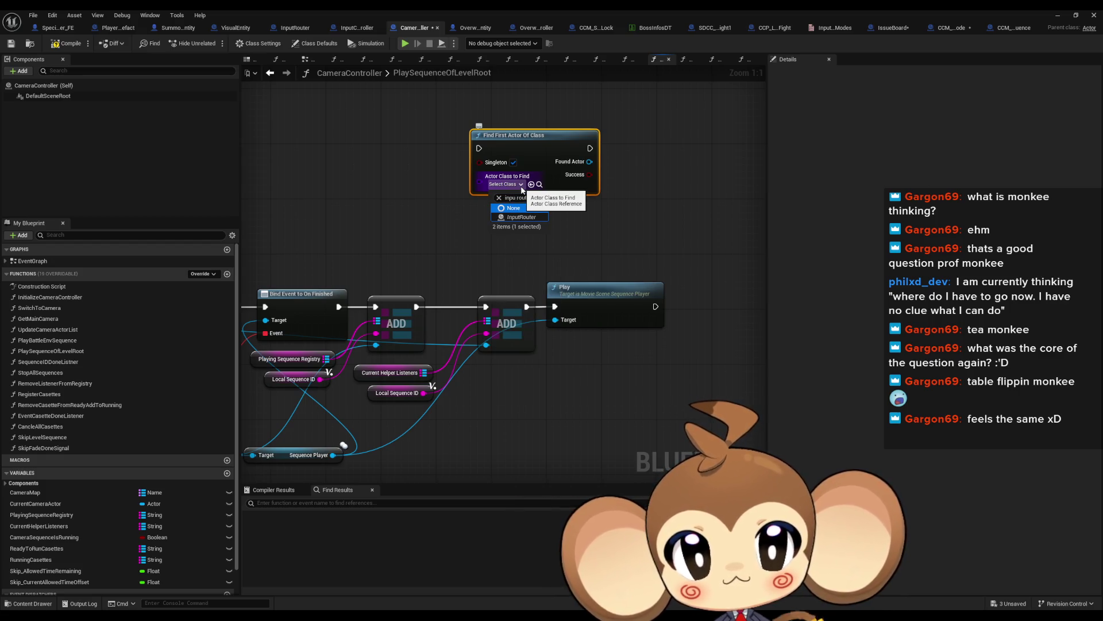
left_click(521, 217)
Cast the Found Actor output to InputRouter
left_click_drag(589, 162, 651, 173)
type("cast inp ro")
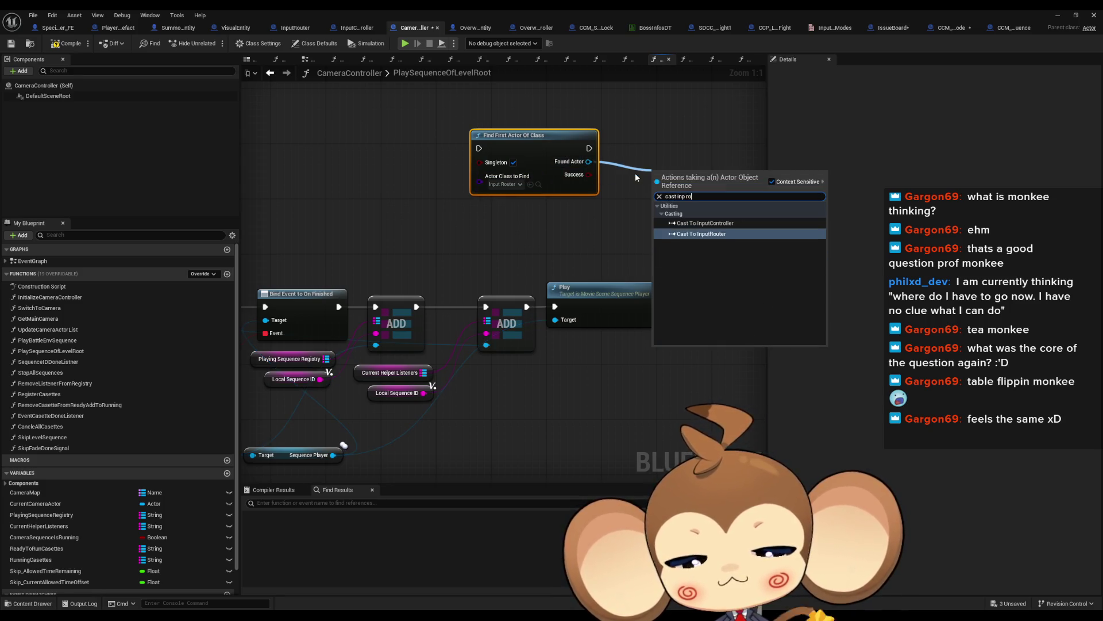
key("Return")
mouse_move(589, 148)
left_mouse_down()
mouse_move(648, 177)
mouse_move(649, 137)
left_mouse_up()
key("Escape")
Call Set Input Mode with LevelSequence on the cast InputRouter, placed beside the Cast
left_click_drag(552, 174, 584, 182)
type("set mode")
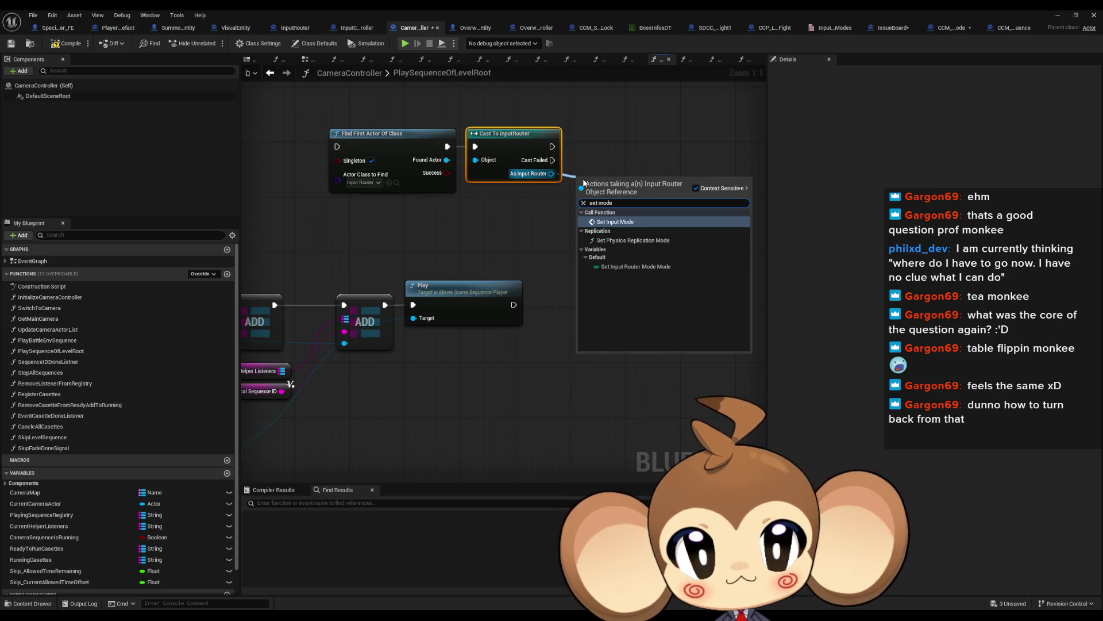
key("Return")
left_click(609, 236)
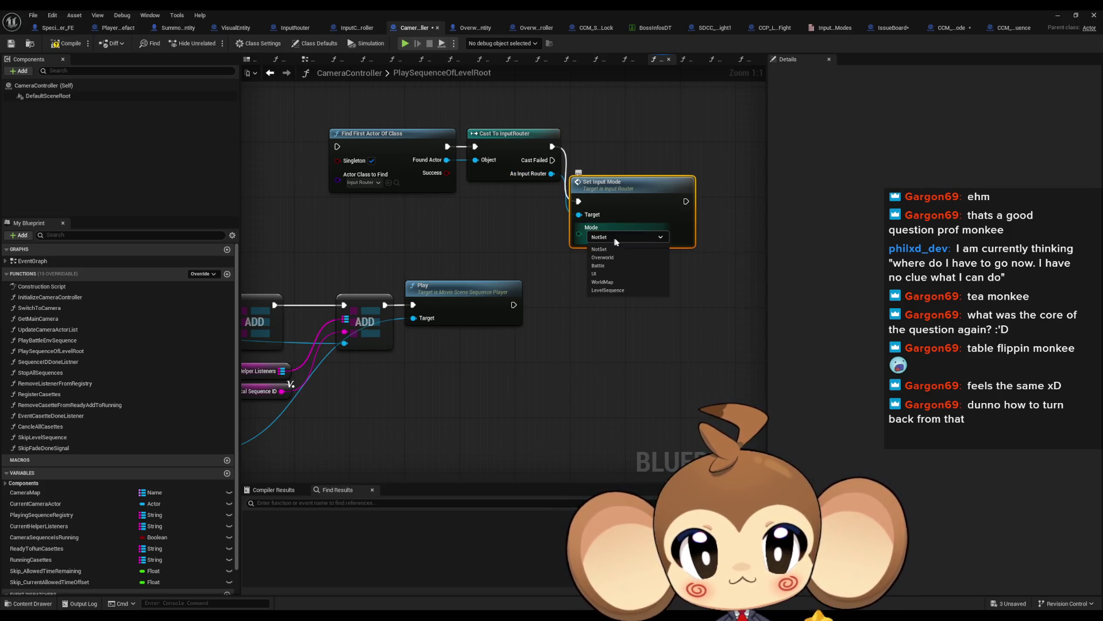
left_click(615, 290)
left_click_drag(619, 212, 619, 158)
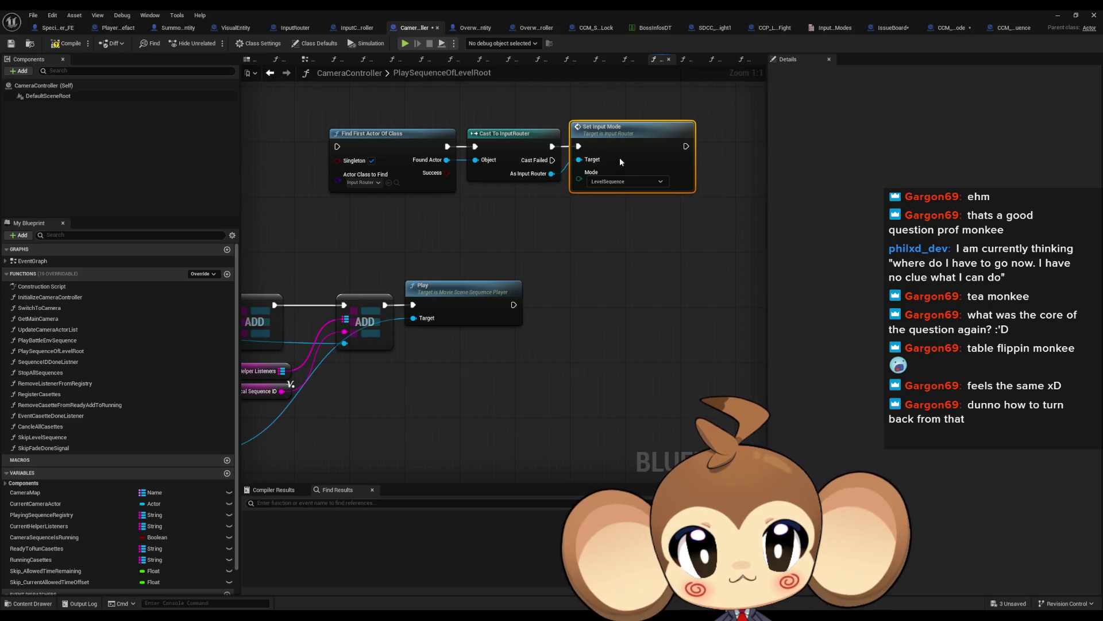
mouse_move(506, 237)
left_mouse_down()
mouse_move(578, 223)
mouse_move(598, 242)
mouse_move(689, 248)
mouse_move(754, 222)
left_mouse_up()
Route the Branch through Find First Actor Of Class and Set Input Mode into the SET node
left_click_drag(611, 224, 765, 253)
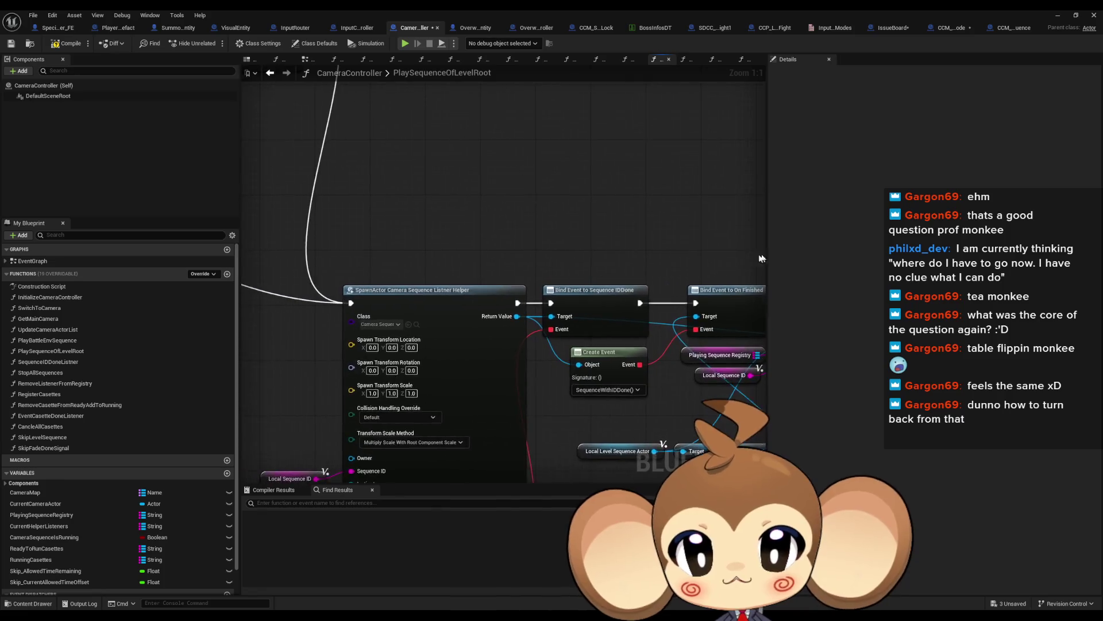
scroll(557, 270, "down", 3)
left_click_drag(554, 265, 278, 271)
left_click_drag(371, 162, 665, 233)
mouse_move(552, 189)
left_mouse_down()
mouse_move(604, 197)
mouse_move(277, 202)
mouse_move(641, 299)
mouse_move(276, 252)
mouse_move(253, 270)
mouse_move(569, 319)
mouse_move(555, 394)
mouse_move(272, 327)
mouse_move(534, 329)
mouse_move(602, 294)
mouse_move(418, 236)
left_mouse_up()
scroll(602, 294, "up", 1)
scroll(418, 236, "up", 1)
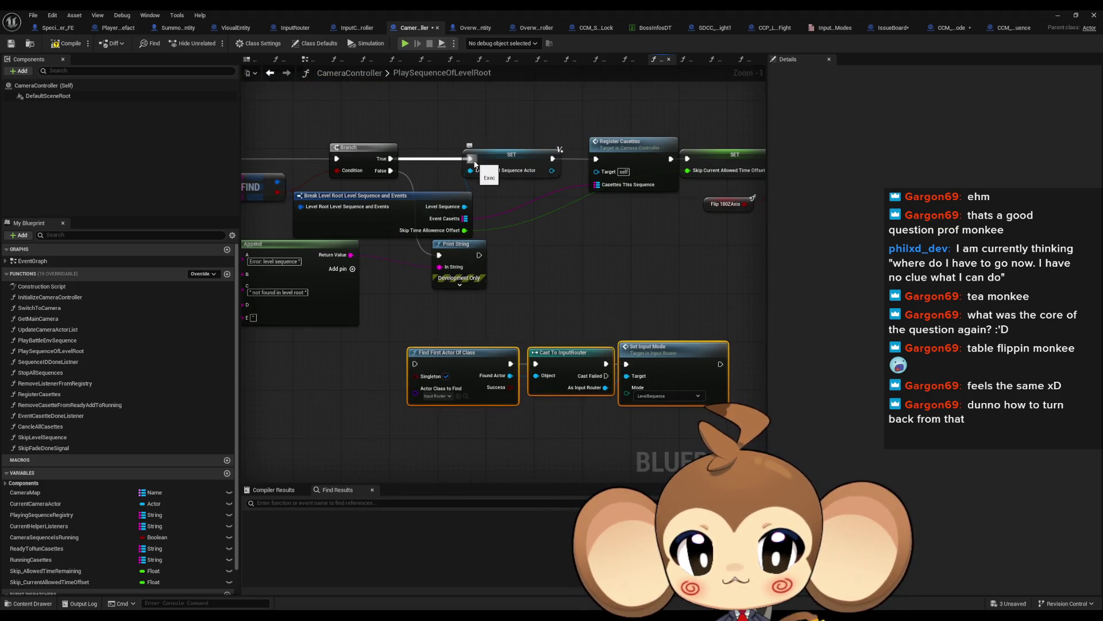
left_click_drag(471, 160, 719, 364)
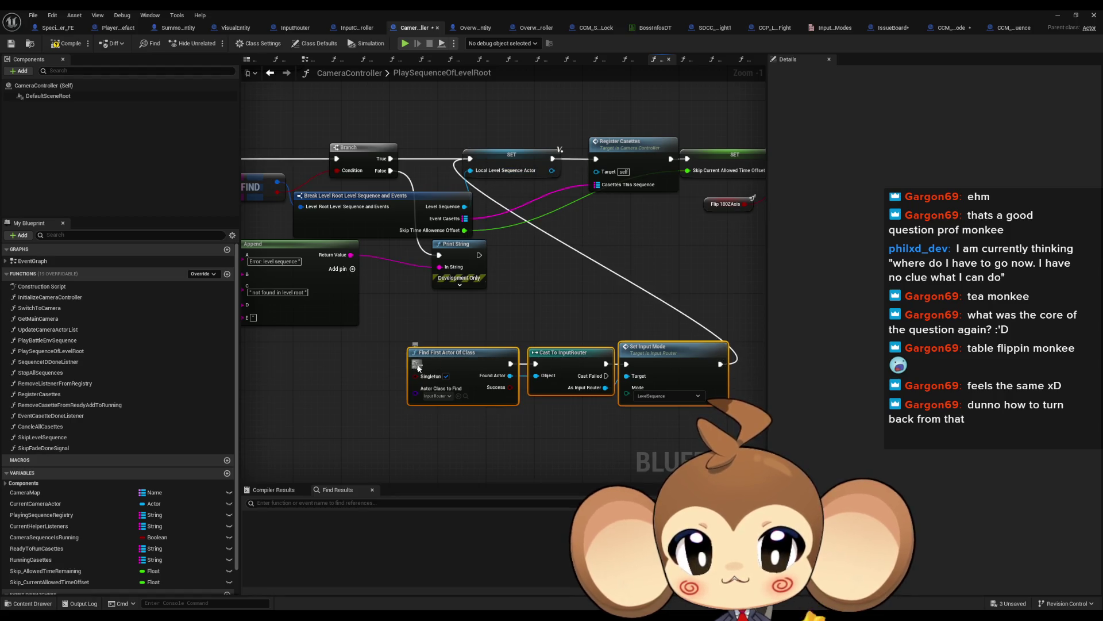
left_click_drag(391, 171, 415, 363)
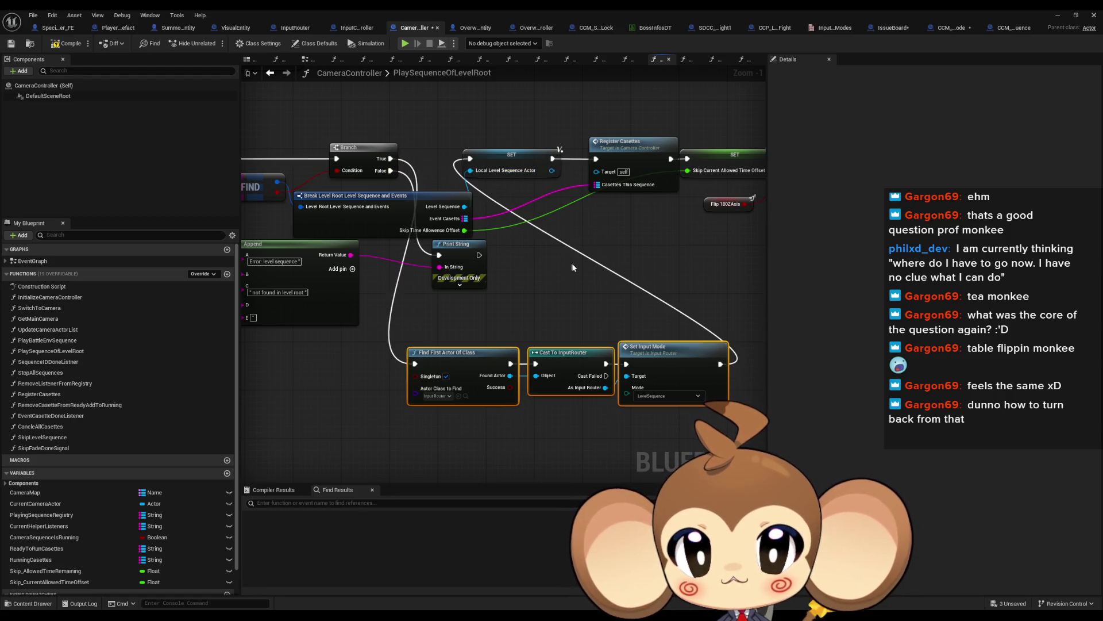
left_click(555, 294)
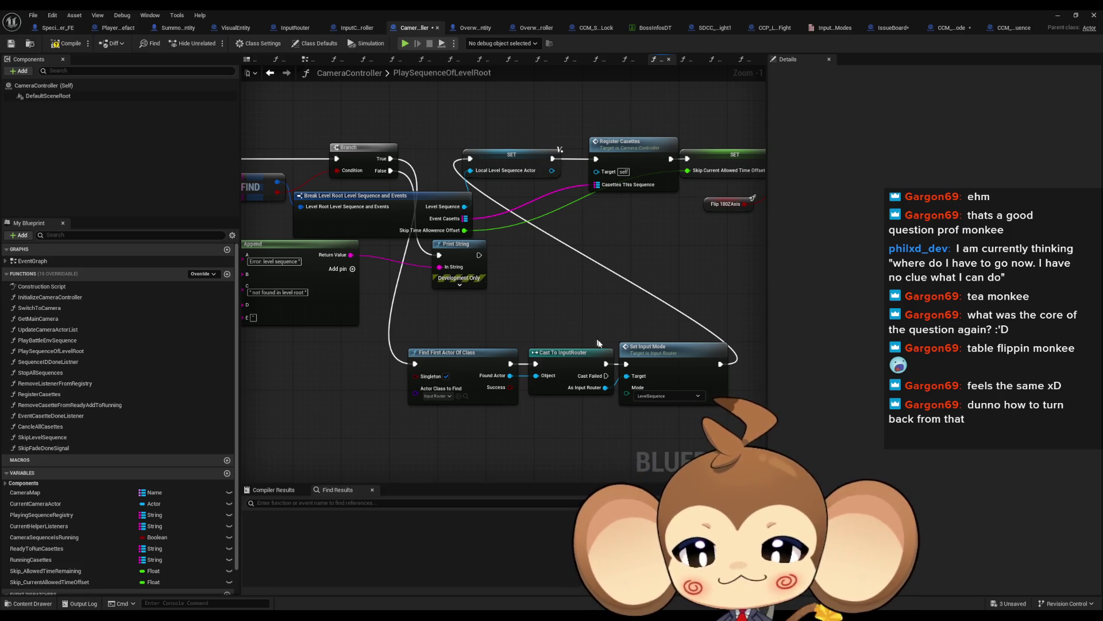
scroll(556, 304, "down", 2)
mouse_move(677, 336)
left_mouse_down()
mouse_move(507, 329)
mouse_move(426, 347)
mouse_move(394, 332)
left_mouse_up()
scroll(483, 340, "down", 3)
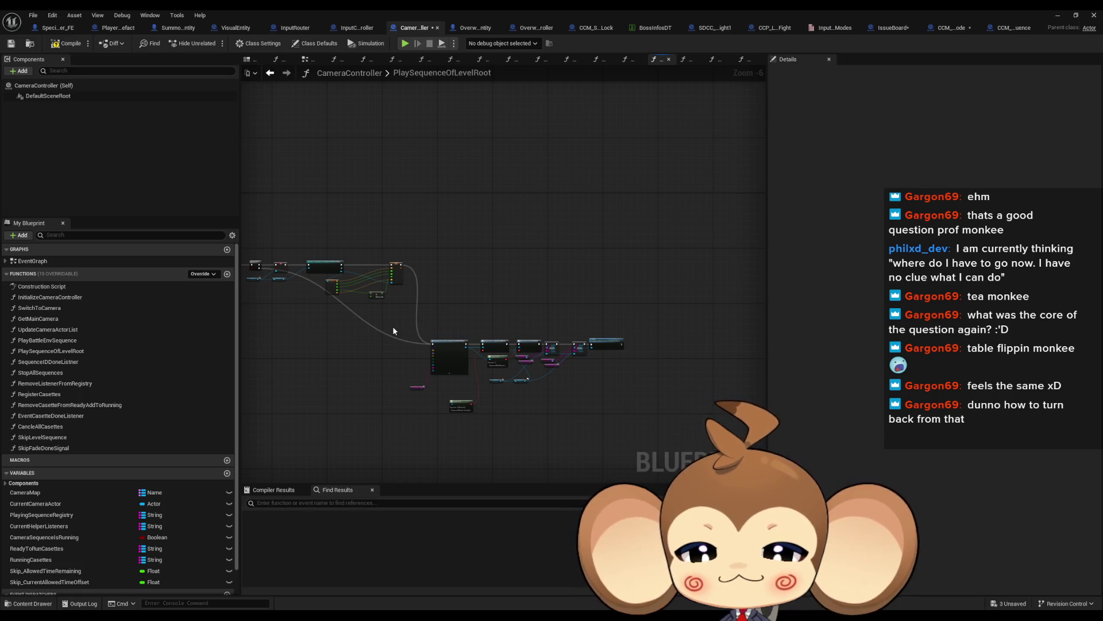
scroll(561, 389, "up", 4)
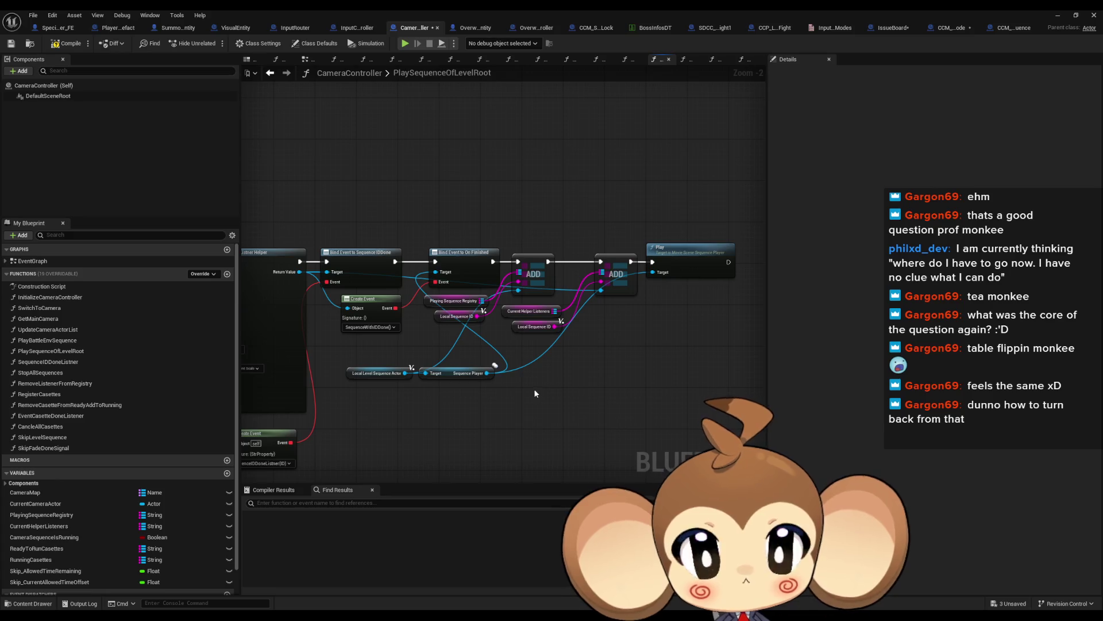
mouse_move(533, 388)
left_mouse_down()
mouse_move(655, 411)
mouse_move(398, 379)
left_mouse_up()
scroll(572, 395, "down", 3)
scroll(656, 411, "up", 3)
scroll(398, 382, "down", 3)
mouse_move(660, 382)
left_mouse_down()
mouse_move(853, 405)
mouse_move(569, 375)
mouse_move(596, 364)
left_mouse_up()
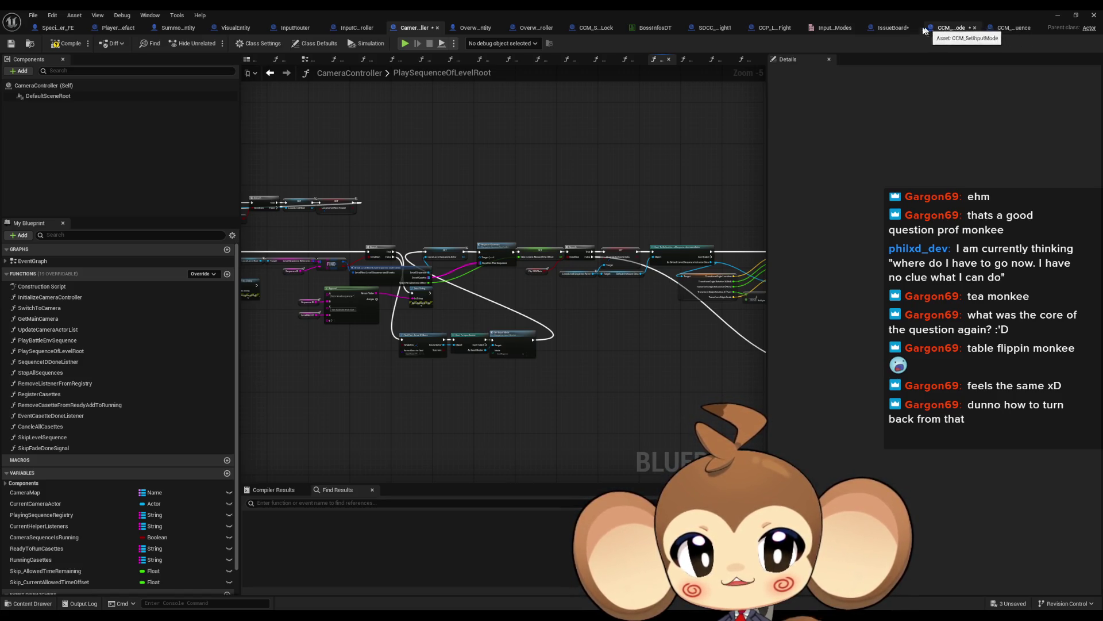
mouse_move(585, 175)
left_mouse_down()
mouse_move(604, 158)
mouse_move(668, 152)
left_mouse_up()
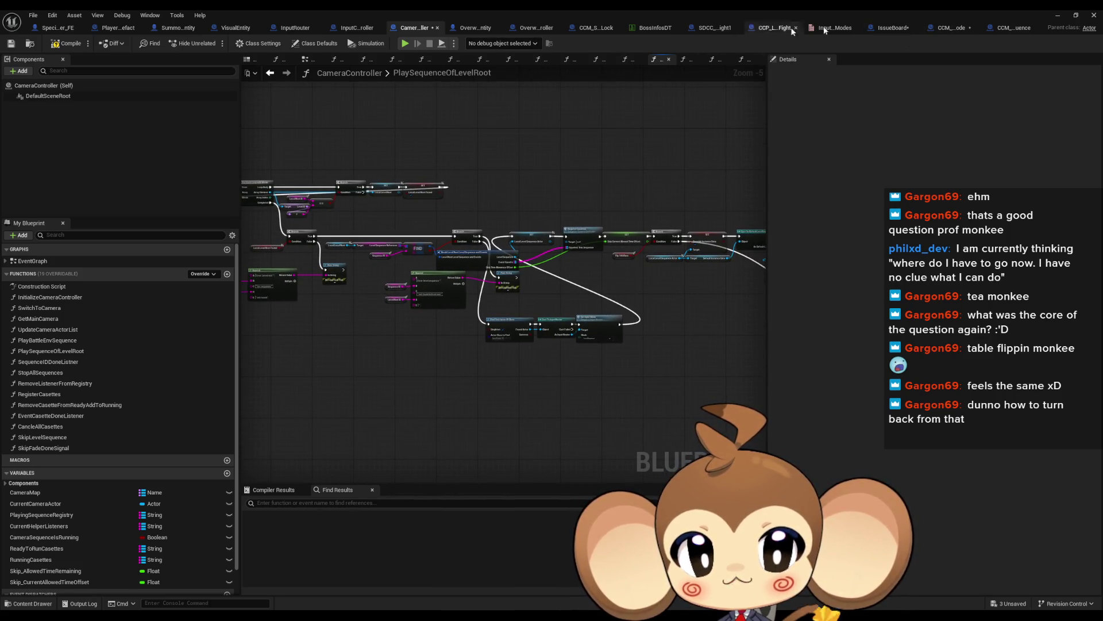
Inspect CCM_SetInputMode's StartCCM graph, then view IntroFight1Over's class defaults
left_click(947, 33)
left_click(702, 152)
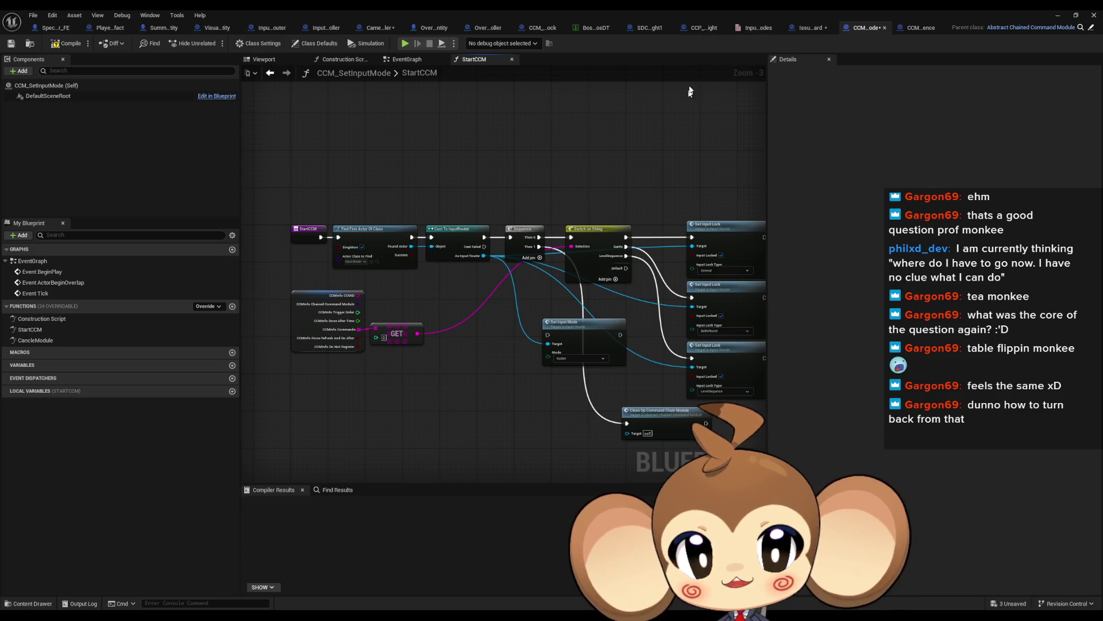
left_click(647, 32)
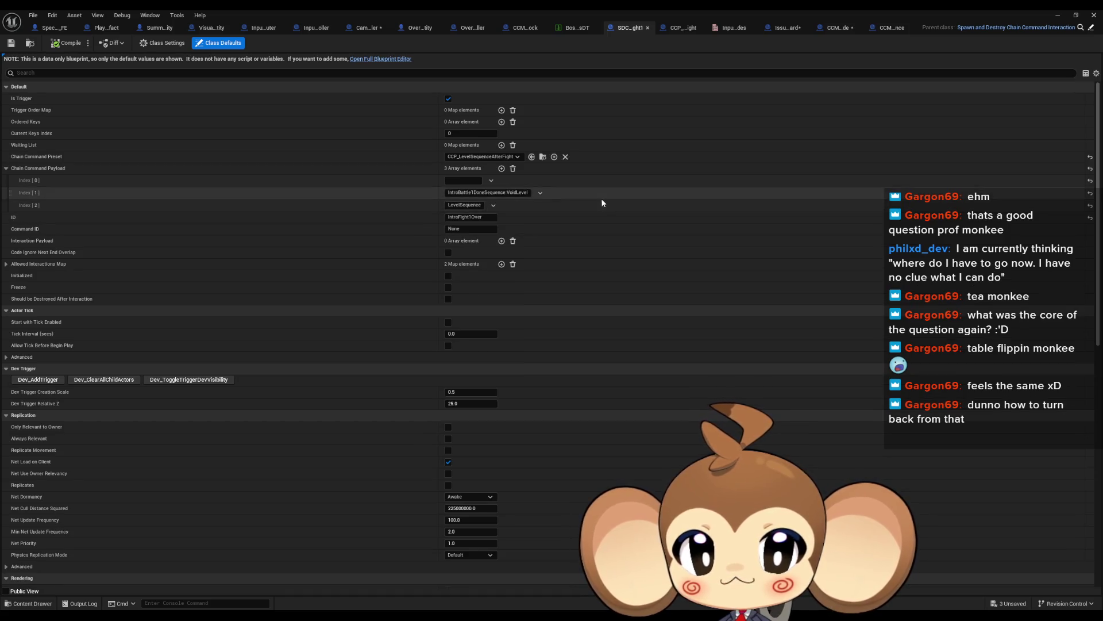
Delete the bottom CC Array, GET, Set members and Make Array chain in CCP_LevelSequenceAfterFight
left_click(685, 30)
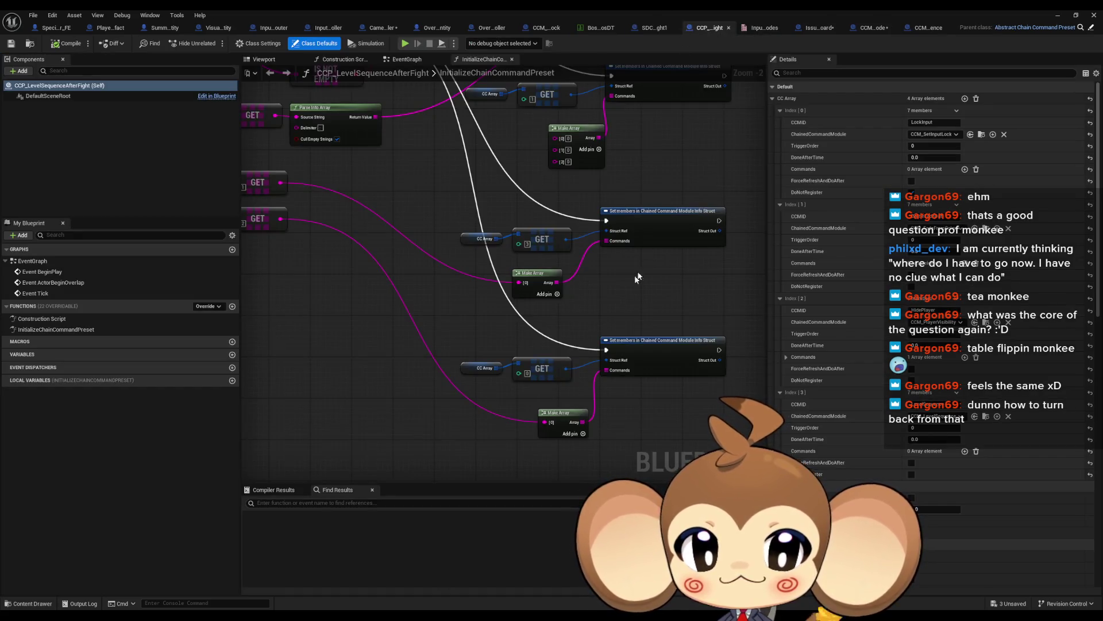
scroll(577, 352, "down", 1)
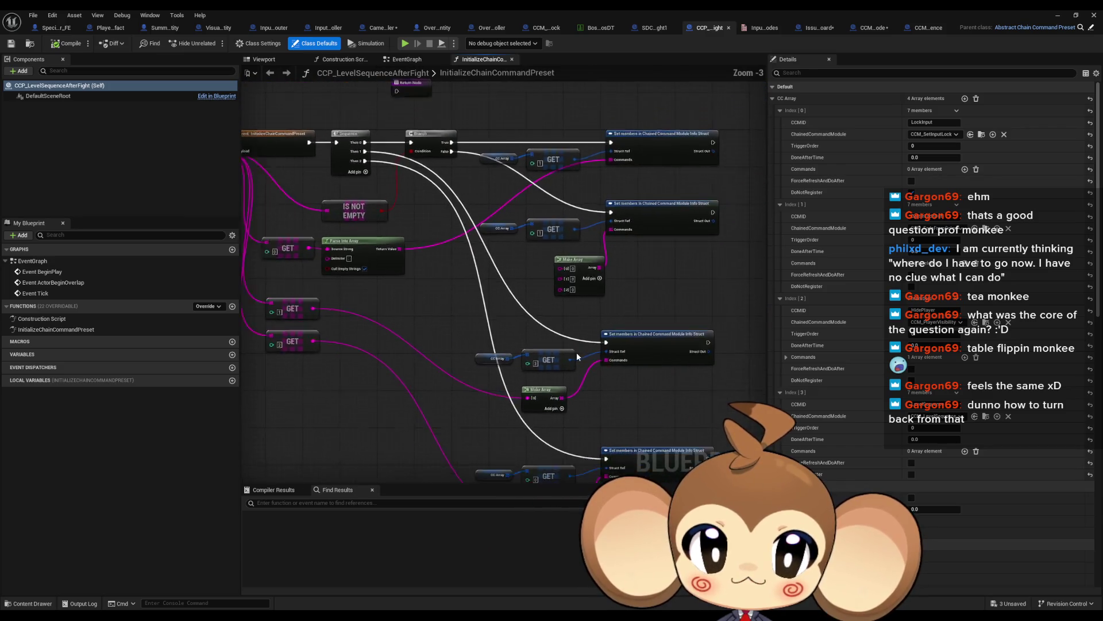
scroll(578, 246, "up", 1)
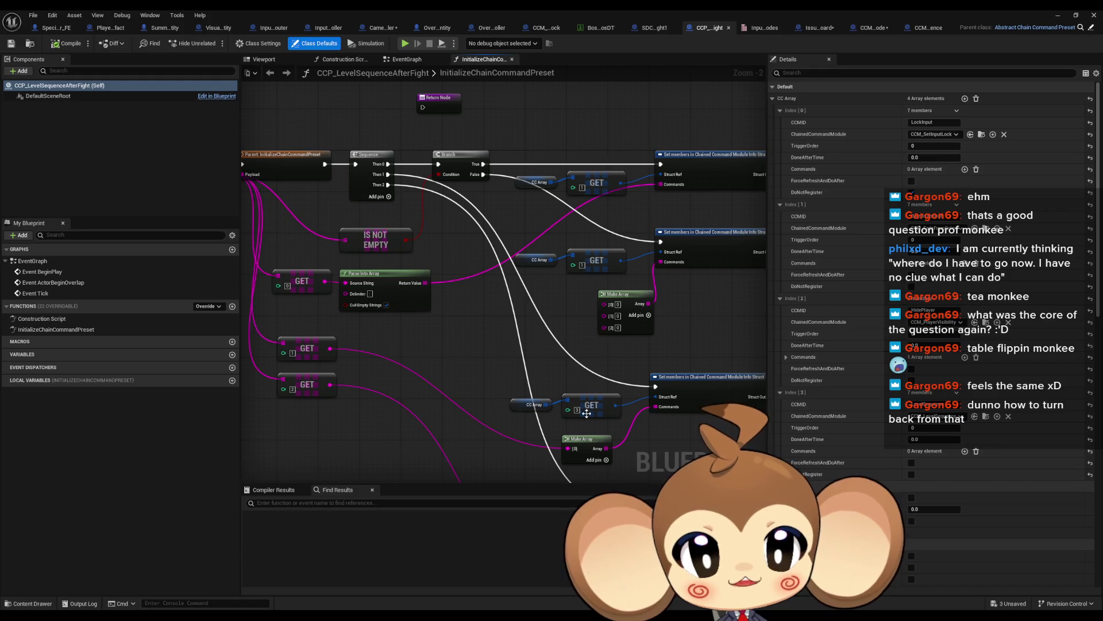
scroll(586, 413, "down", 3)
scroll(587, 382, "up", 3)
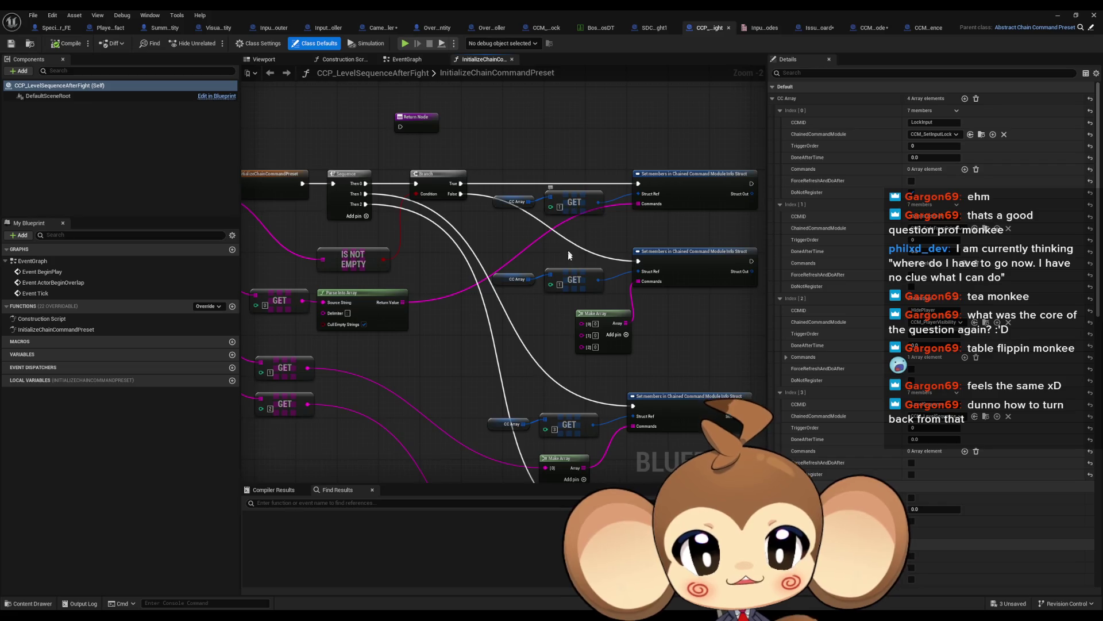
left_click_drag(575, 335, 562, 166)
scroll(537, 253, "up", 3)
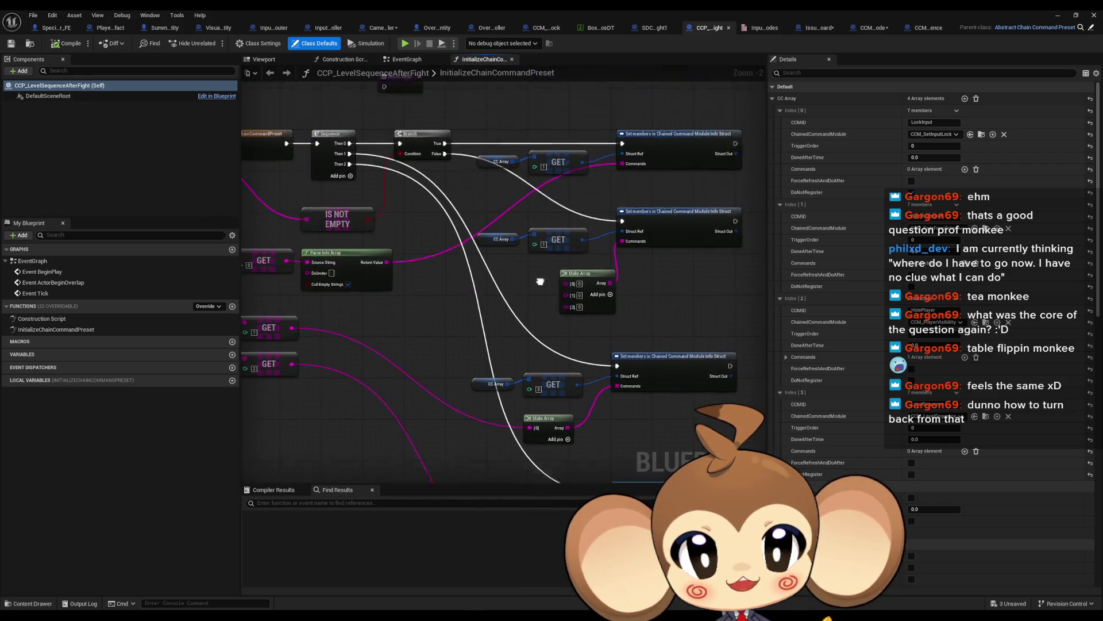
scroll(563, 274, "down", 3)
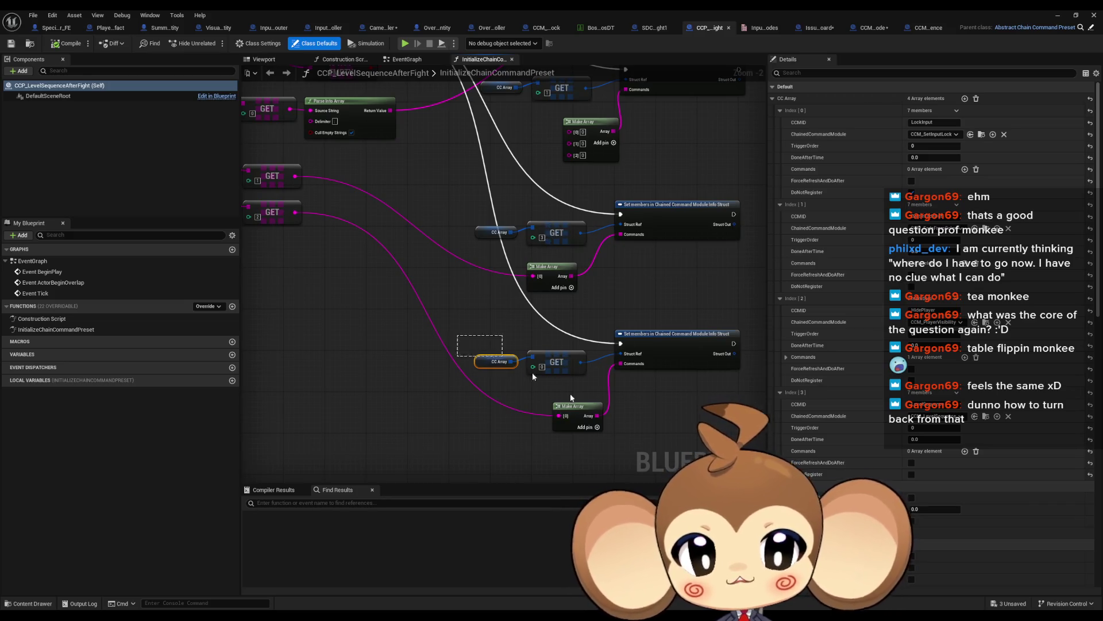
left_click_drag(458, 335, 560, 409)
left_click_drag(512, 236, 509, 329)
left_click_drag(406, 287, 352, 246)
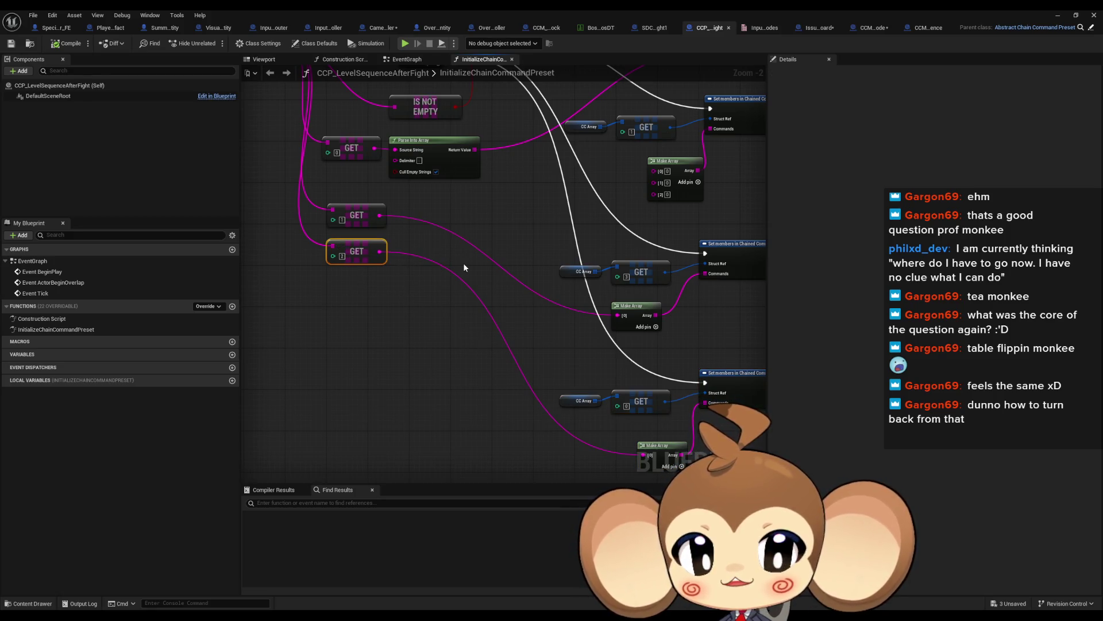
mouse_move(464, 267)
left_mouse_down()
mouse_move(517, 408)
mouse_move(564, 409)
mouse_move(345, 277)
mouse_move(353, 177)
left_mouse_up()
left_click_drag(424, 296, 732, 432)
key("Delete")
Change the payload GET index to 2 and delete the leftover GET node
left_click_drag(650, 287, 669, 427)
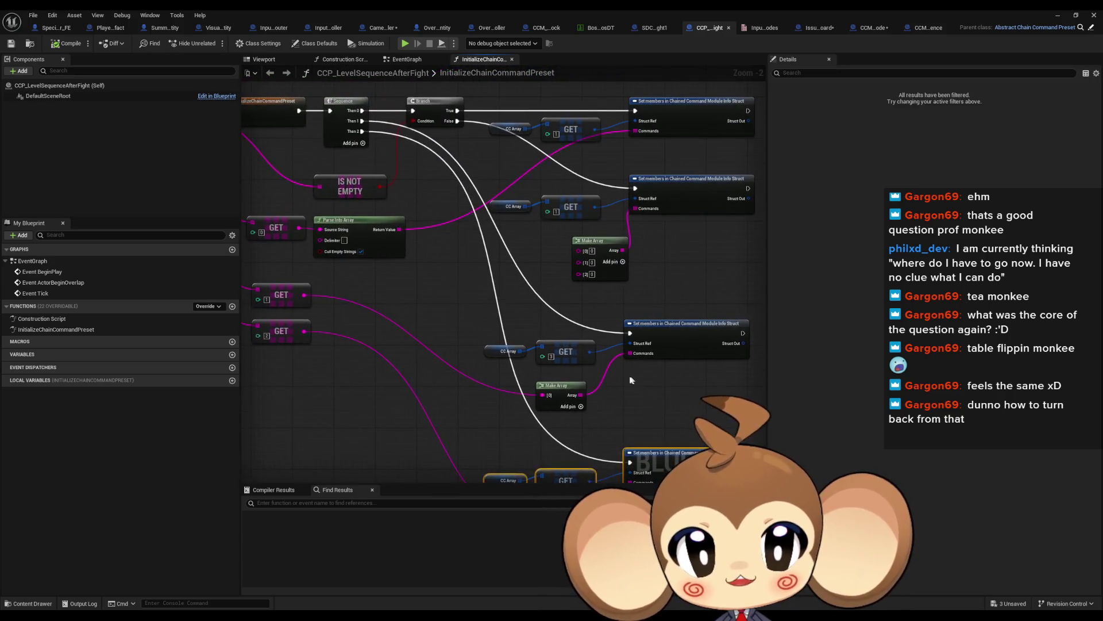
left_click(550, 356)
type("2")
key("Return")
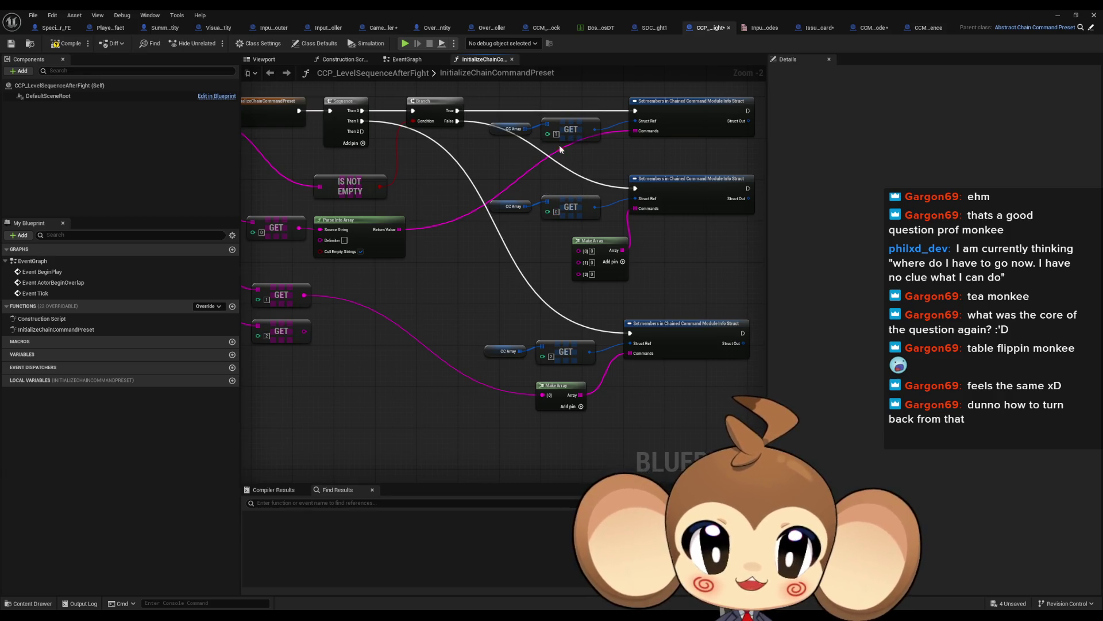
left_click_drag(483, 396, 408, 354)
key("Delete")
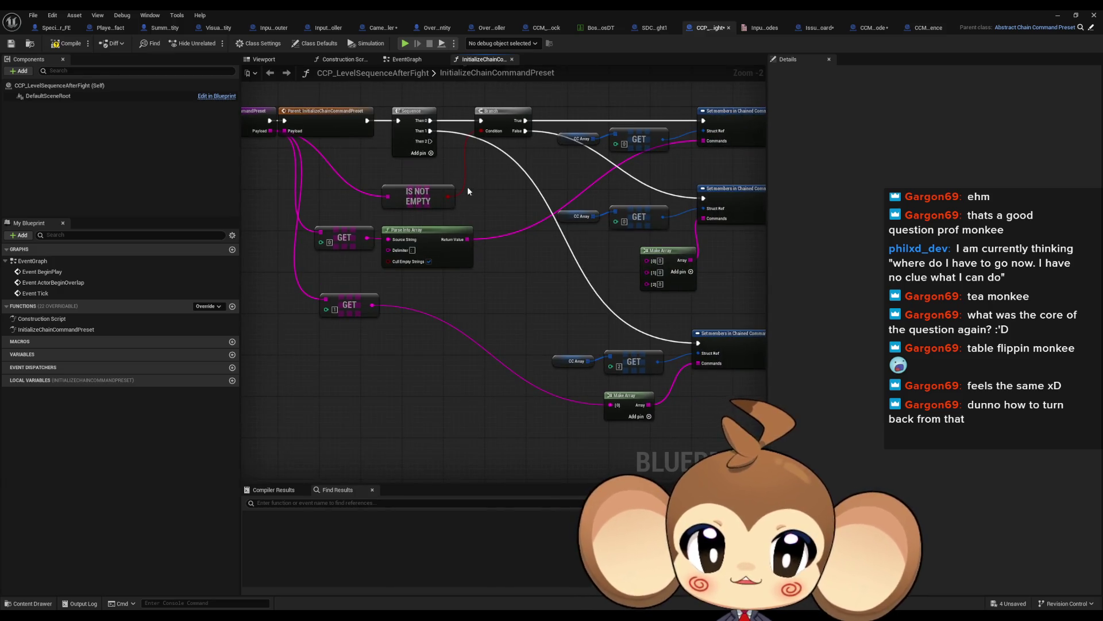
left_click_drag(472, 188, 470, 215)
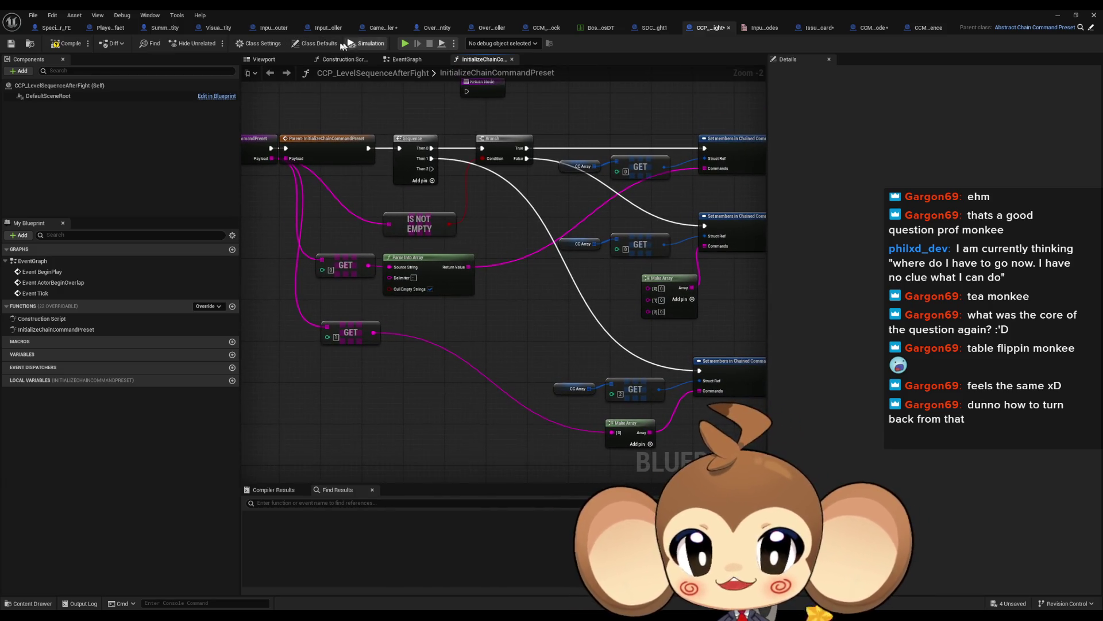
Delete the LockInput entry at Index 0 from the preset's CC Array defaults
left_click(319, 43)
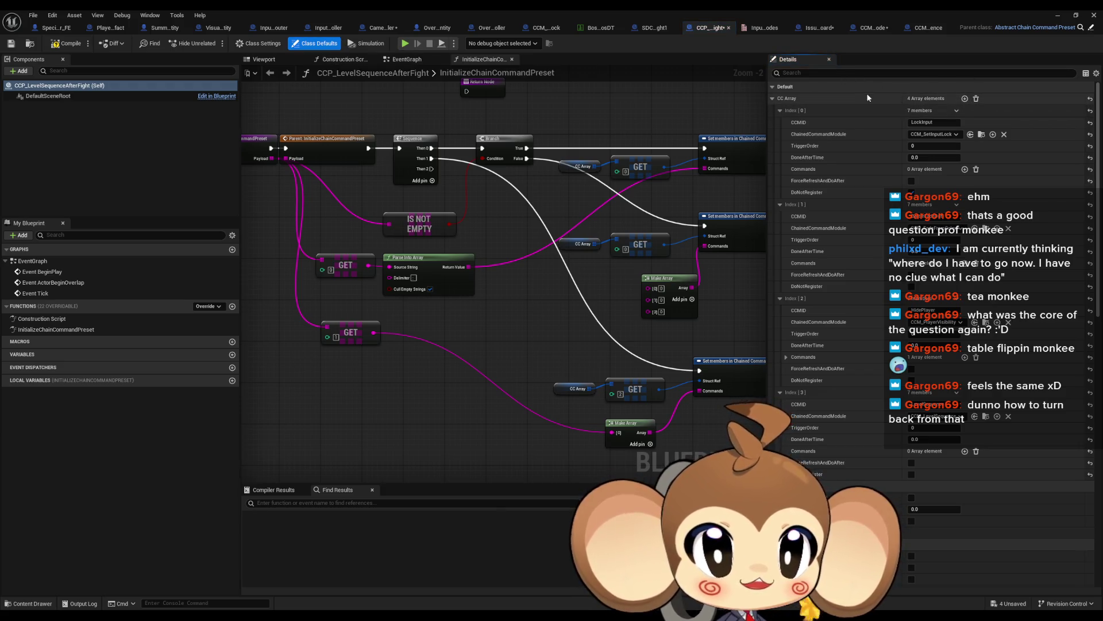
left_click(957, 111)
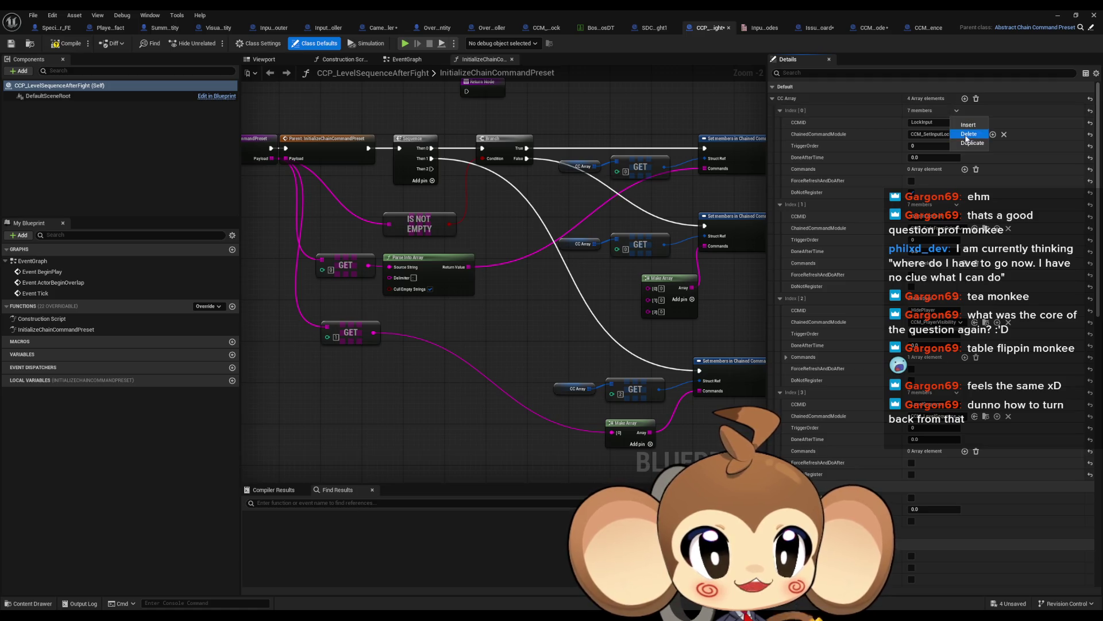
left_click(966, 134)
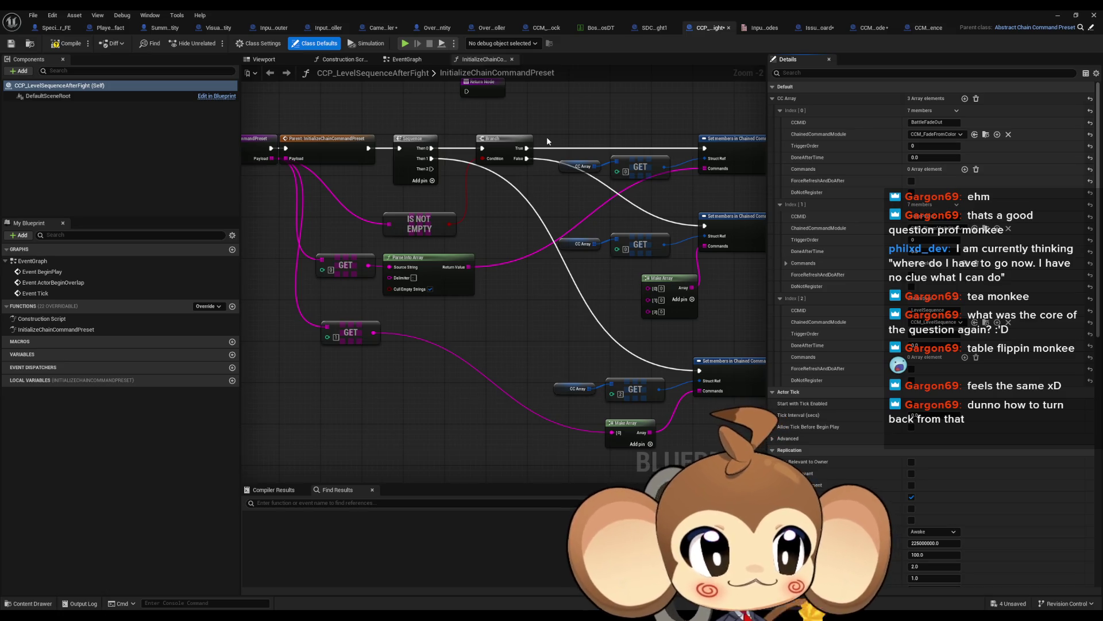
Remove the LevelSequence entry at Index 2 from the interaction's Chain Command Payload
left_click(654, 32)
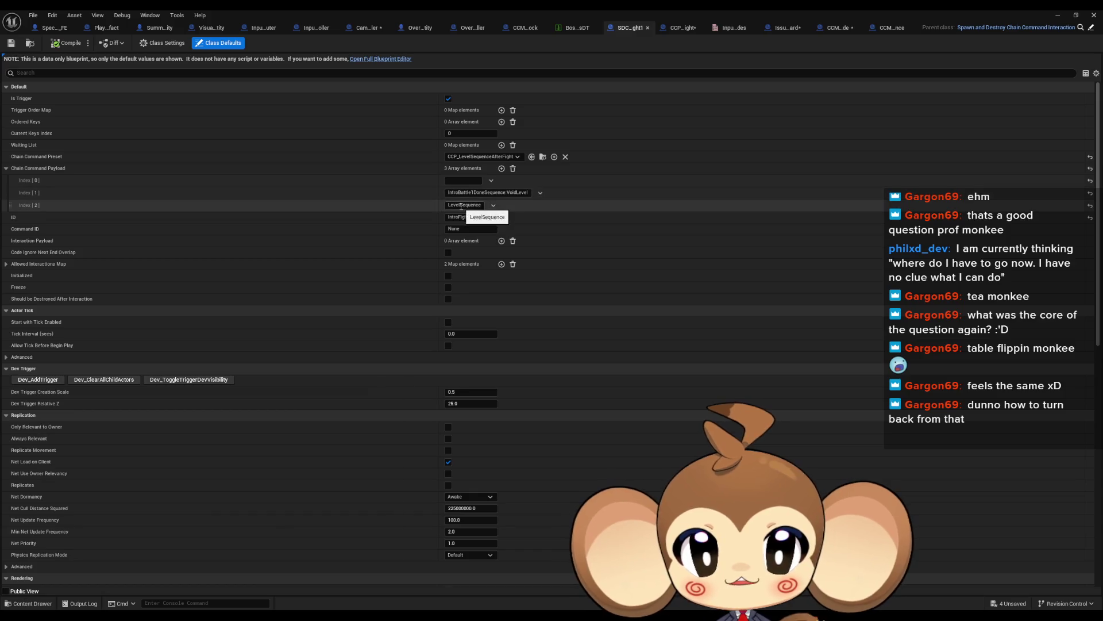
left_click(493, 205)
left_click(509, 233)
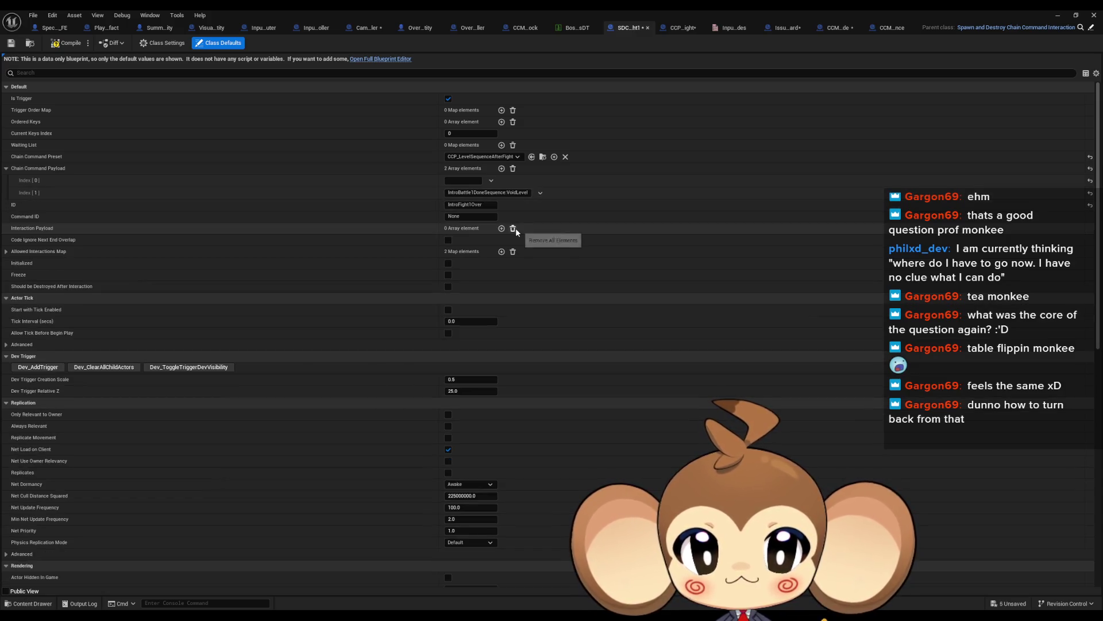
Go back through CameraController to the InputRouter blueprint
left_click(676, 31)
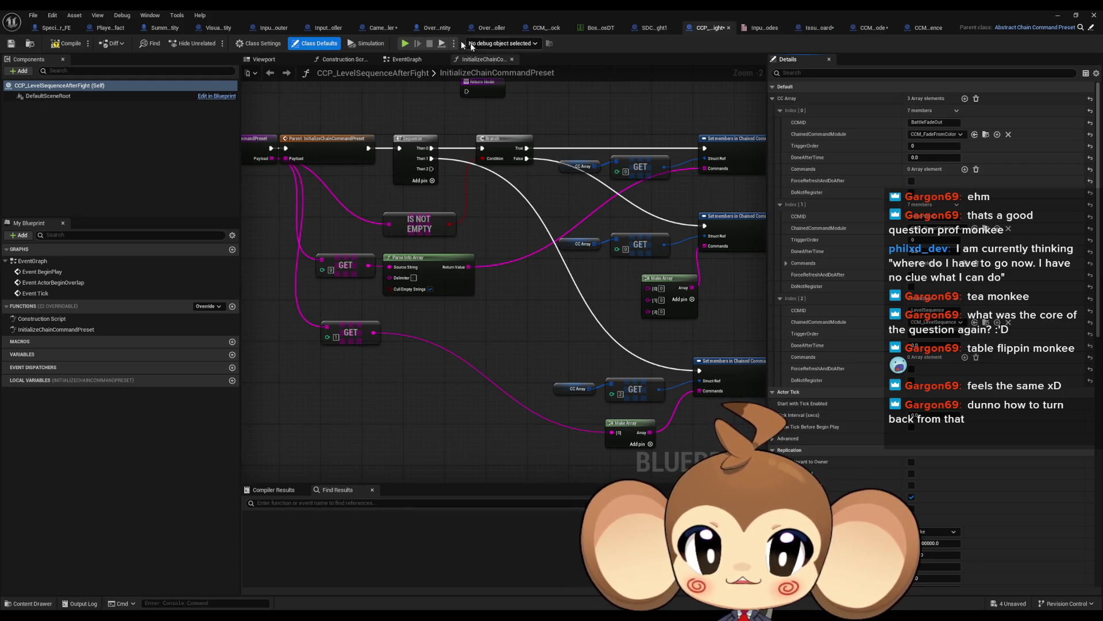
left_click(396, 28)
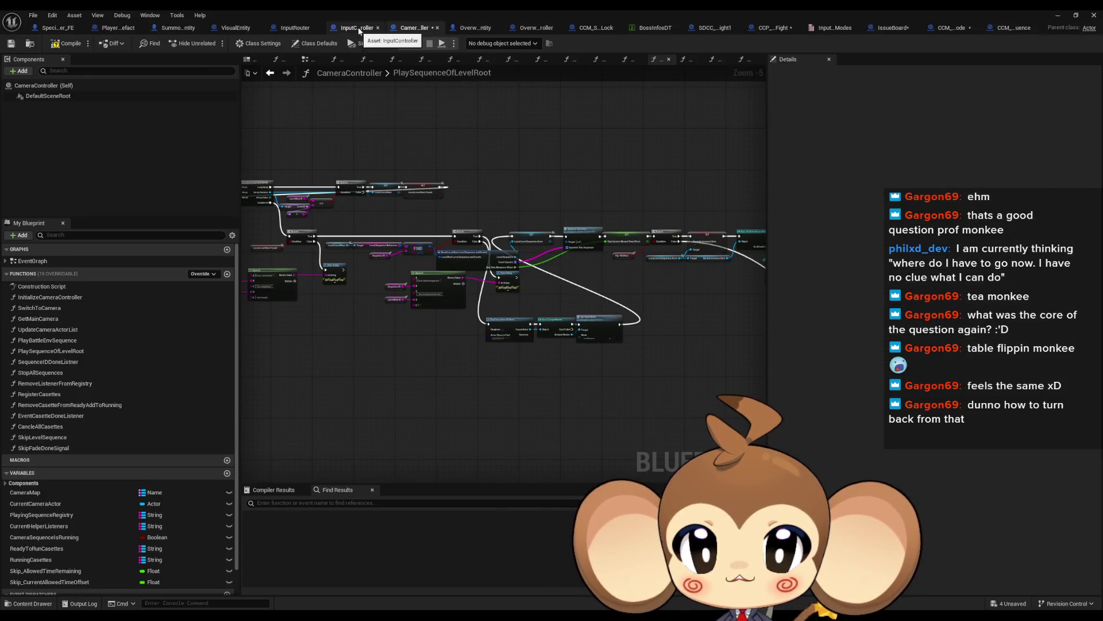
left_click(302, 29)
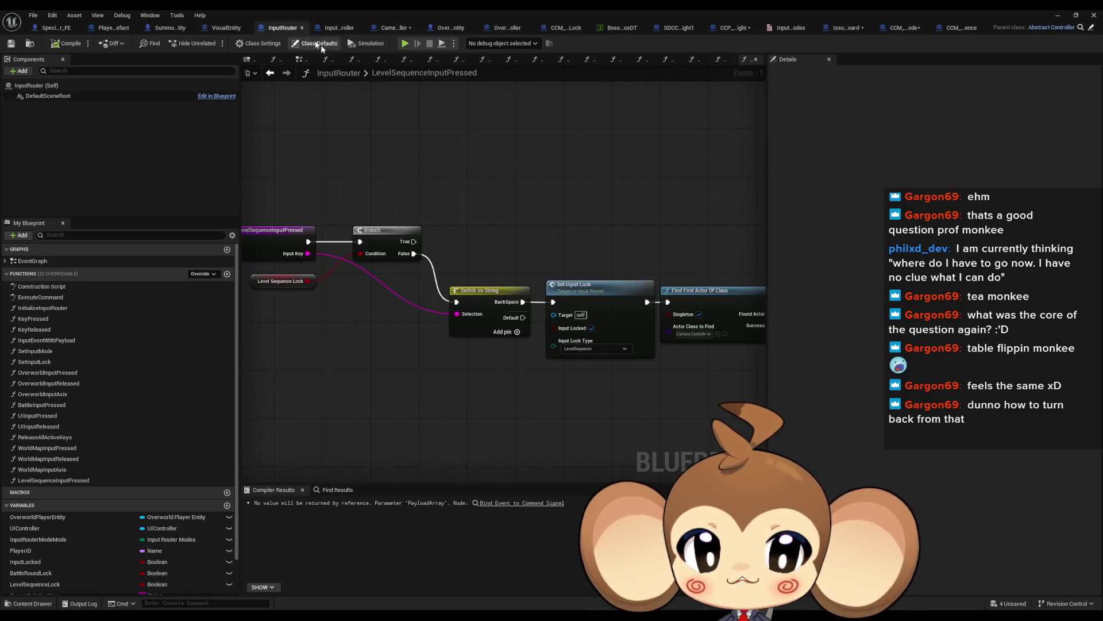
Review LevelSequenceInputPressed's Level Sequence Lock, Set Input Lock and Skip Level Sequence nodes
scroll(527, 273, "down", 2)
left_click_drag(322, 285, 346, 265)
left_click_drag(262, 240, 262, 240)
scroll(419, 328, "up", 1)
left_click(525, 377)
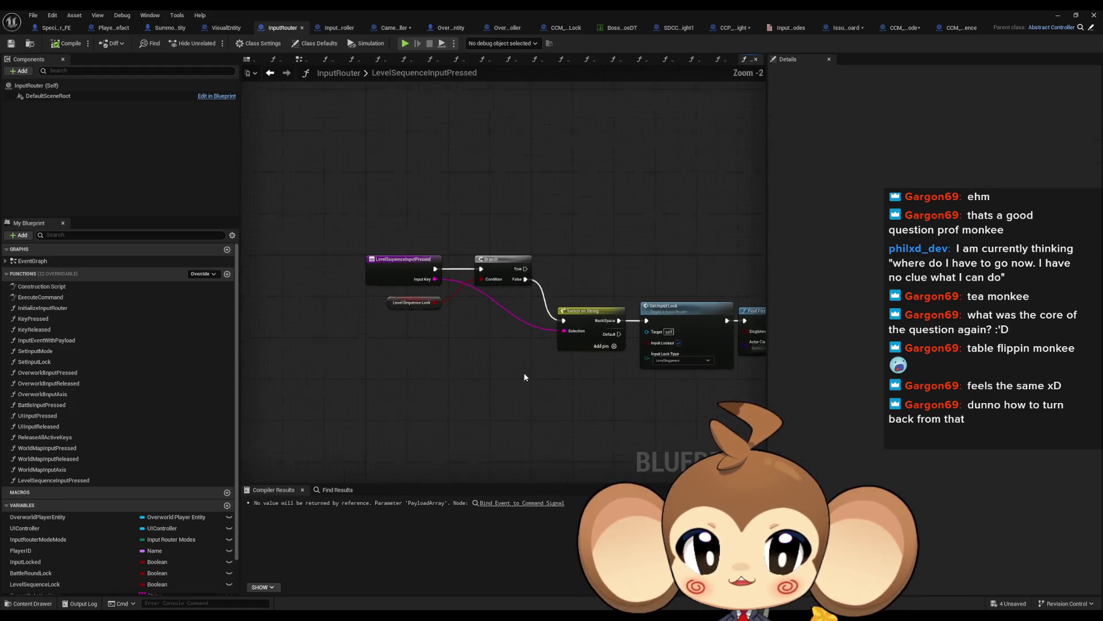
scroll(591, 375, "up", 2)
left_click(631, 361)
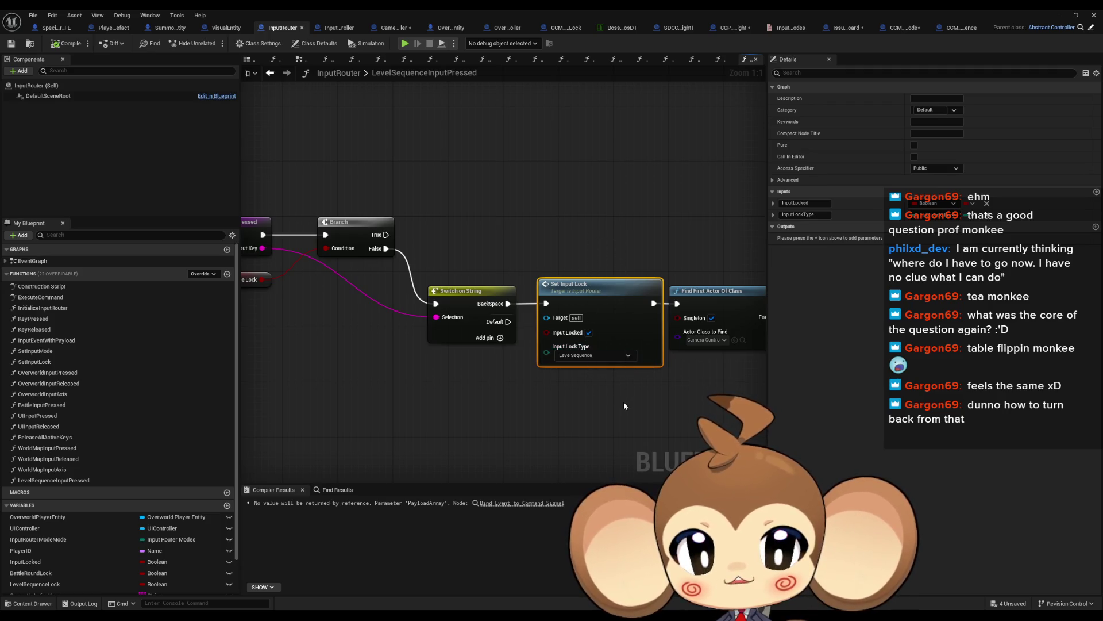
left_click_drag(624, 406, 193, 342)
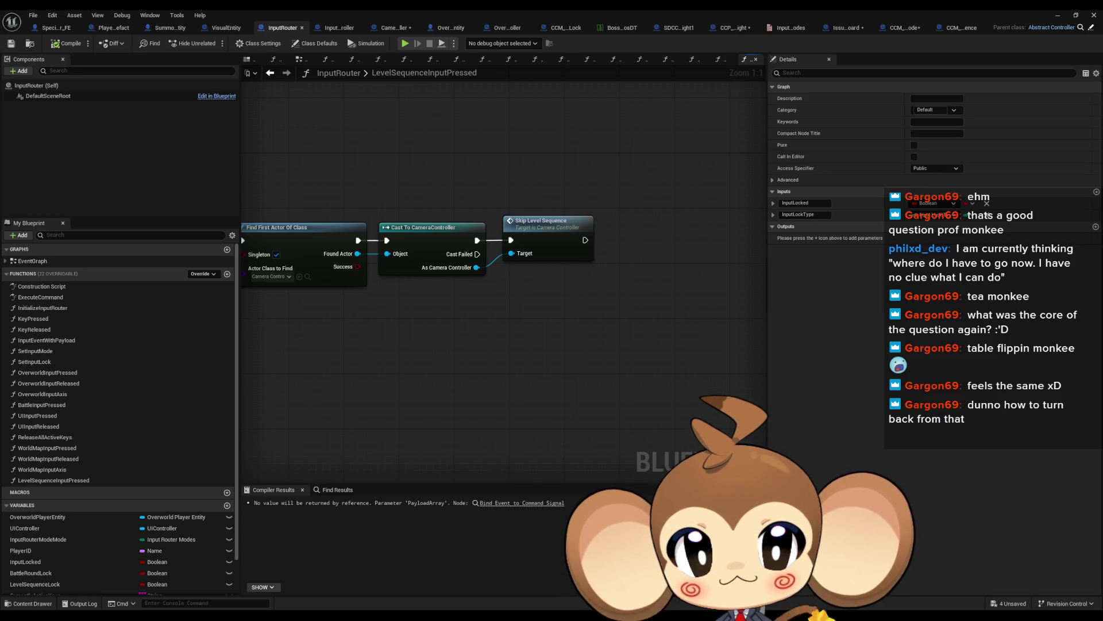
left_click_drag(371, 254, 695, 315)
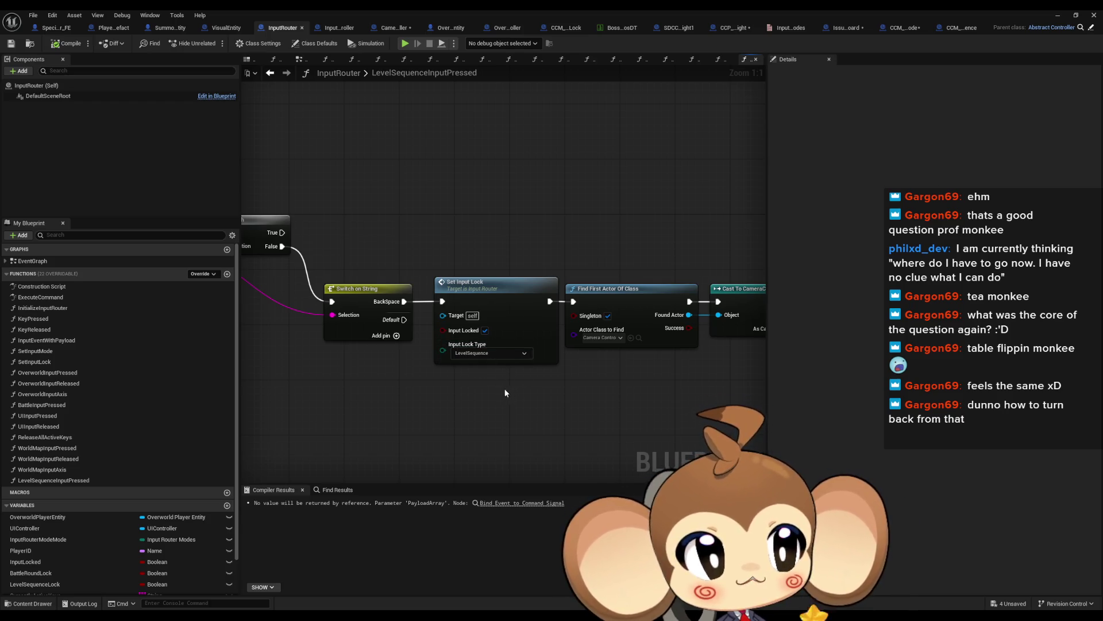
scroll(527, 283, "down", 3)
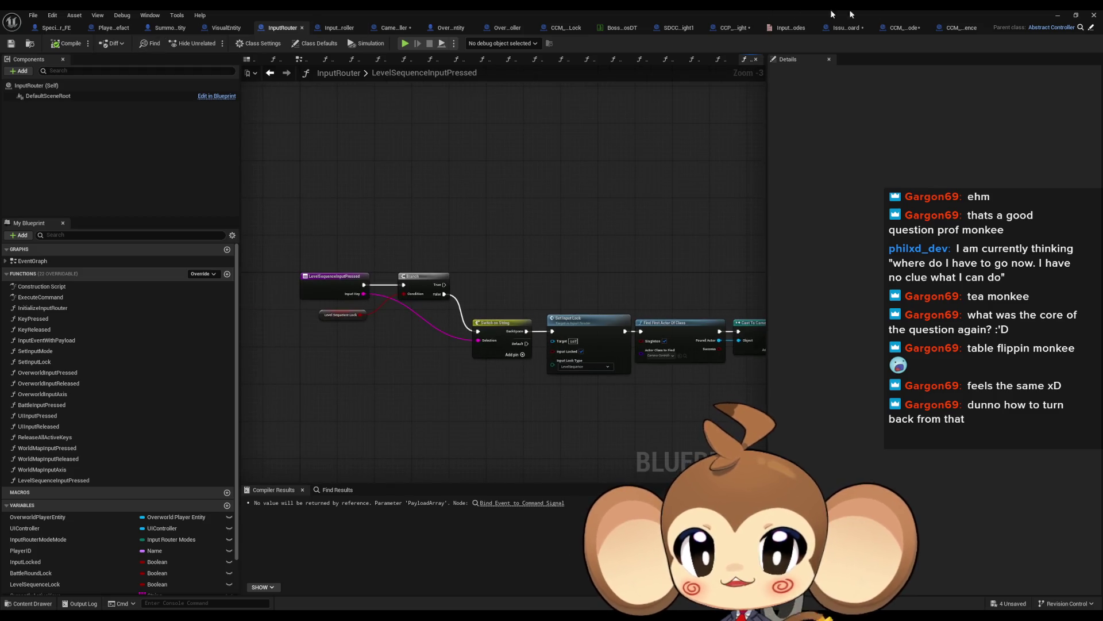
Save all assets with File > Save All and minimize the Blueprint Editor
left_click(35, 14)
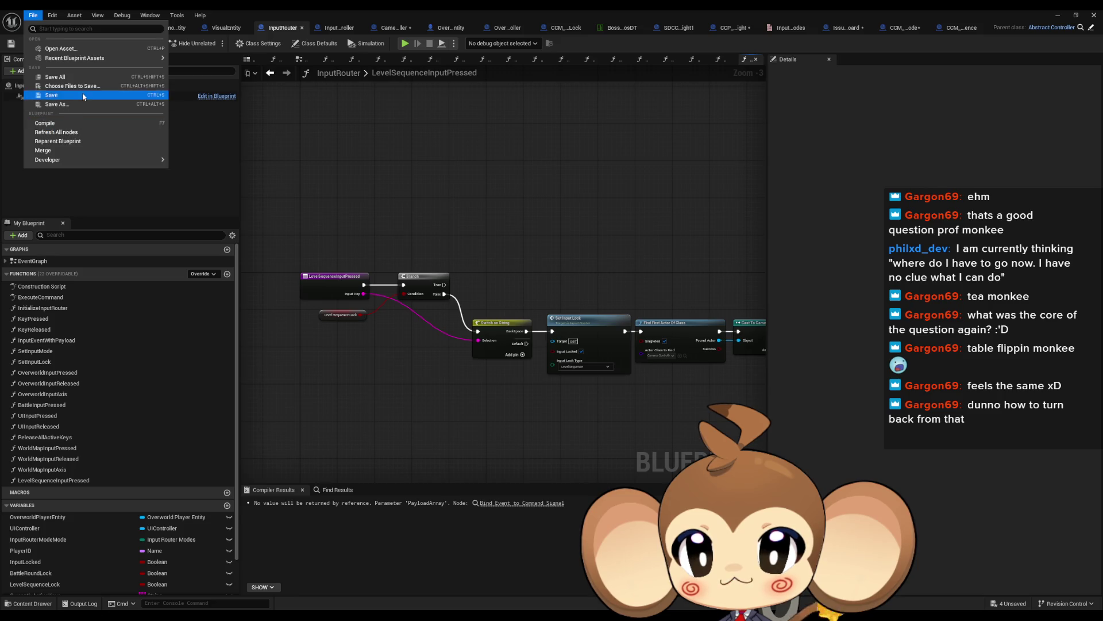
left_click(58, 77)
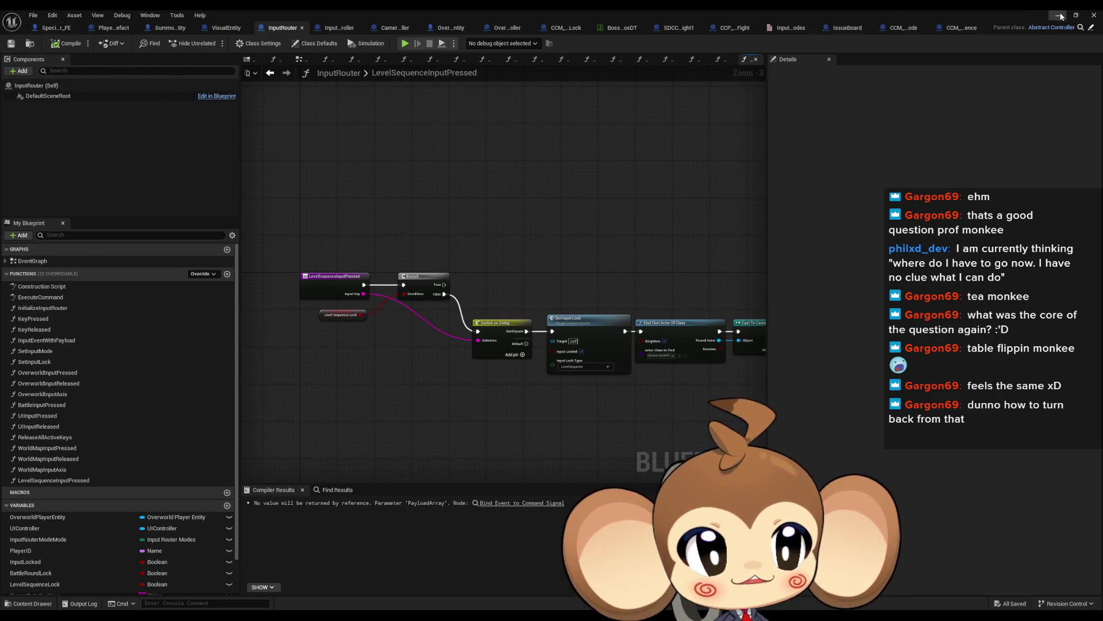
left_click(1058, 15)
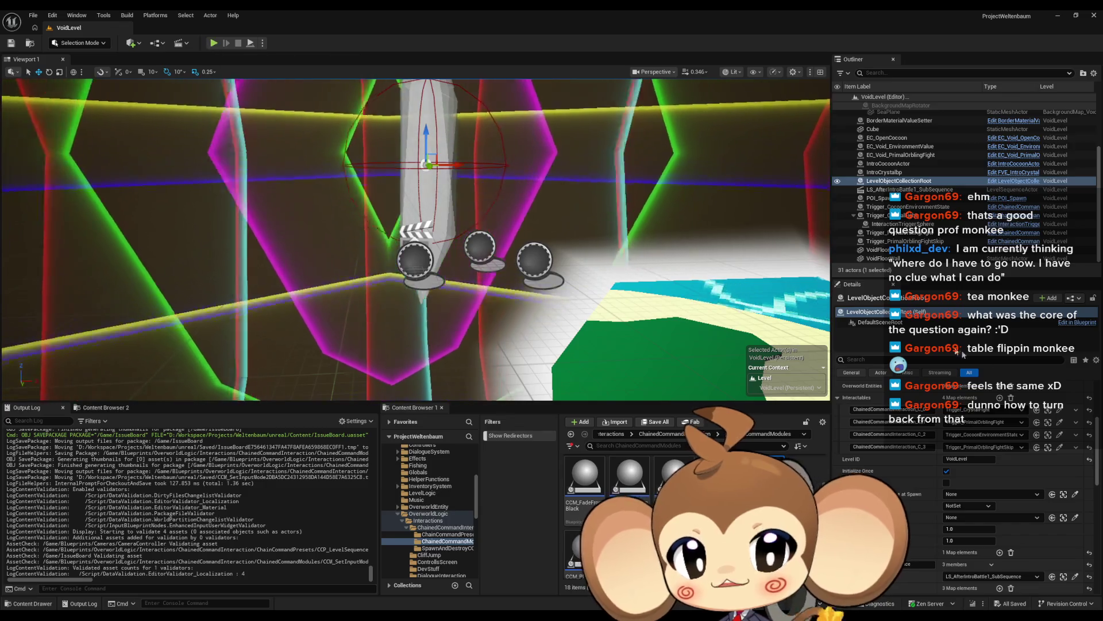
Show the Content root in the content browser, then start and stop a Play-in-Editor test
left_click(612, 434)
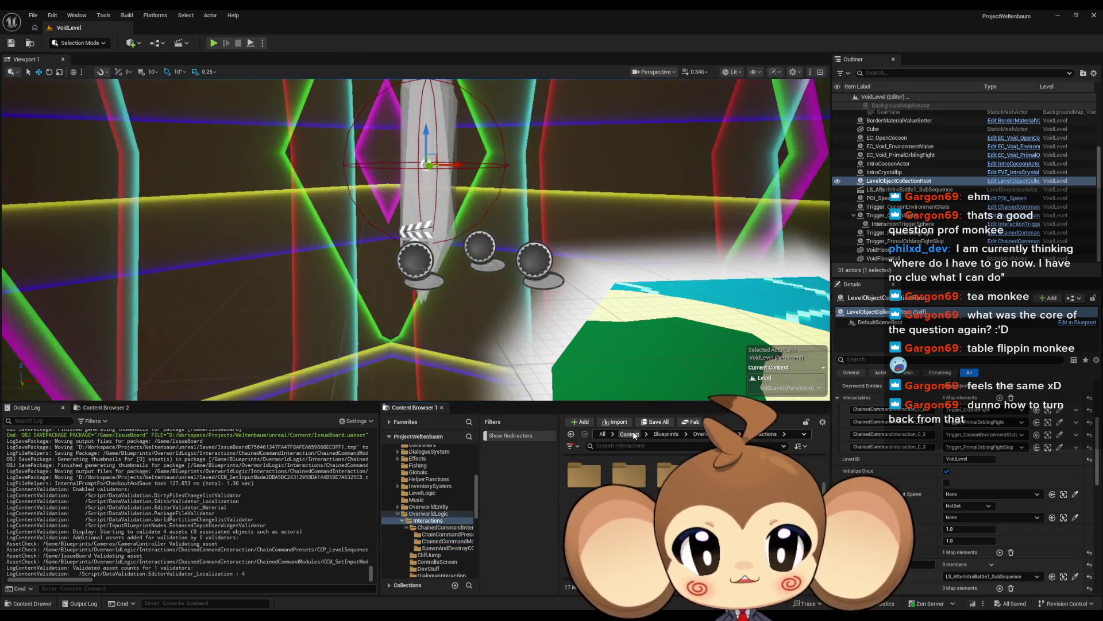
left_click(630, 434)
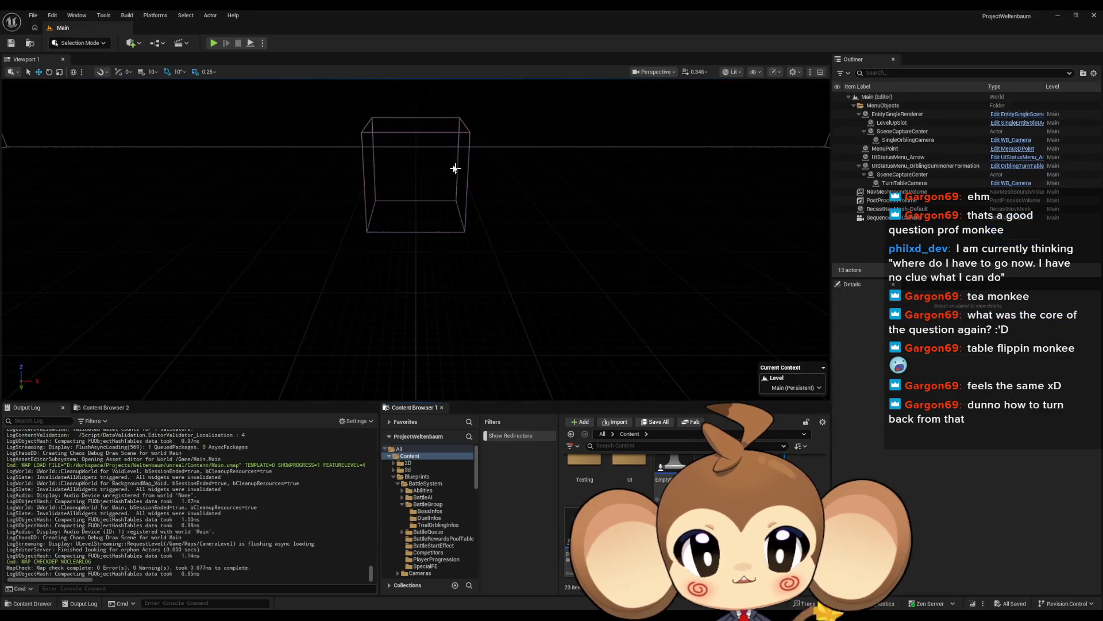
left_click(213, 46)
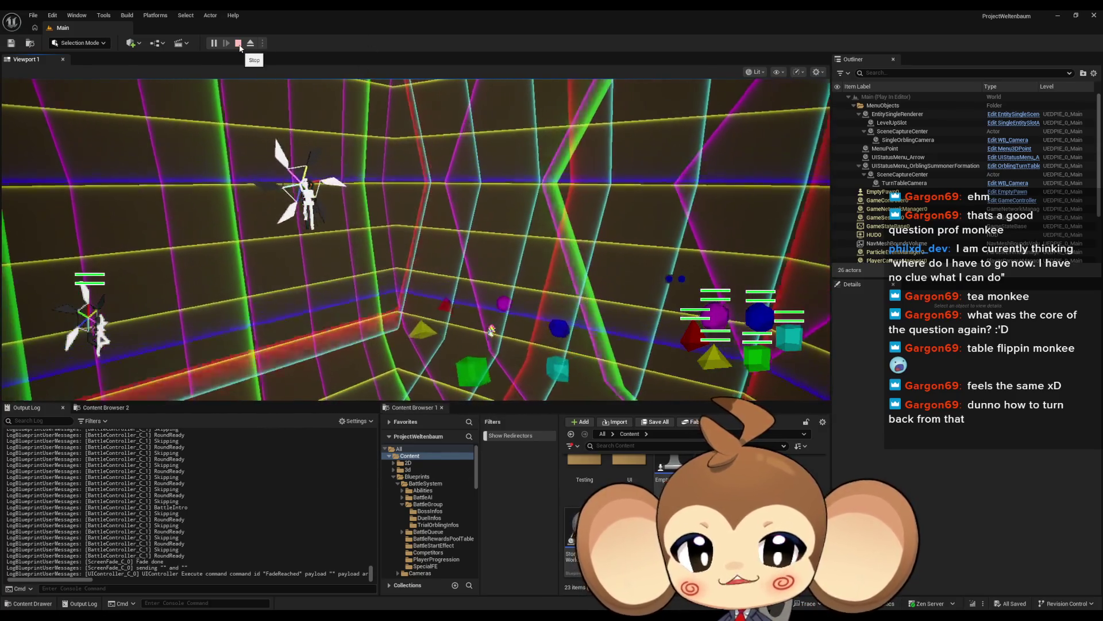
left_click(239, 44)
left_click(214, 44)
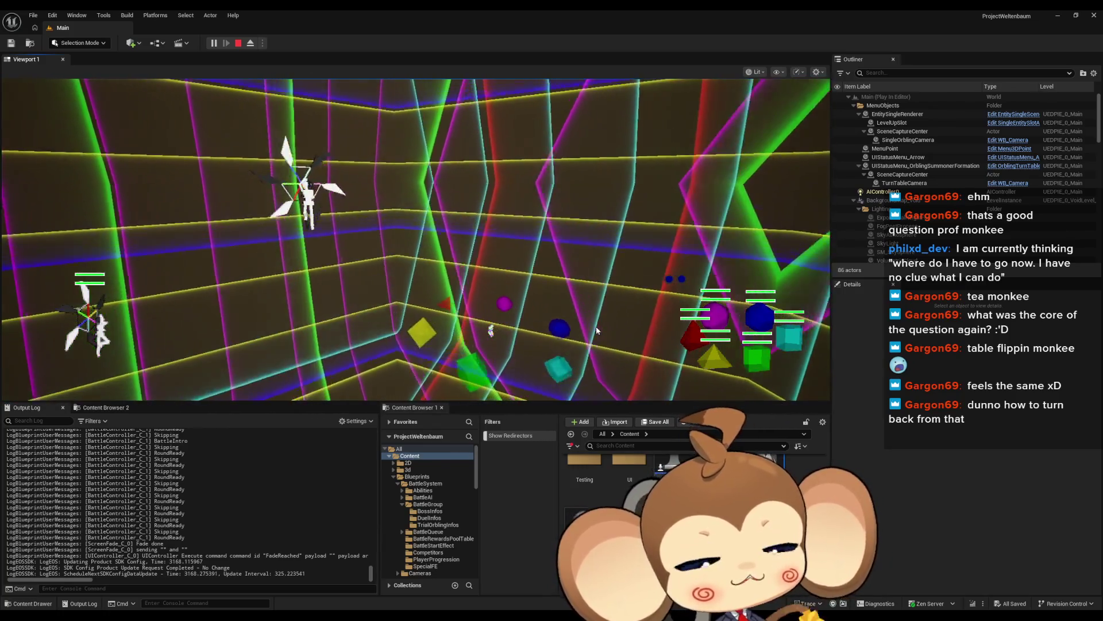
key("Escape")
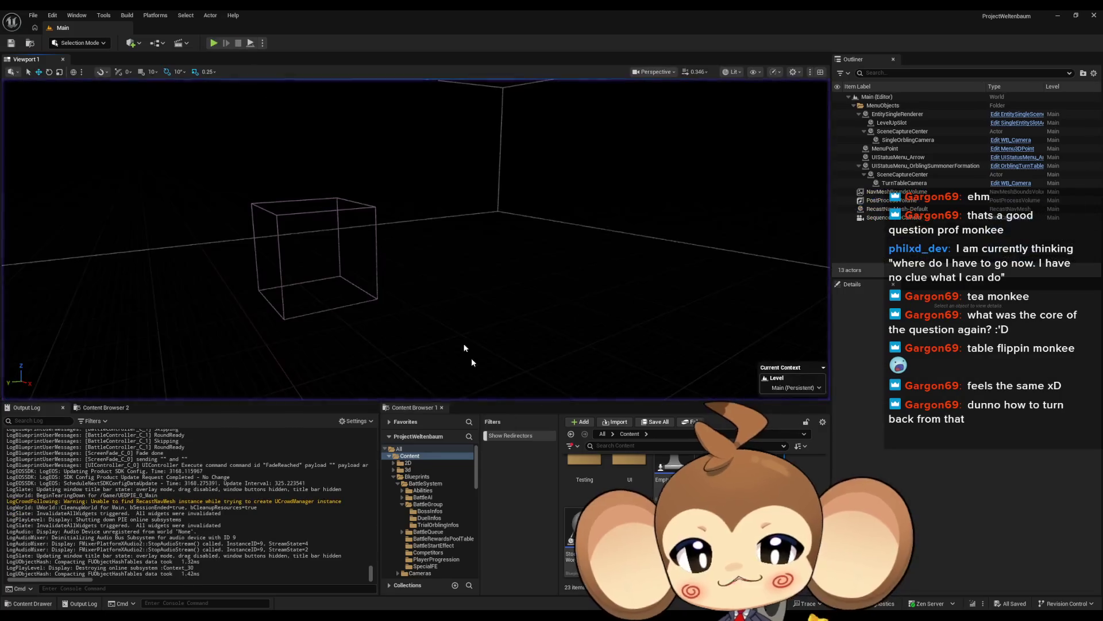
Restore the InputRouter editor, inspect its Set Input Lock node, then switch to CameraController
mouse_move(459, 617)
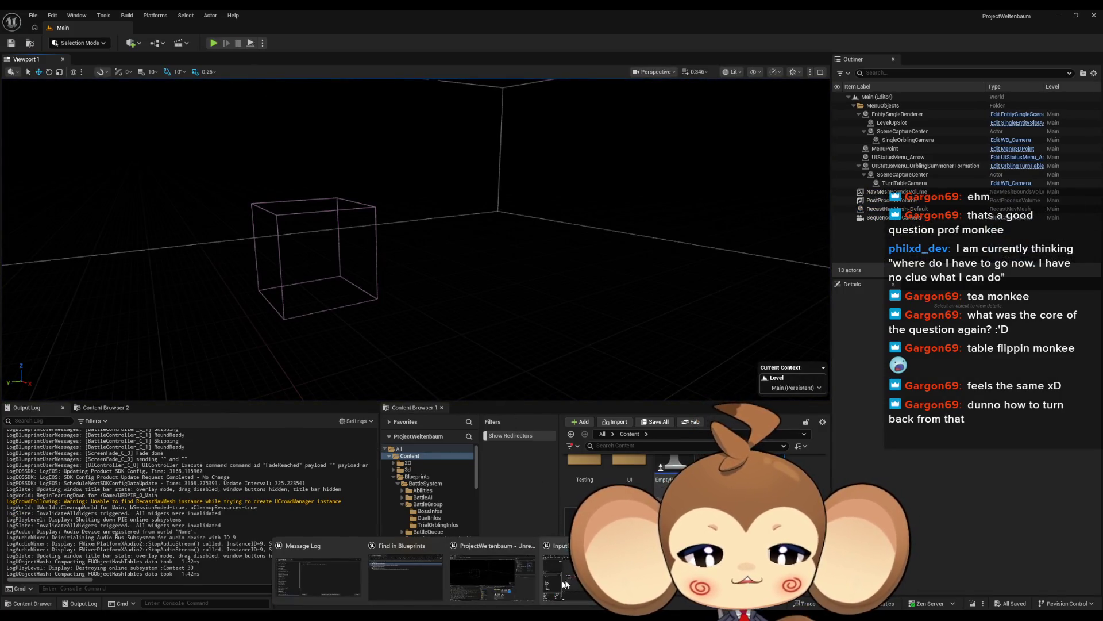
left_click(561, 585)
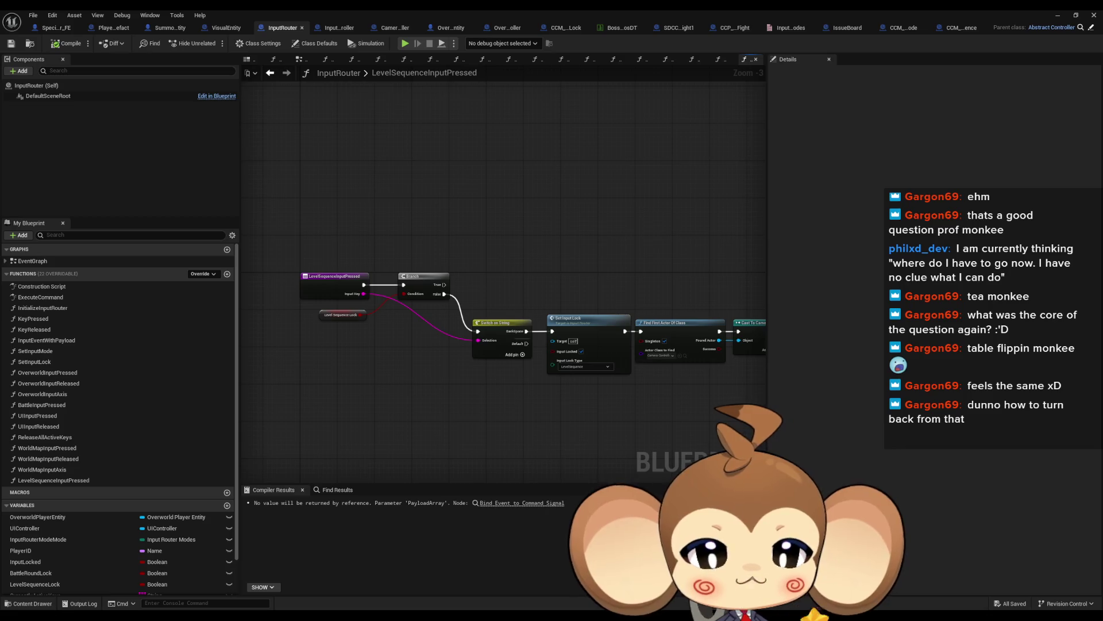
scroll(615, 403, "up", 3)
left_click_drag(595, 442, 598, 473)
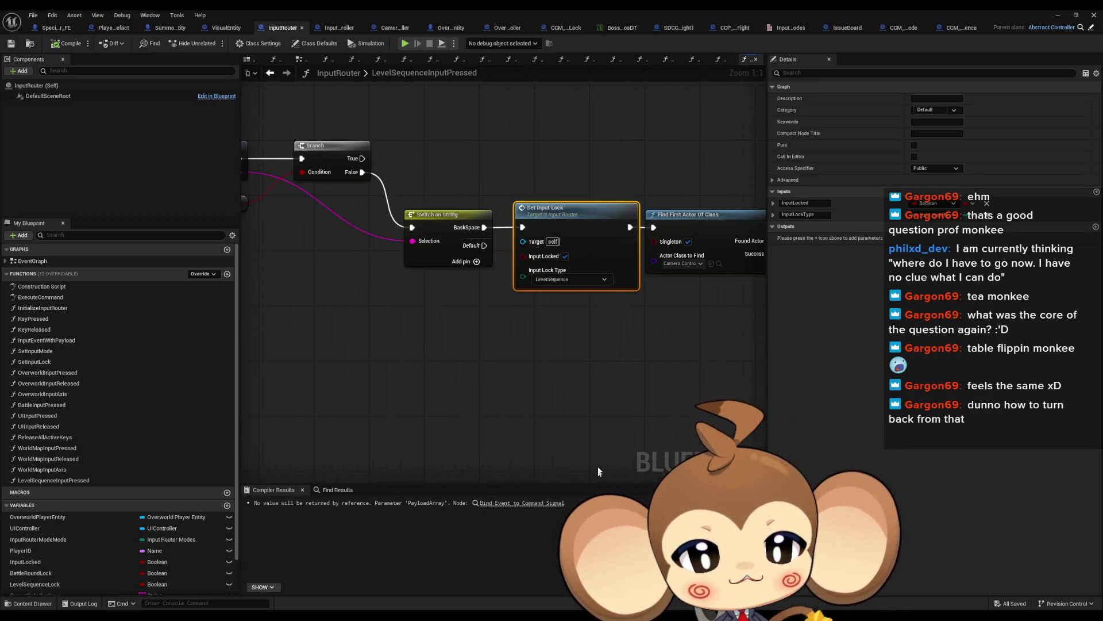
left_click_drag(564, 332, 577, 394)
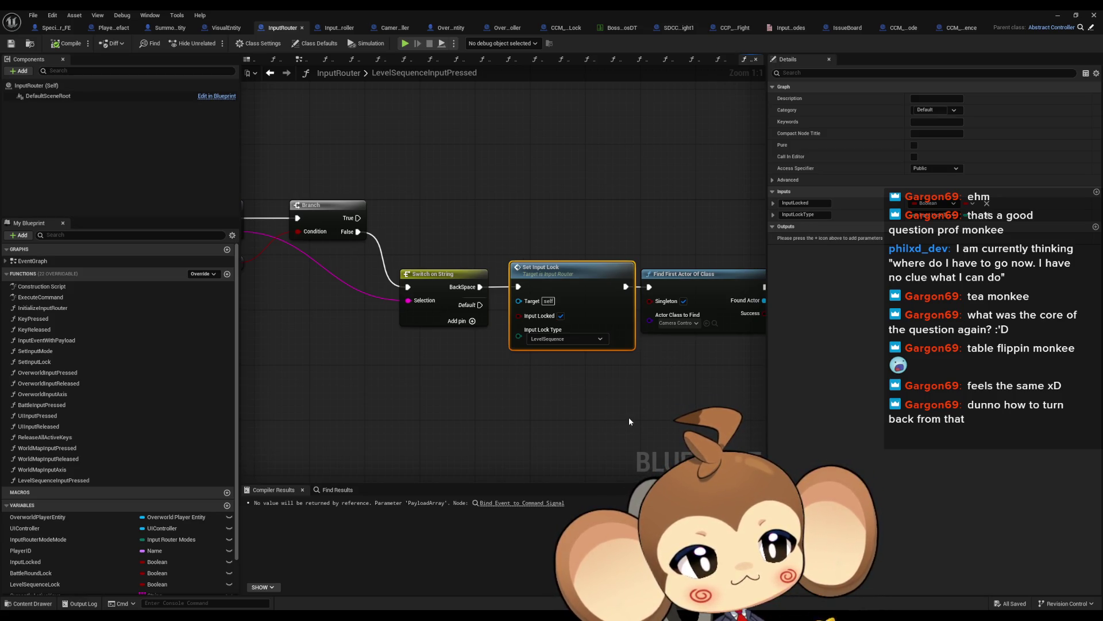
left_click_drag(629, 416, 575, 423)
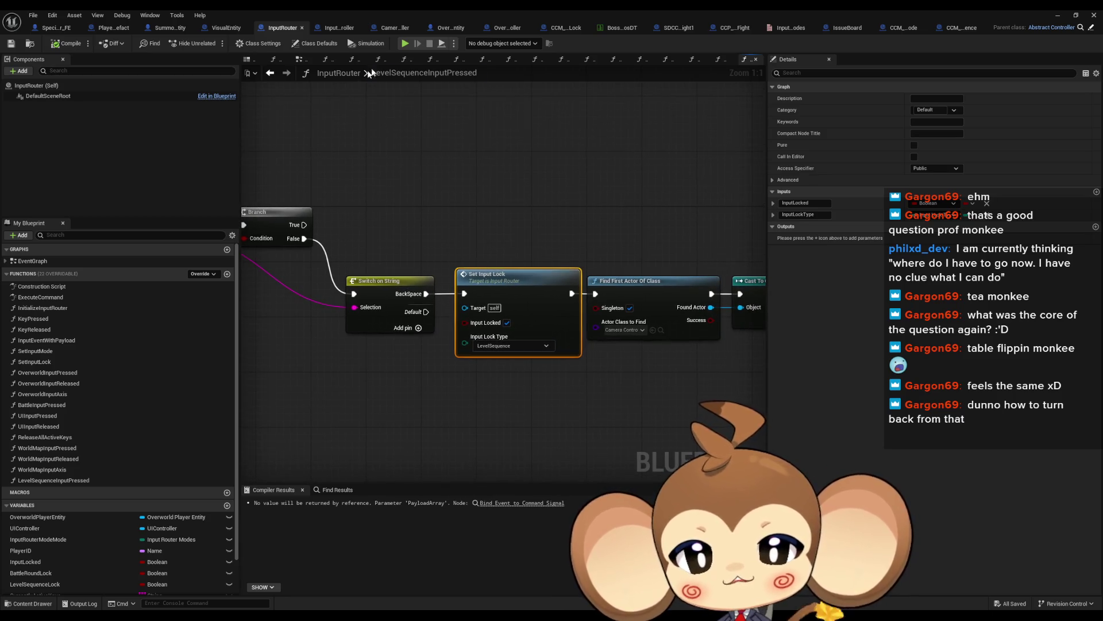
left_click(391, 29)
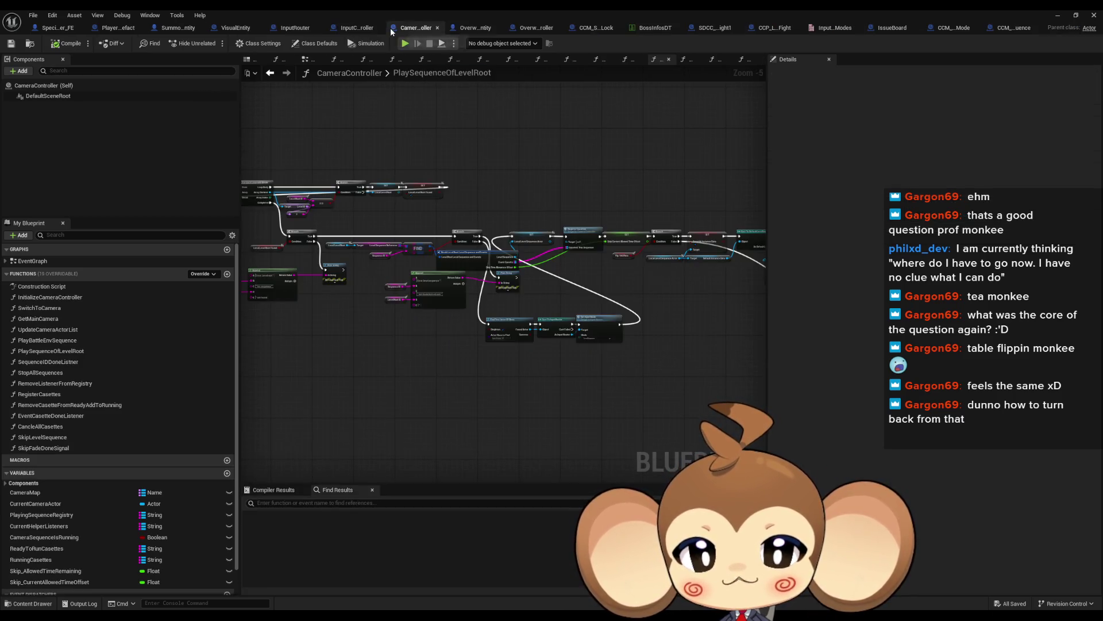
Run Find References on the AllSequencesDone event dispatcher from My Blueprint
left_click_drag(317, 242, 420, 254)
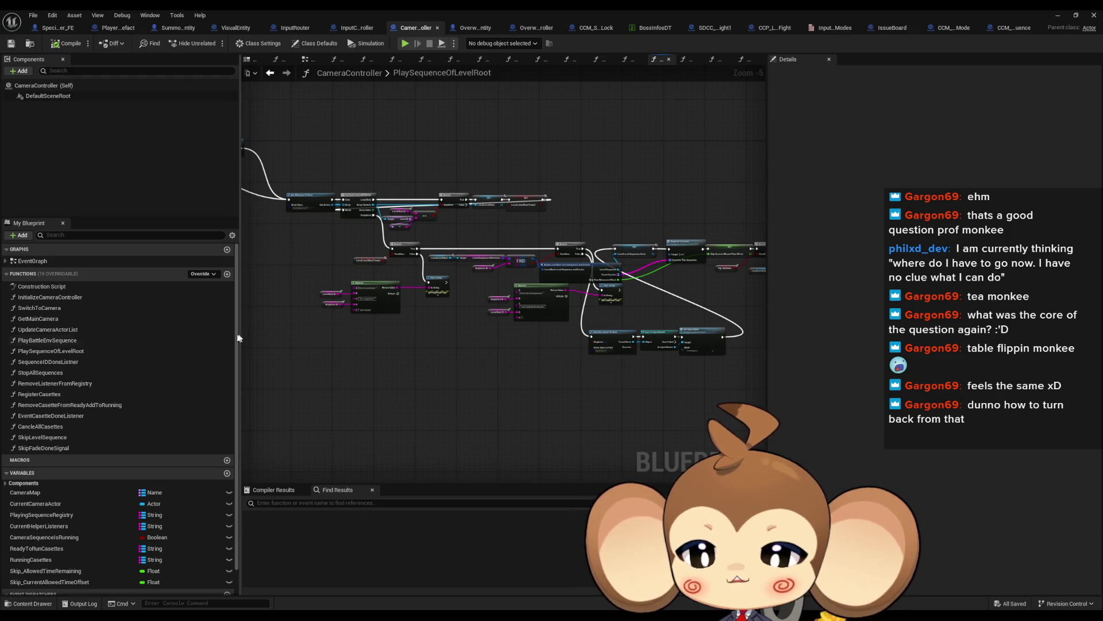
scroll(166, 447, "down", 1)
right_click(30, 579)
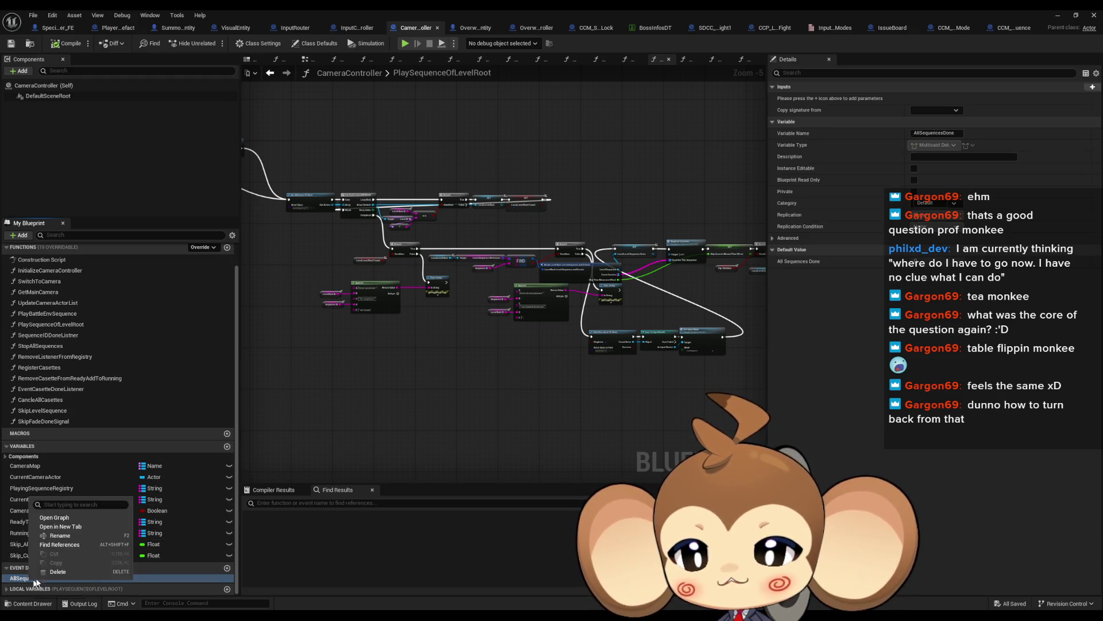
left_click(61, 545)
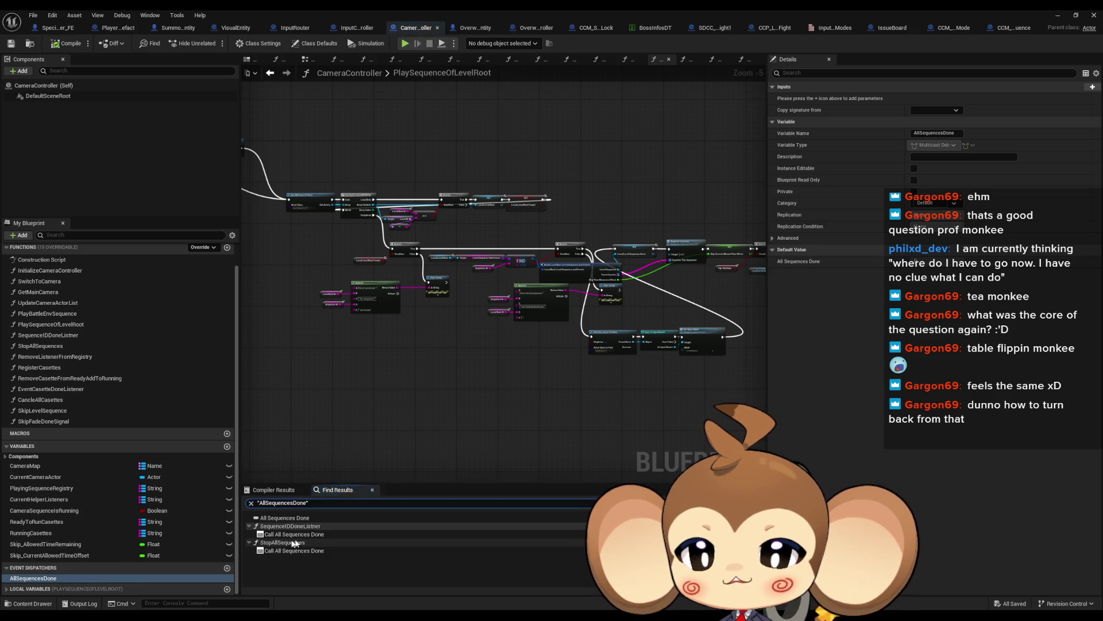
Jump to the All Sequences Done calls in SequenceIDDoneListner and StopAllSequences, viewing the GET and VALUES nodes
left_click(290, 537)
left_click(282, 549)
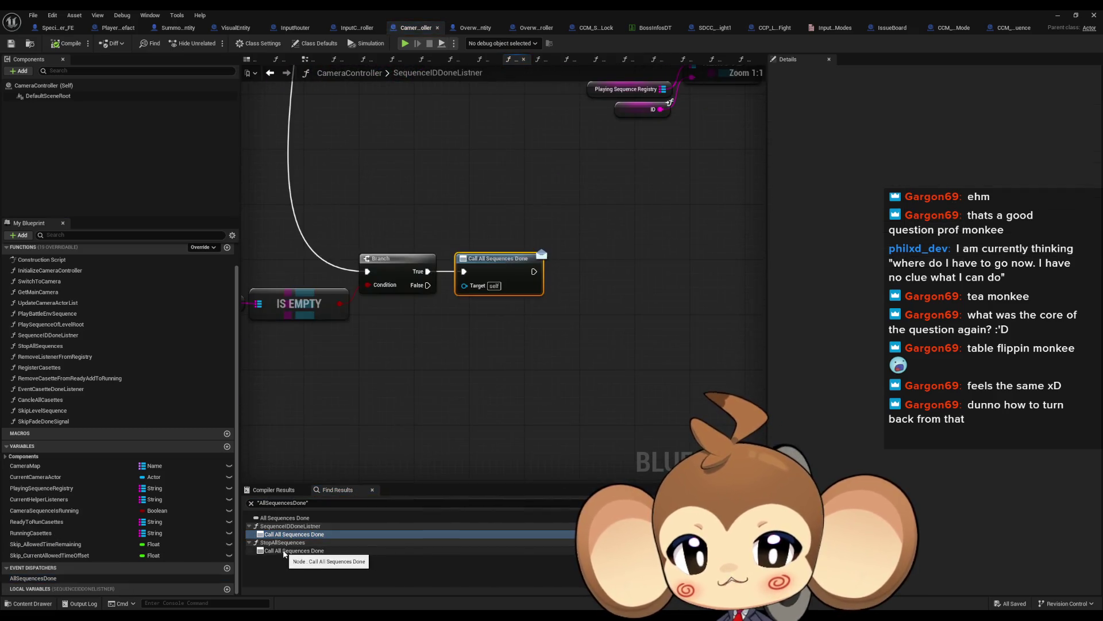
scroll(433, 312, "down", 2)
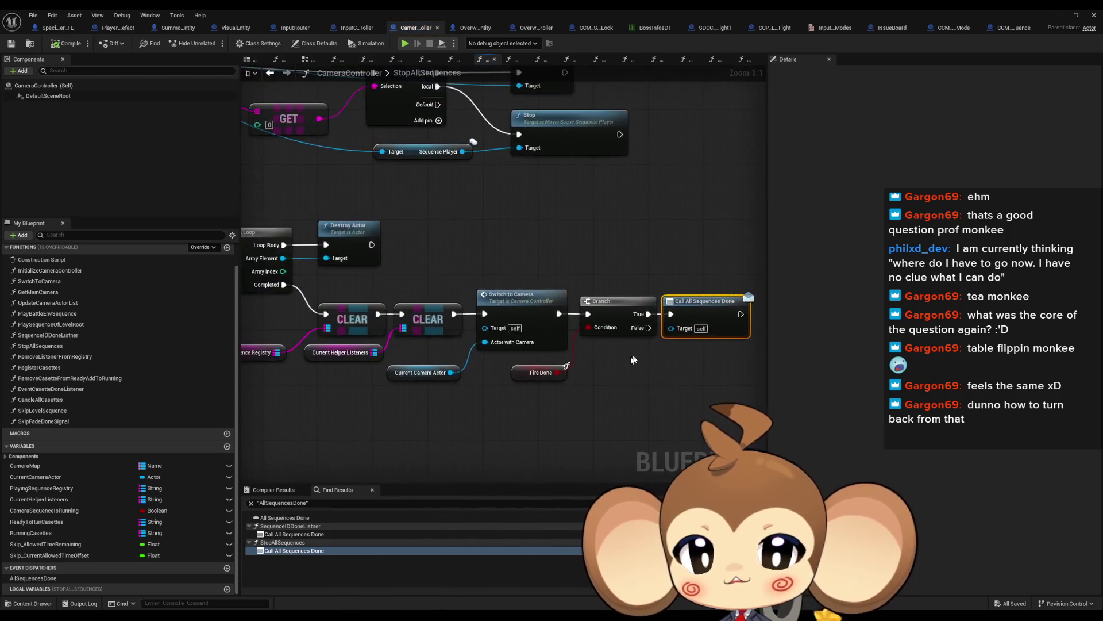
scroll(534, 337, "up", 3)
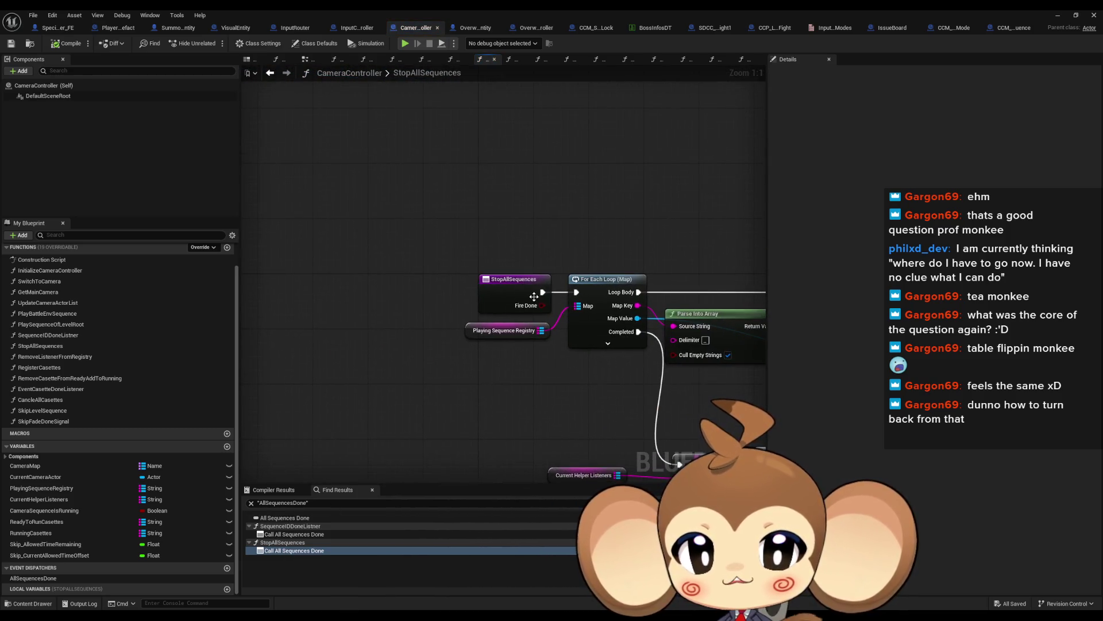
mouse_move(551, 307)
left_mouse_down()
mouse_move(554, 345)
mouse_move(481, 372)
left_mouse_up()
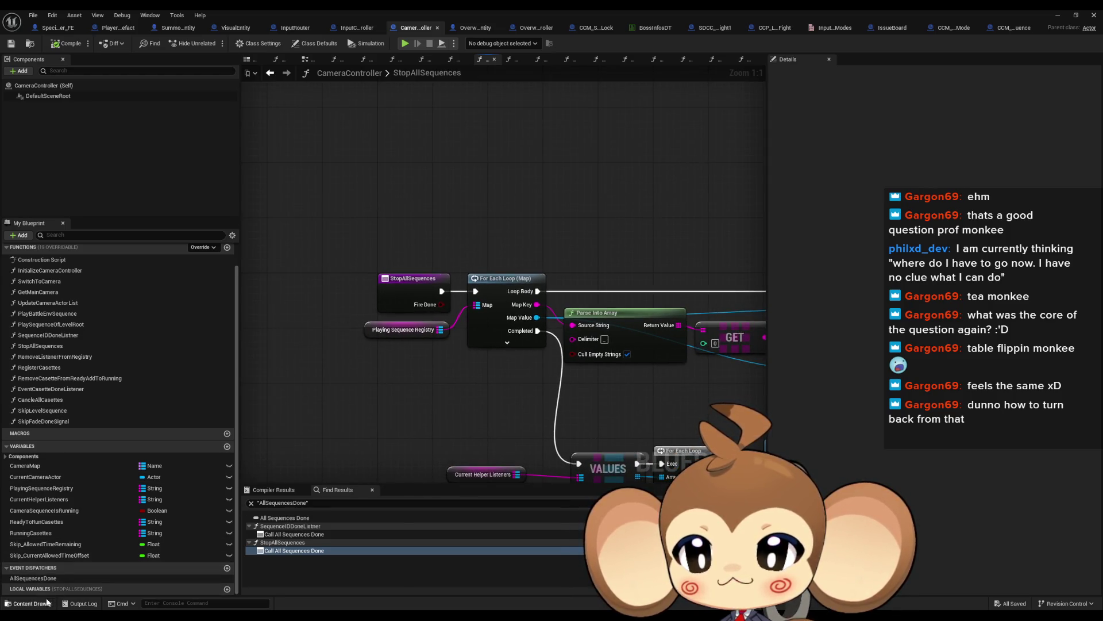
Revisit the SequenceIDDoneListner call, then minimize the Blueprint Editor and start a Play-in-Editor test
left_click(283, 535)
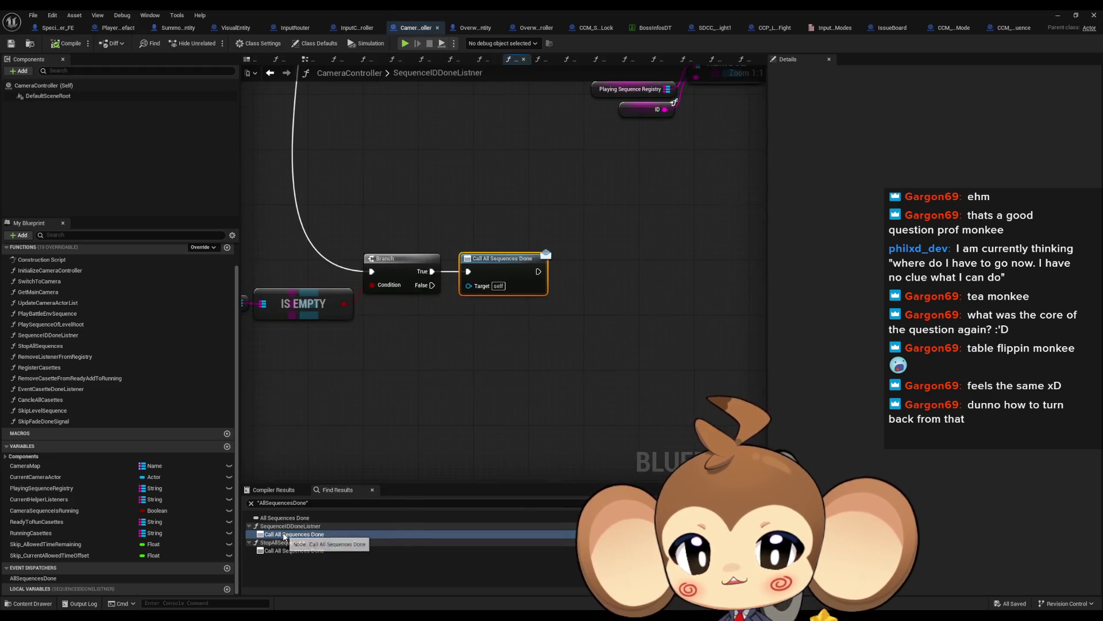
scroll(518, 361, "down", 4)
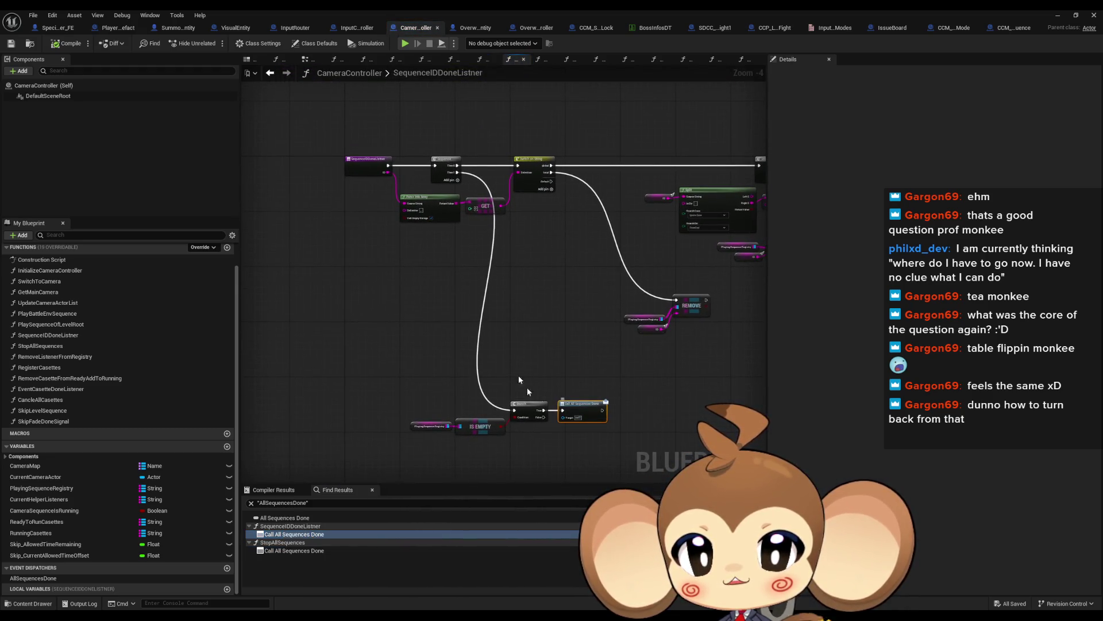
scroll(446, 308, "up", 4)
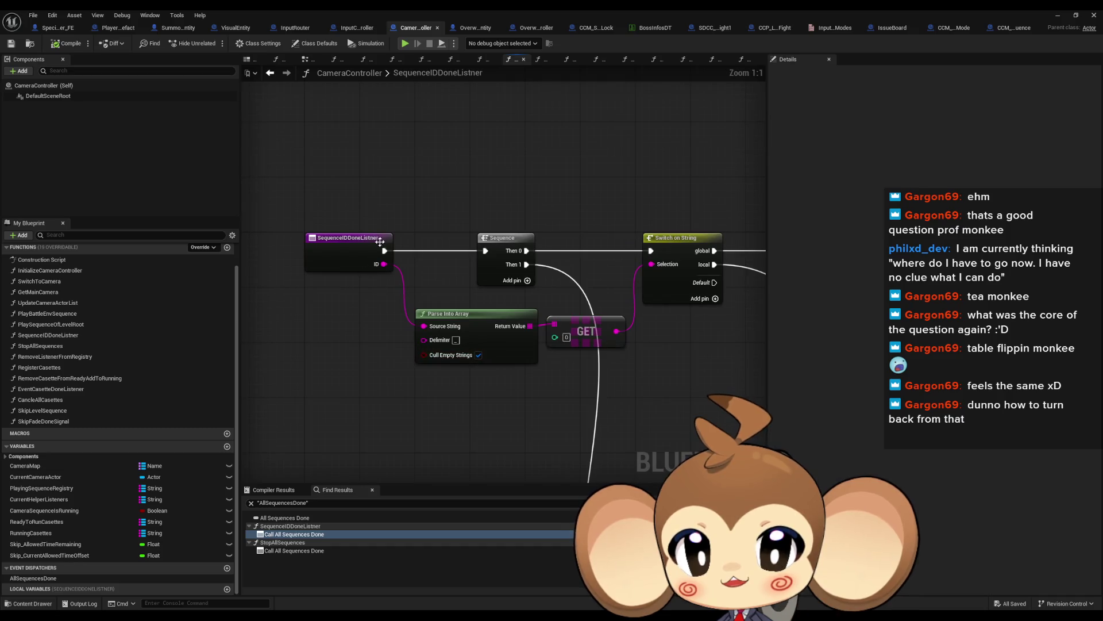
scroll(406, 257, "down", 4)
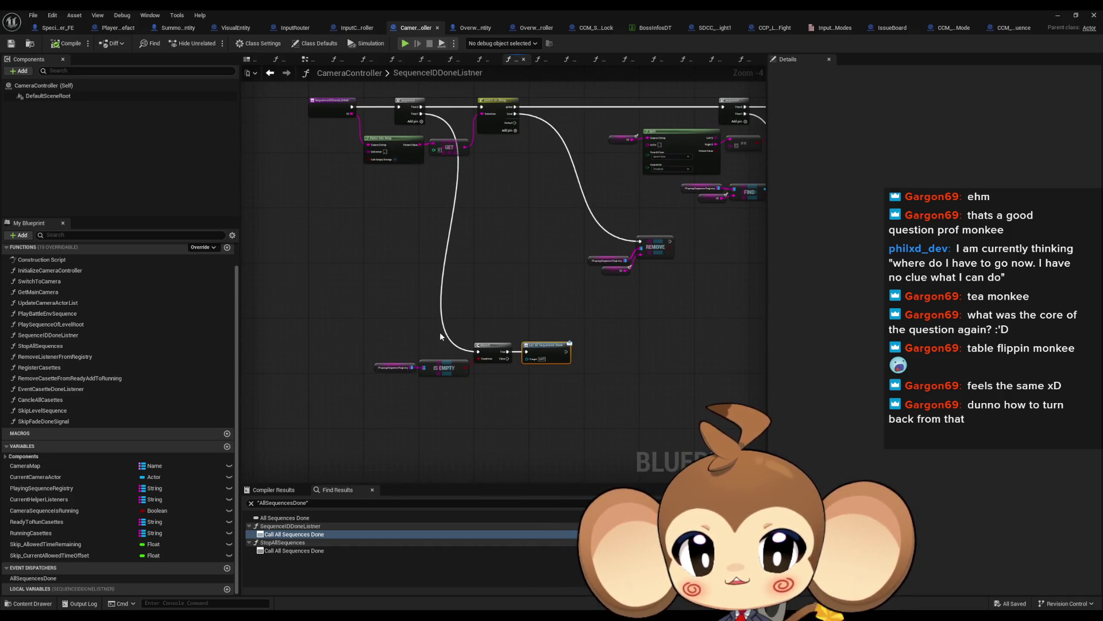
scroll(440, 333, "up", 3)
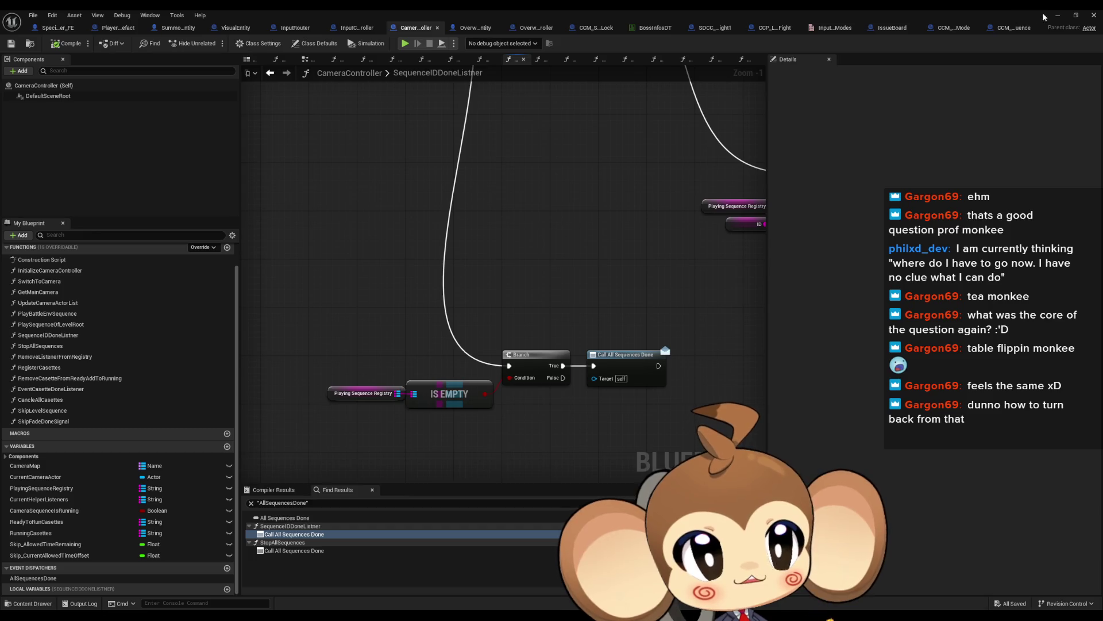
left_click(1058, 15)
left_click(215, 45)
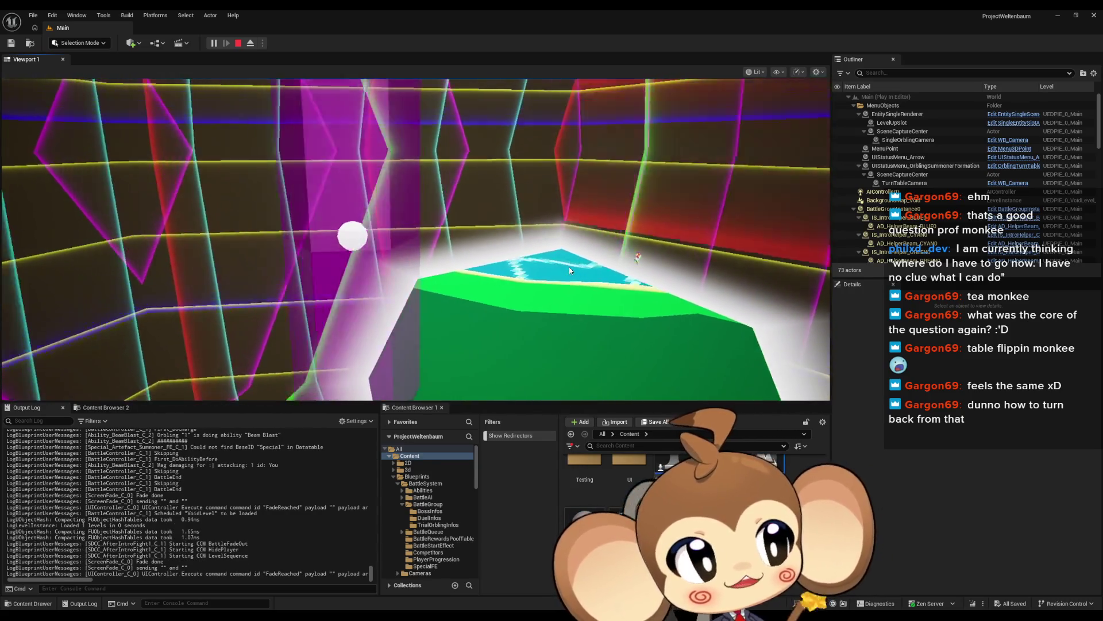
Stop the Play-in-Editor session and return to the CameraController Blueprint Editor
left_click(241, 45)
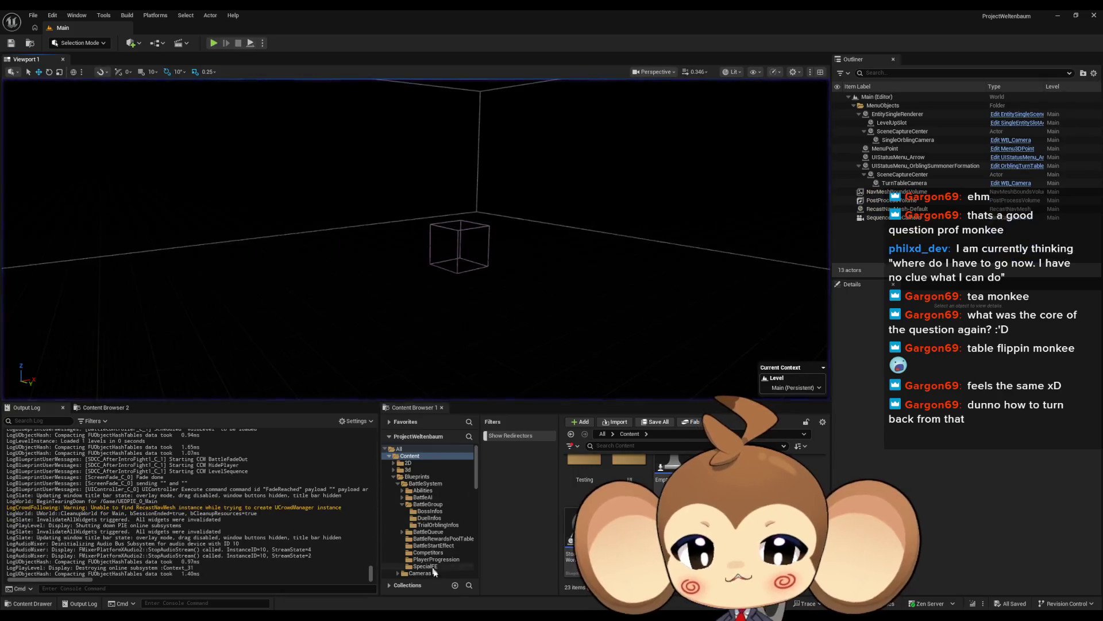
mouse_move(535, 598)
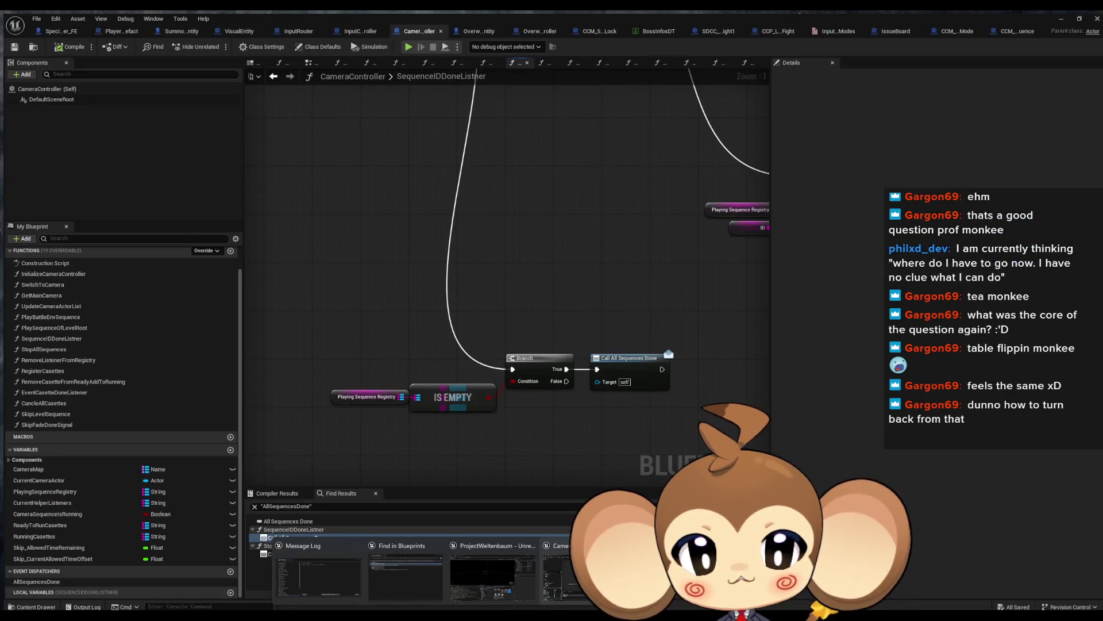
Add a Find First Actor Of Class node set to the Input Router class
scroll(536, 382, "down", 1)
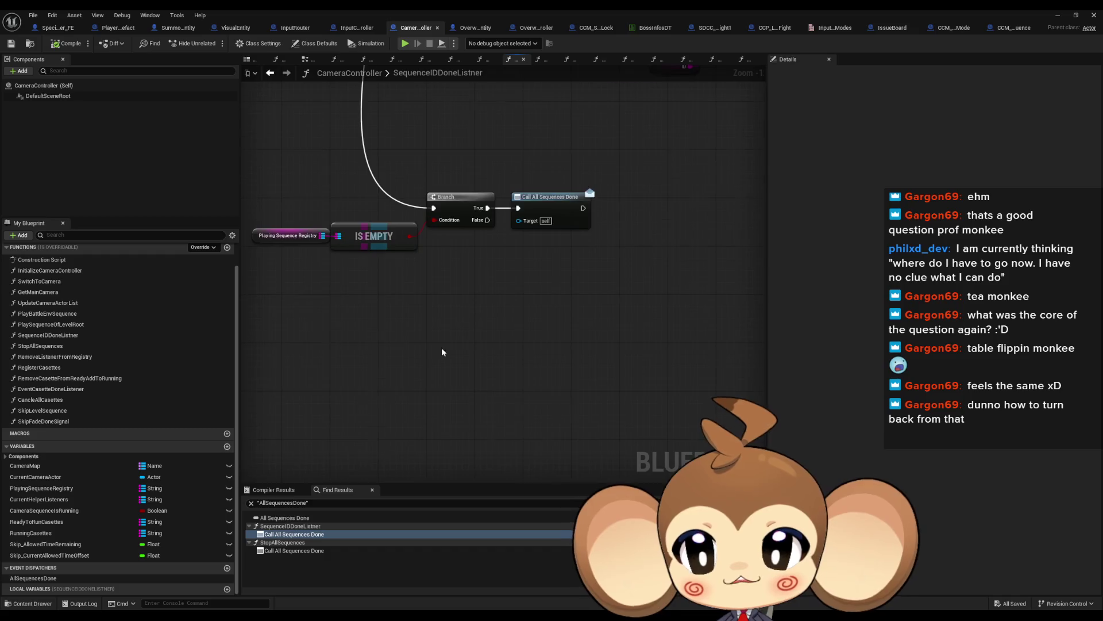
scroll(408, 342, "up", 2)
right_click(438, 366)
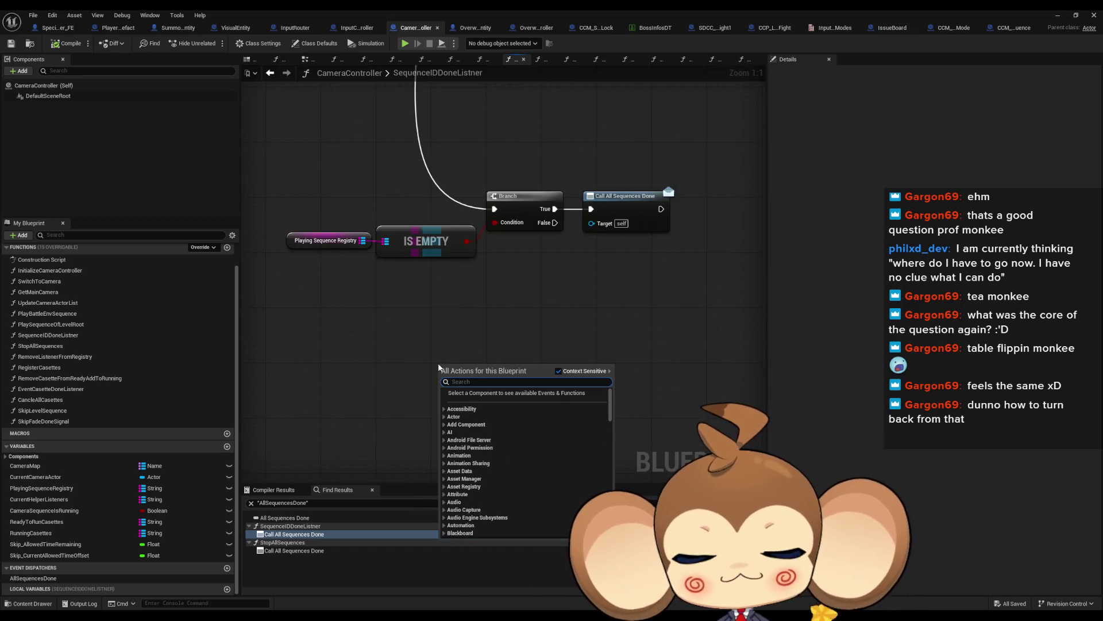
type("find ")
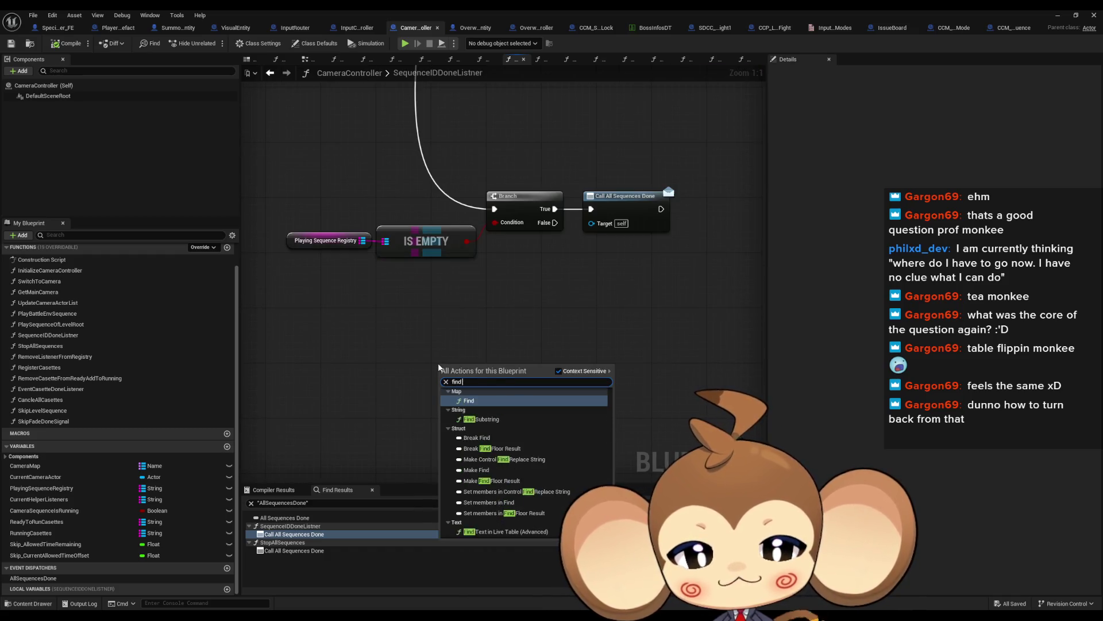
type("firsc")
key("Return")
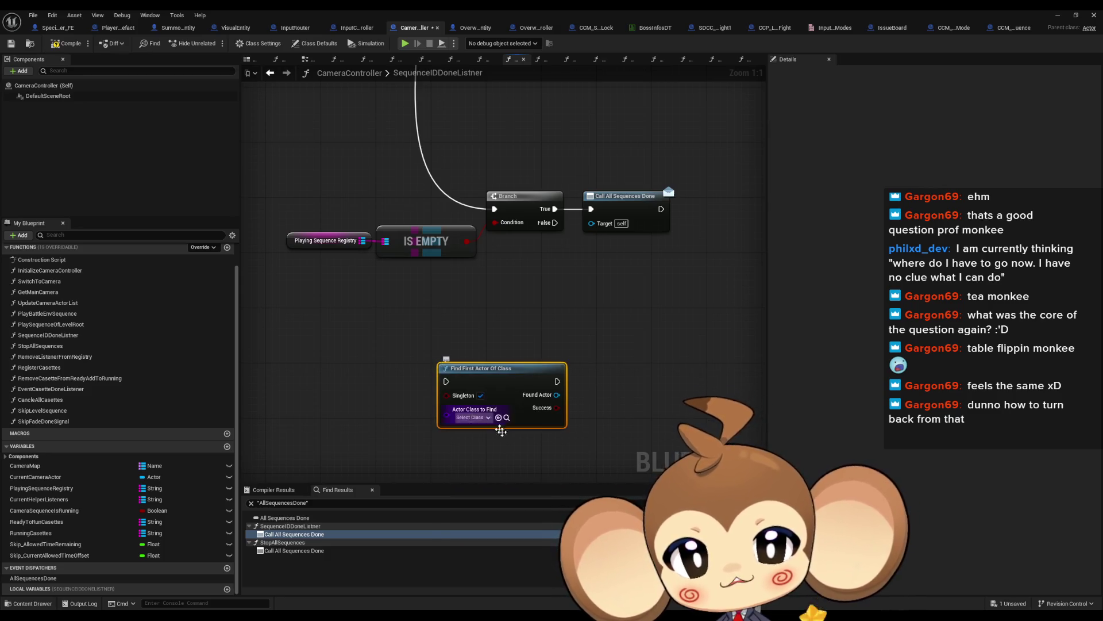
left_click(473, 419)
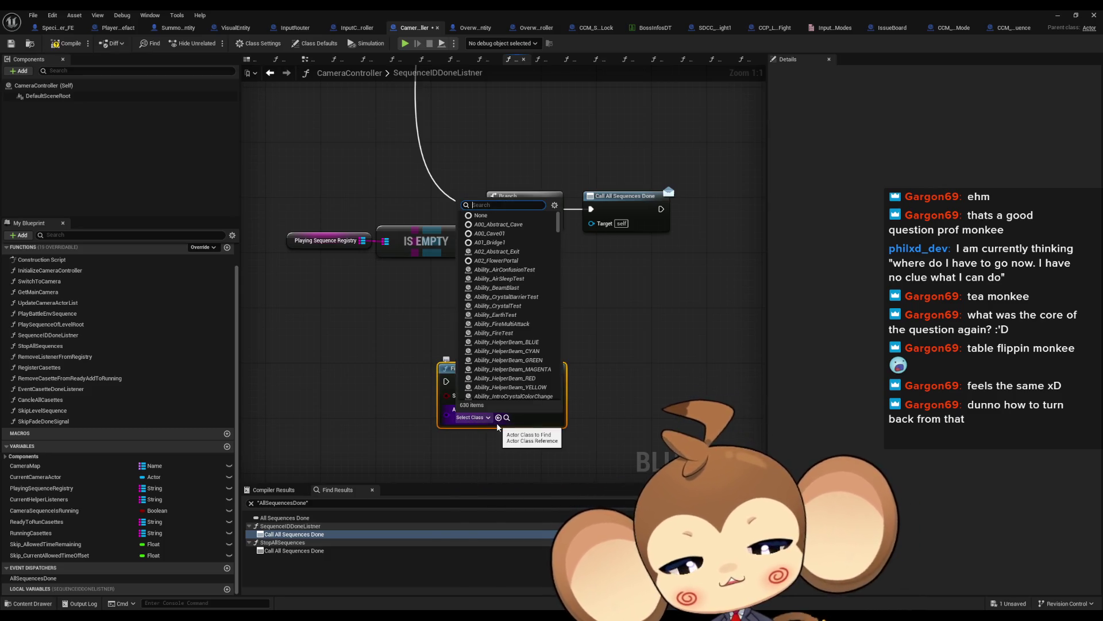
type("ca")
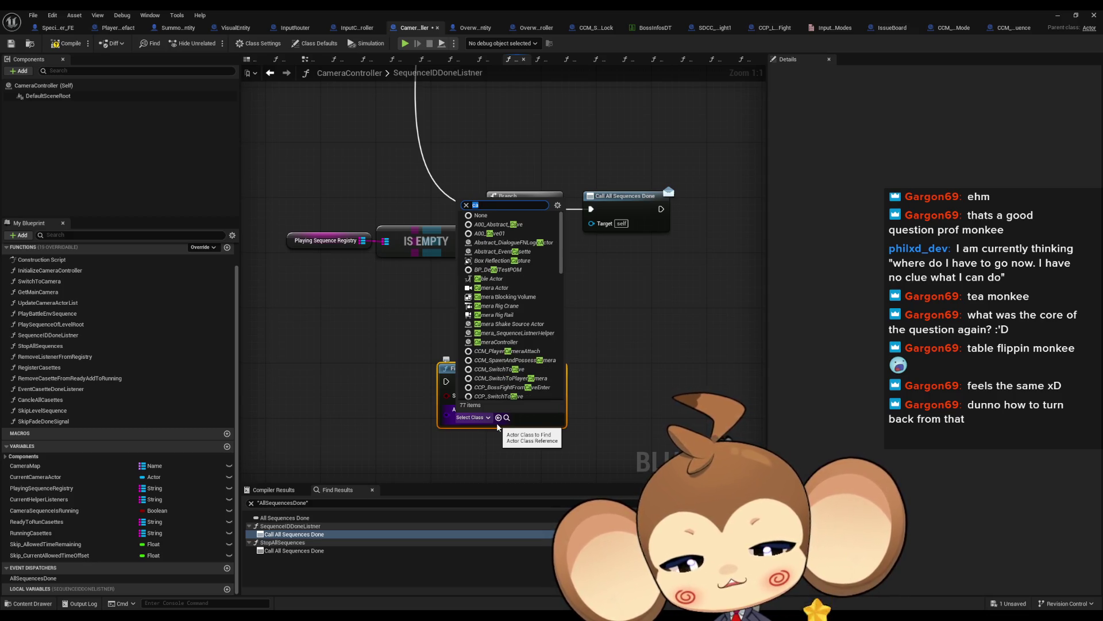
type("inpu")
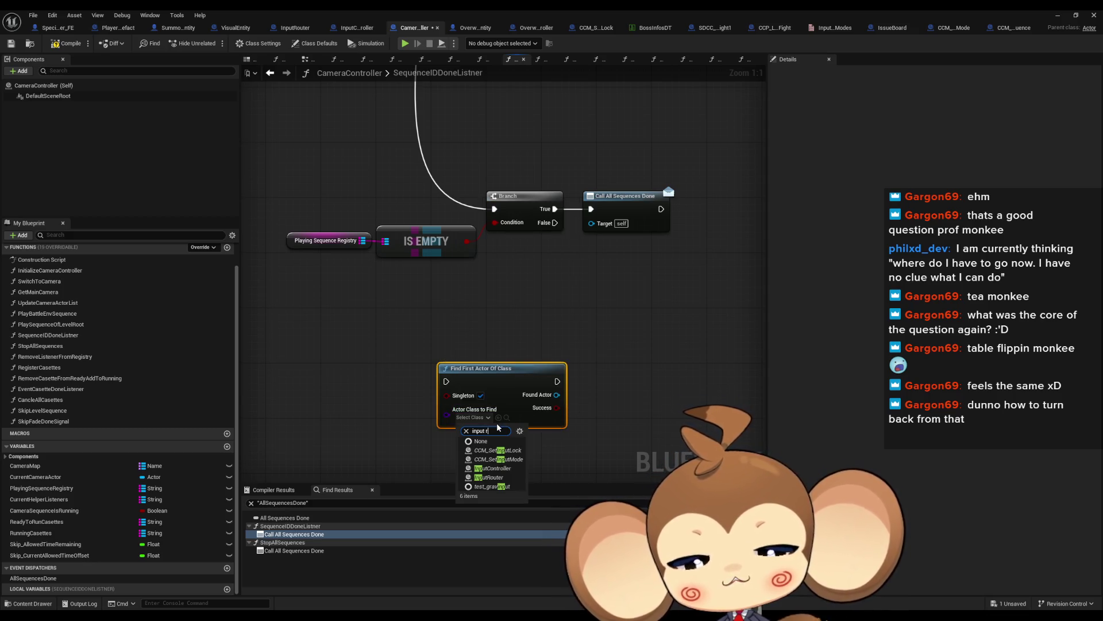
type("t")
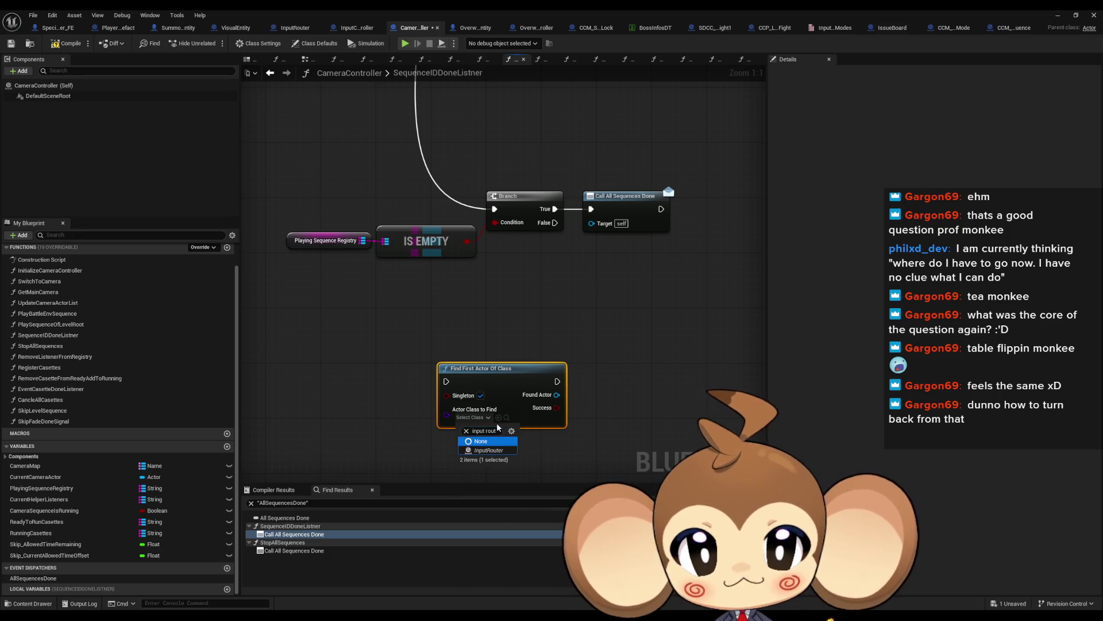
left_click(488, 450)
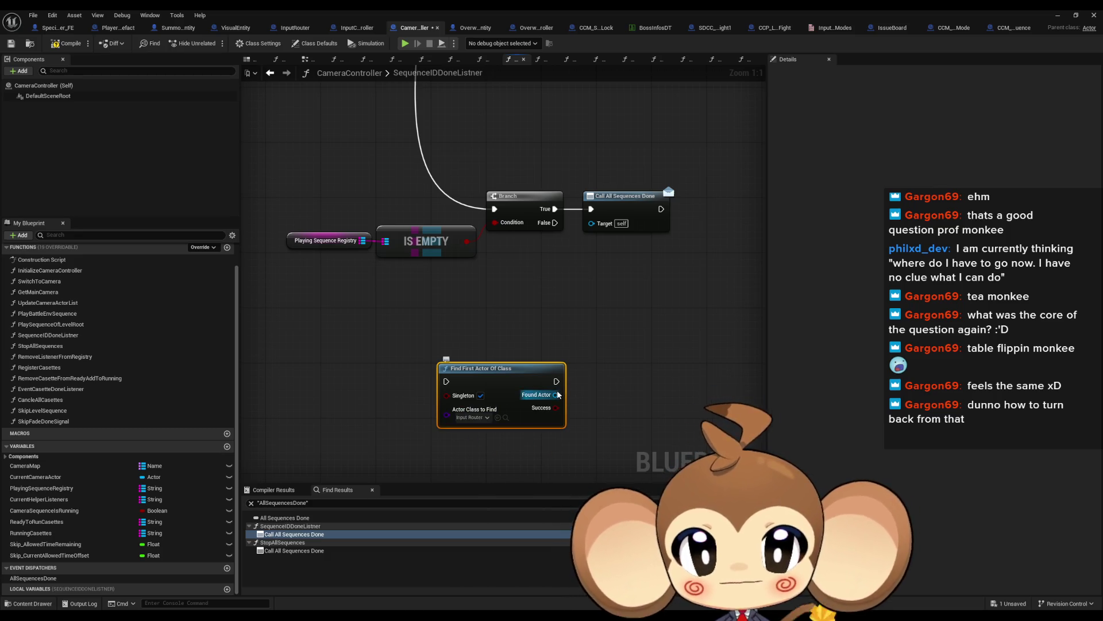
Cast Found Actor to InputRouter and add a Set Input Lock node with LevelSequence lock type
left_click_drag(556, 395, 594, 395)
type("ast inpu r")
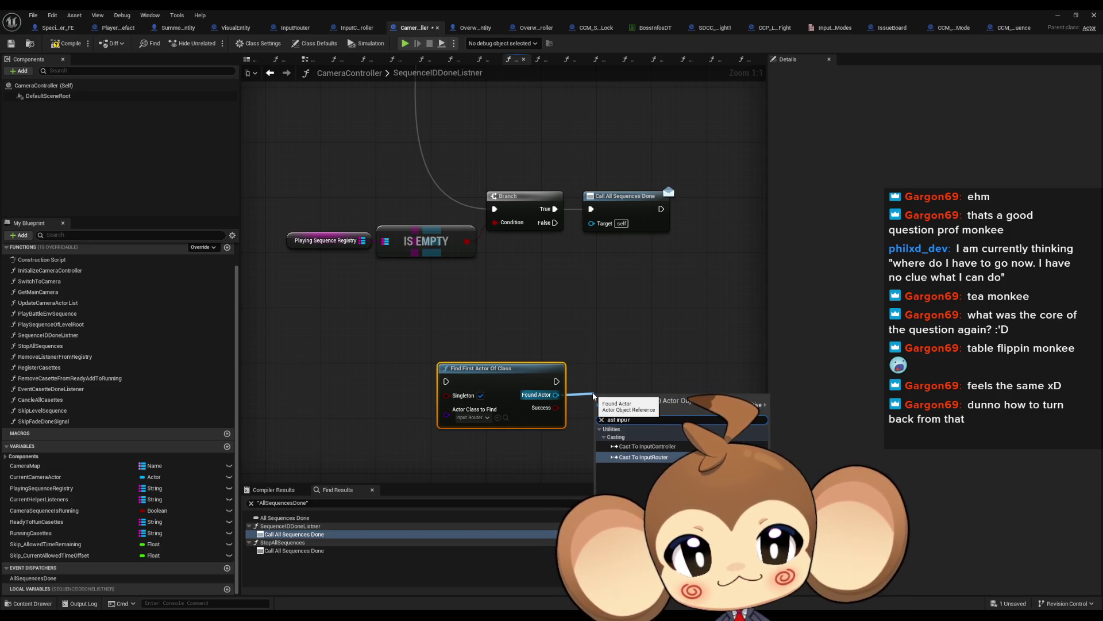
key("Return")
mouse_move(624, 405)
left_mouse_down()
mouse_move(626, 377)
mouse_move(684, 406)
mouse_move(560, 405)
mouse_move(569, 397)
left_mouse_up()
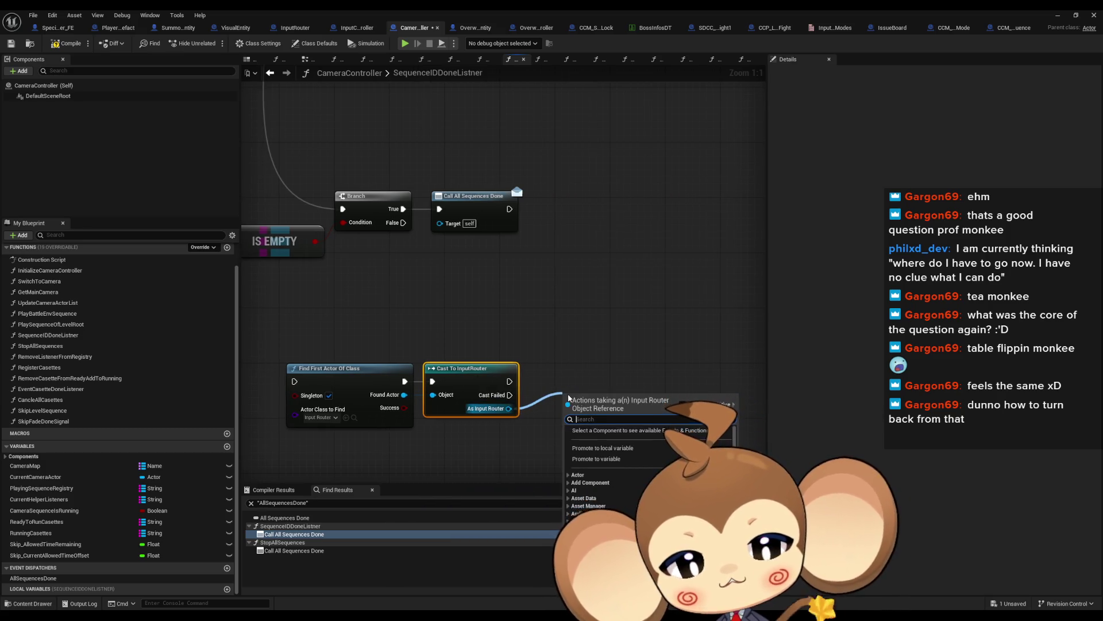
type("lock")
key("Return")
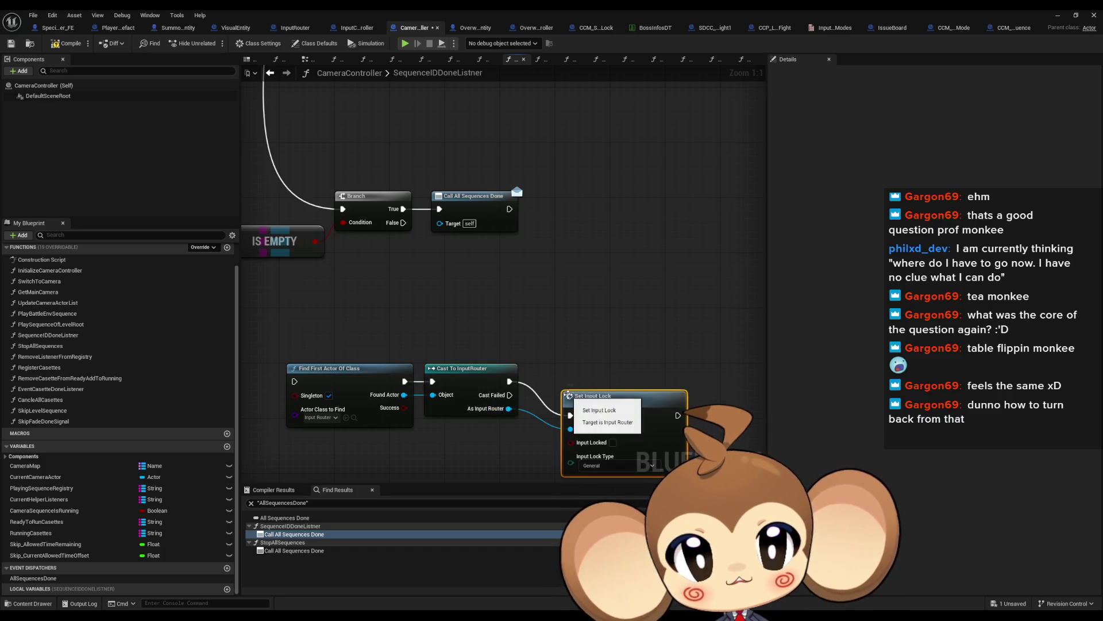
left_click(618, 465)
left_click(615, 494)
left_click_drag(621, 409, 593, 375)
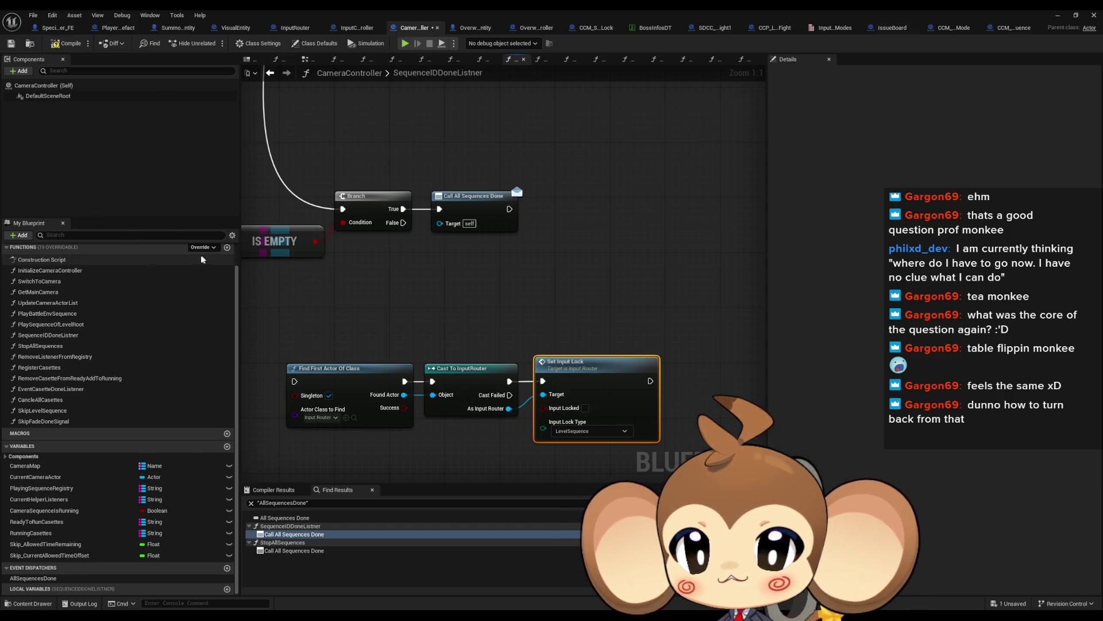
Select the three input-lock nodes, take them out for reuse, and add a new function
scroll(144, 270, "up", 1)
left_click(372, 314)
left_click_drag(408, 359, 546, 379)
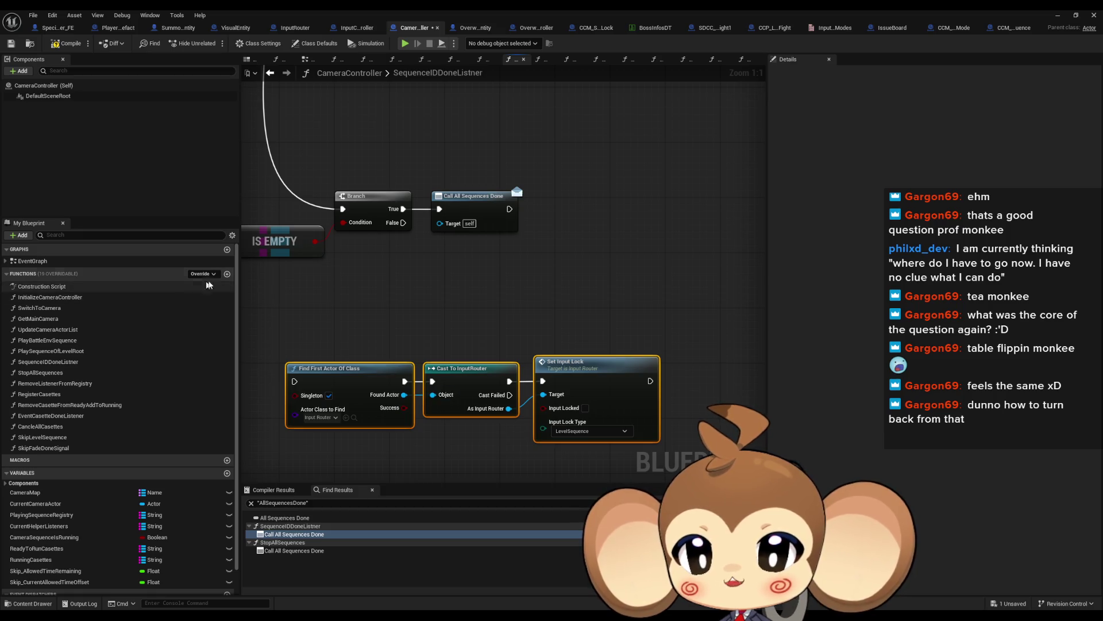
key("Delete")
left_click(228, 275)
type("UnlockLevelSequenceInp")
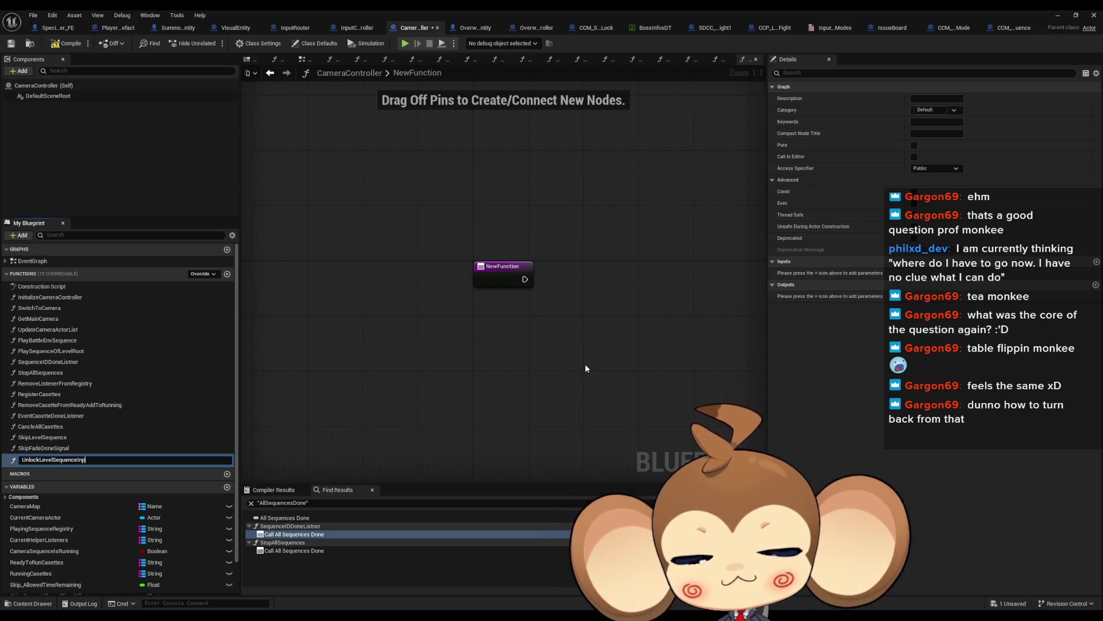
Name the function UnlockLevelSequenceInput, paste the lock nodes, and wire its entry to Find First Actor Of Class
type("ut")
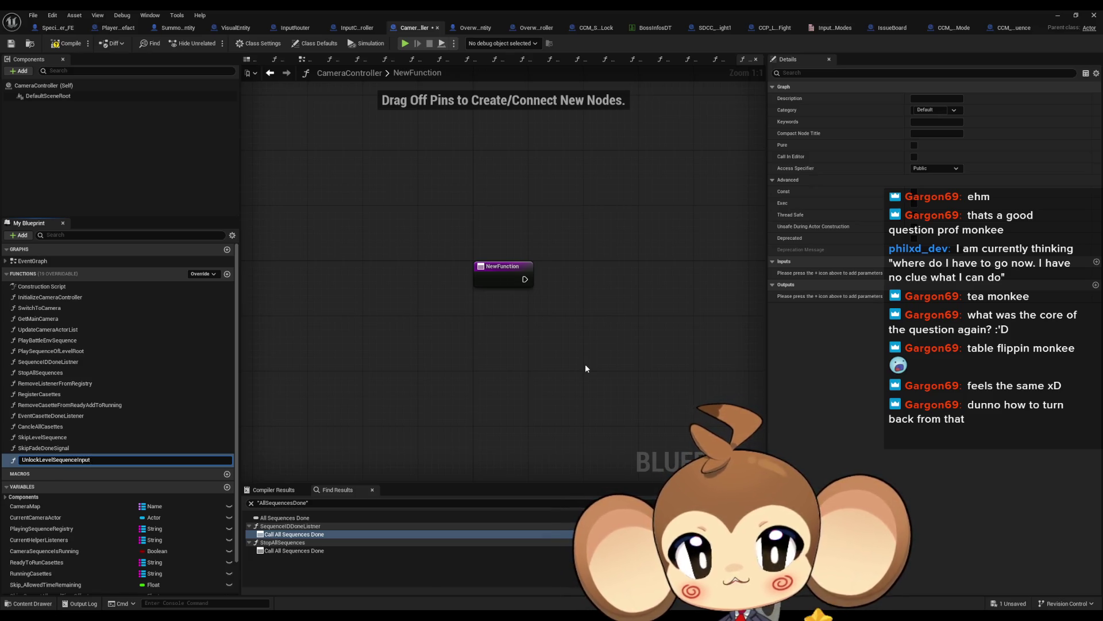
key("Return")
key("ctrl+v")
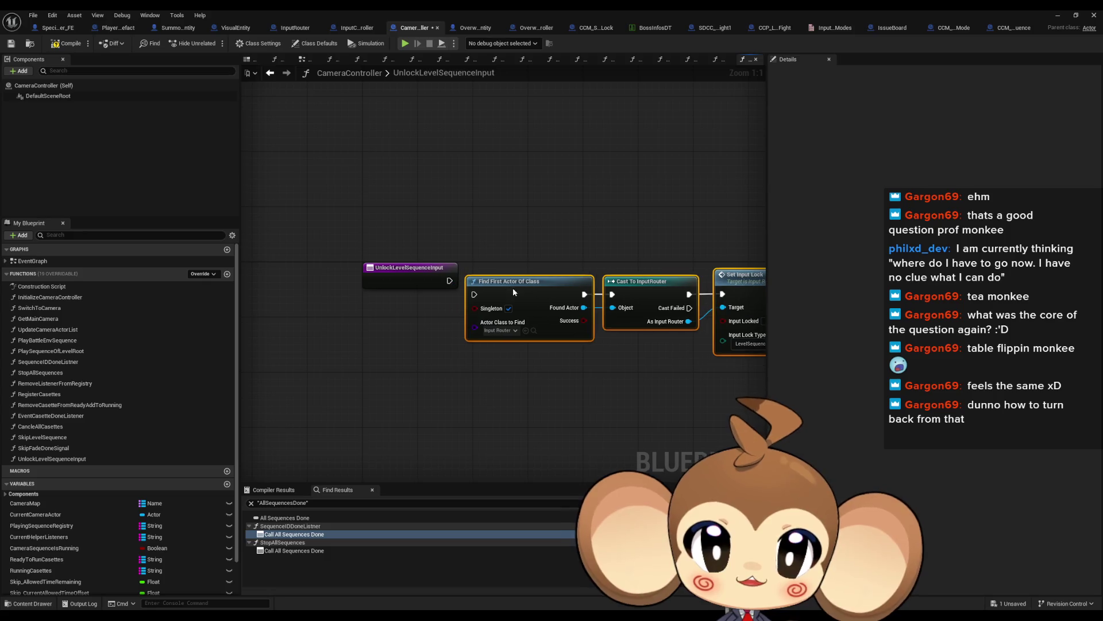
left_click_drag(474, 280, 451, 283)
Place an UnlockLevelSequenceInput call in SequenceIDDoneListner near Call All Sequences Done
scroll(444, 345, "down", 1)
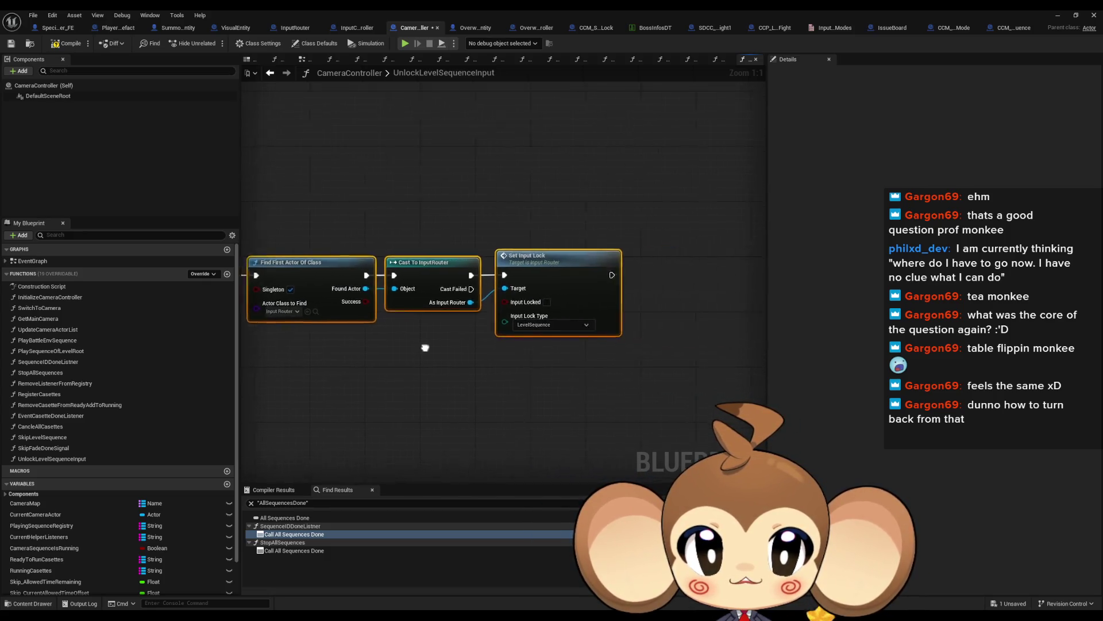
scroll(446, 347, "up", 1)
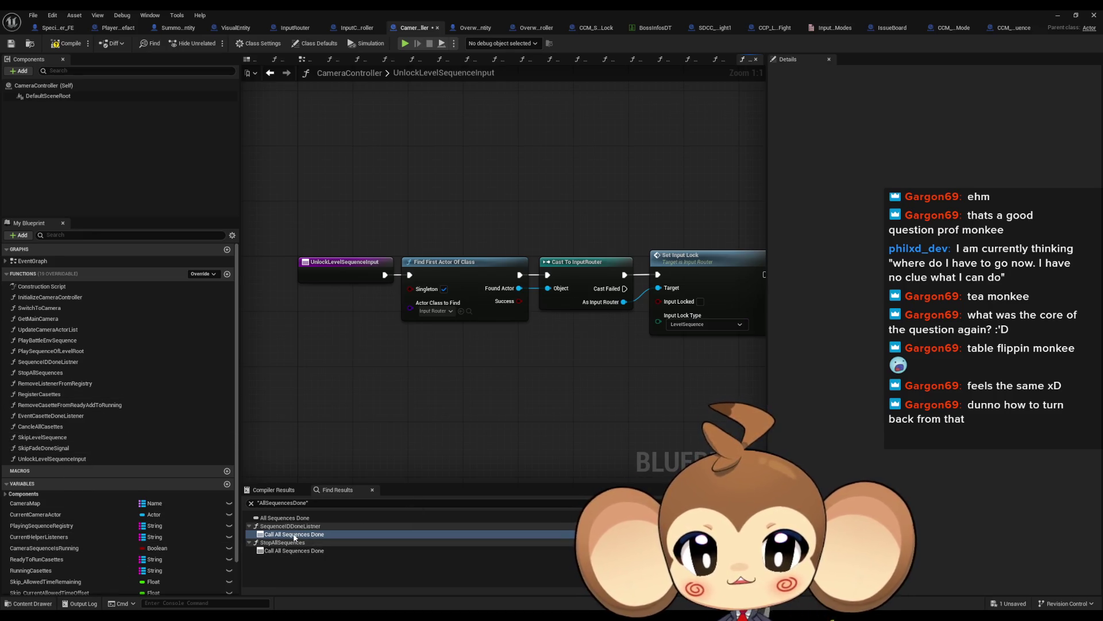
double_click(293, 534)
left_click_drag(52, 459, 434, 354)
Wire Branch True through UnlockLevelSequenceInput into Call All Sequences Done and align them with Branch
mouse_move(432, 271)
left_mouse_down()
mouse_move(497, 347)
mouse_move(410, 341)
left_mouse_up()
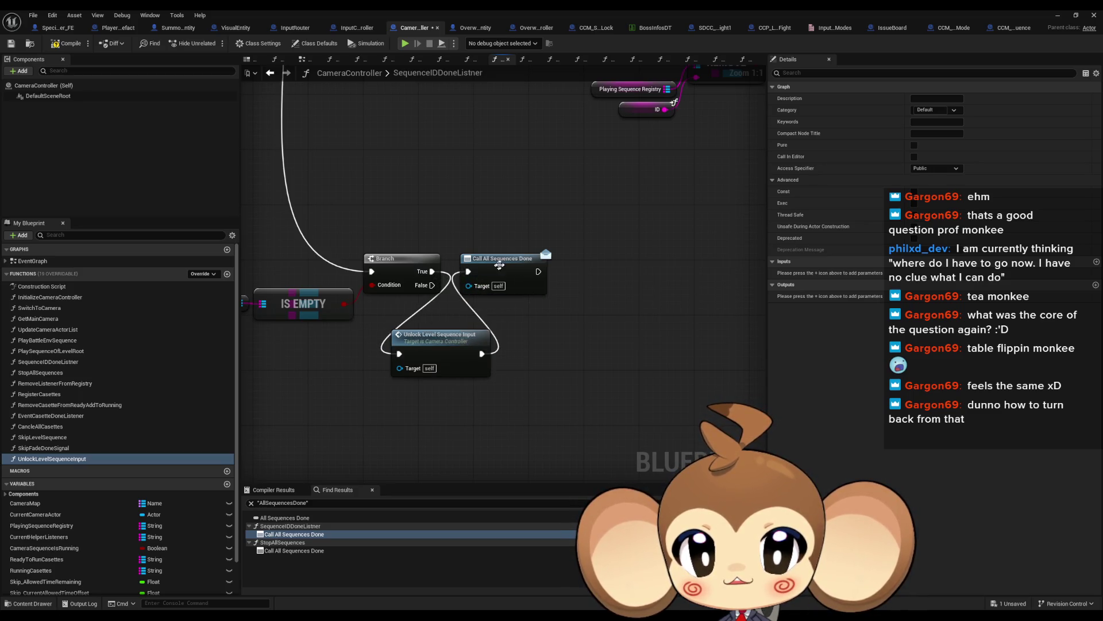
left_click_drag(500, 258, 545, 336)
left_click(440, 326, "ctrl")
mouse_move(440, 326)
left_mouse_down()
mouse_move(525, 280)
mouse_move(489, 262)
left_mouse_up()
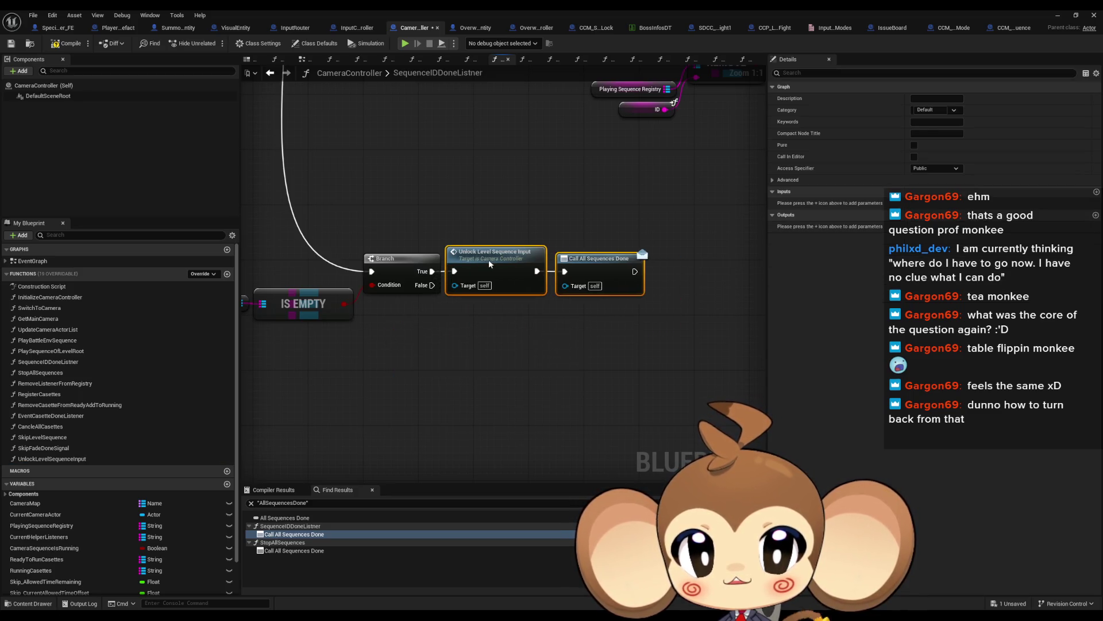
In StopAllSequences, insert an UnlockLevelSequenceInput call between the entry and For Each Loop
double_click(294, 550)
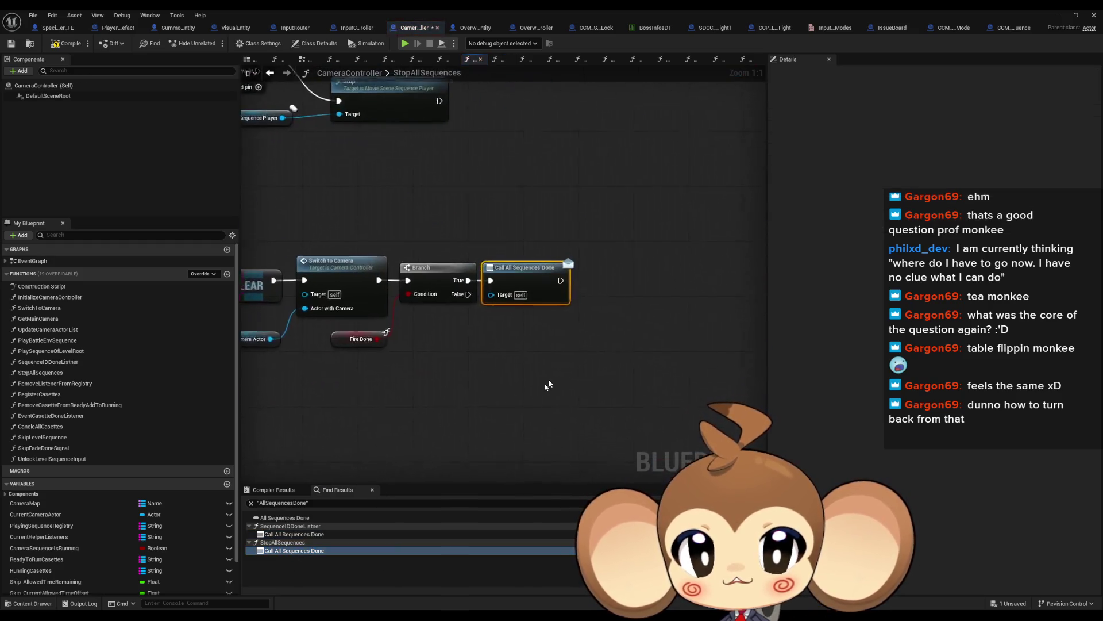
scroll(575, 397, "down", 4)
scroll(667, 379, "up", 4)
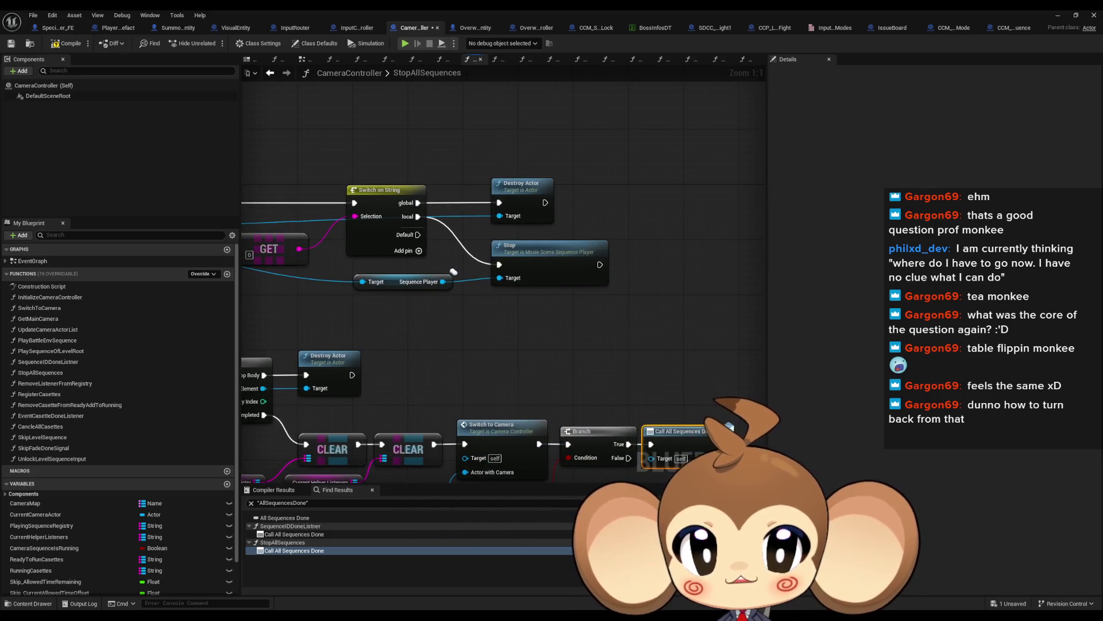
mouse_move(566, 498)
left_mouse_down()
mouse_move(540, 359)
mouse_move(693, 398)
left_mouse_up()
mouse_move(301, 170)
left_mouse_down()
mouse_move(530, 253)
mouse_move(473, 210)
left_mouse_up()
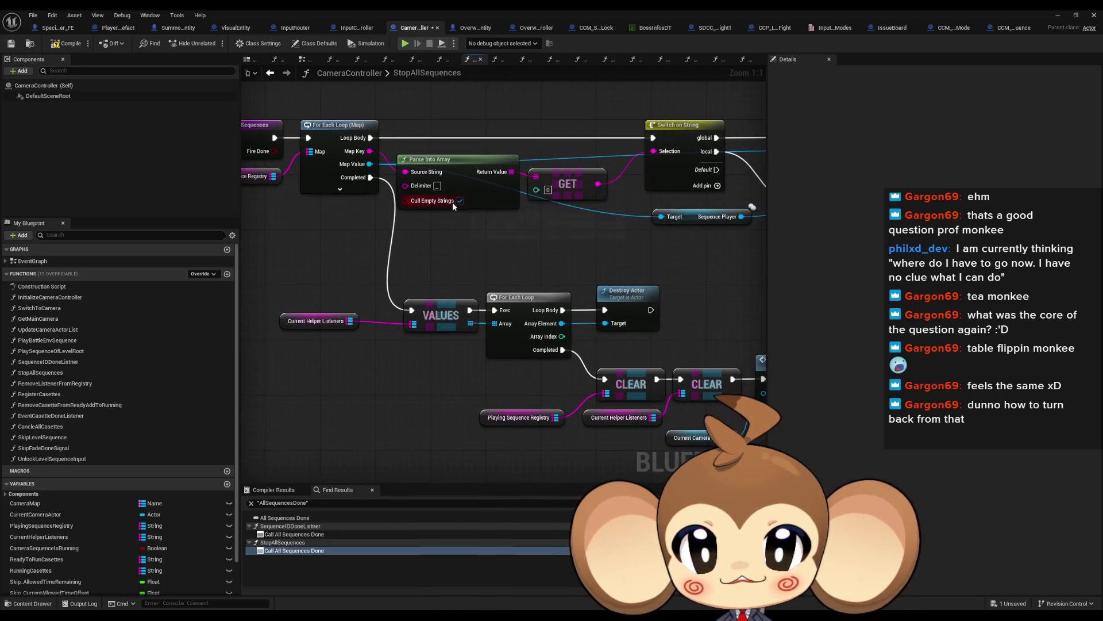
mouse_move(589, 271)
left_mouse_down()
mouse_move(282, 187)
mouse_move(601, 381)
left_mouse_up()
left_click(313, 180)
left_click_drag(305, 253, 313, 198)
left_click_drag(340, 253, 398, 203)
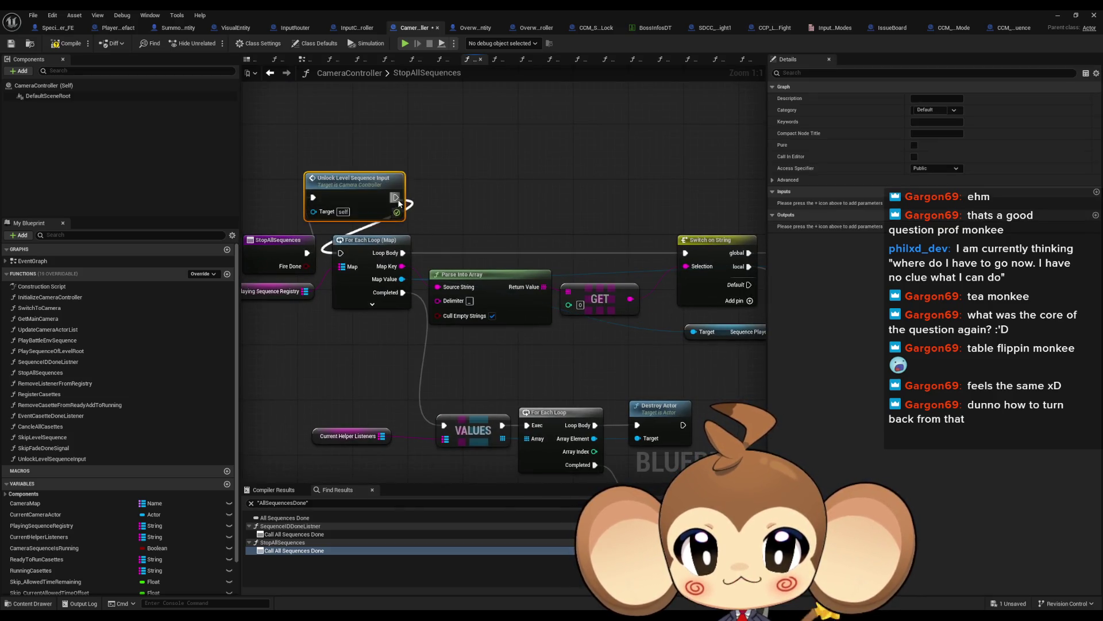
Tidy the StopAllSequences nodes around the unlock call, then minimize the editor and start a play test
mouse_move(319, 275)
left_mouse_down()
mouse_move(607, 440)
mouse_move(616, 276)
left_mouse_up()
scroll(616, 277, "down", 3)
scroll(433, 243, "up", 3)
mouse_move(505, 310)
left_mouse_down()
mouse_move(556, 305)
mouse_move(589, 255)
left_mouse_up()
left_click(483, 251, "ctrl")
mouse_move(484, 251)
left_mouse_down()
mouse_move(525, 300)
mouse_move(505, 307)
left_mouse_up()
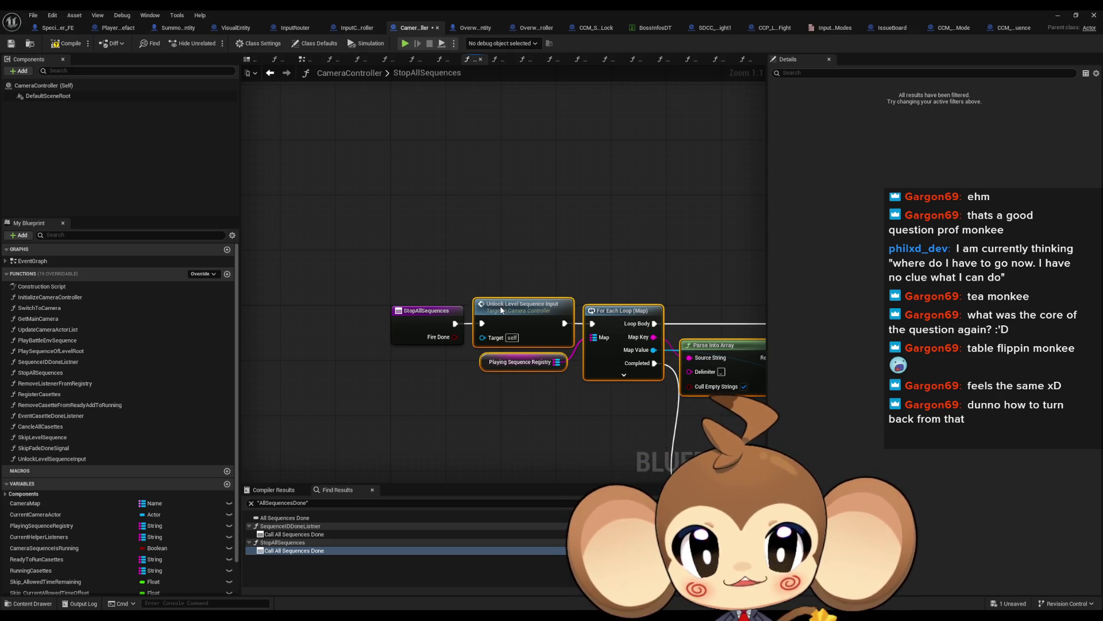
left_click(522, 230)
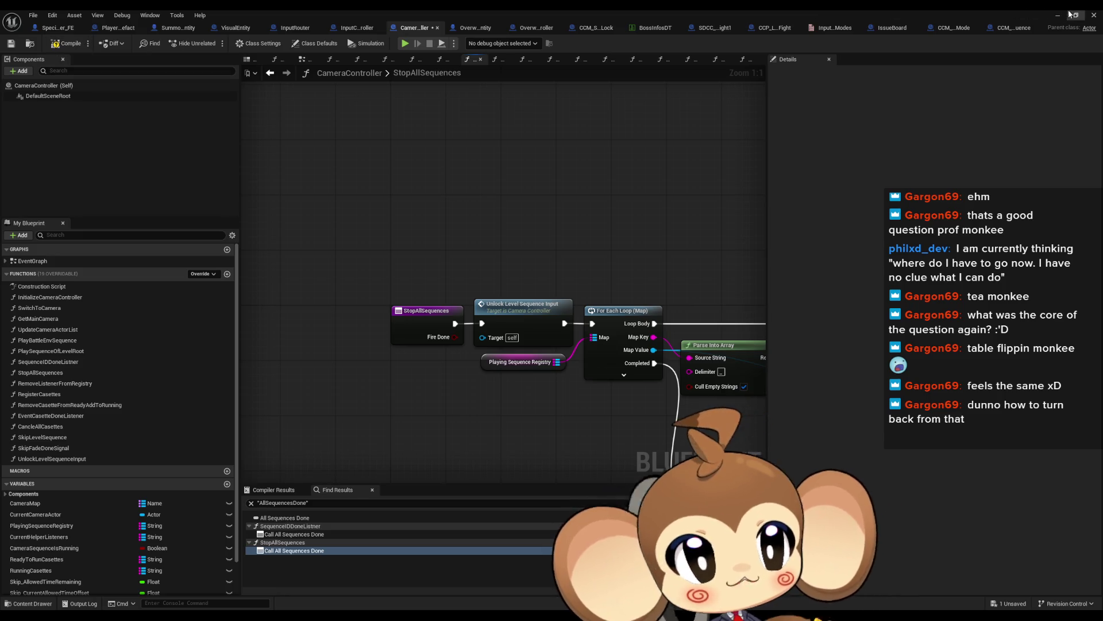
left_click(1069, 14)
left_click(209, 45)
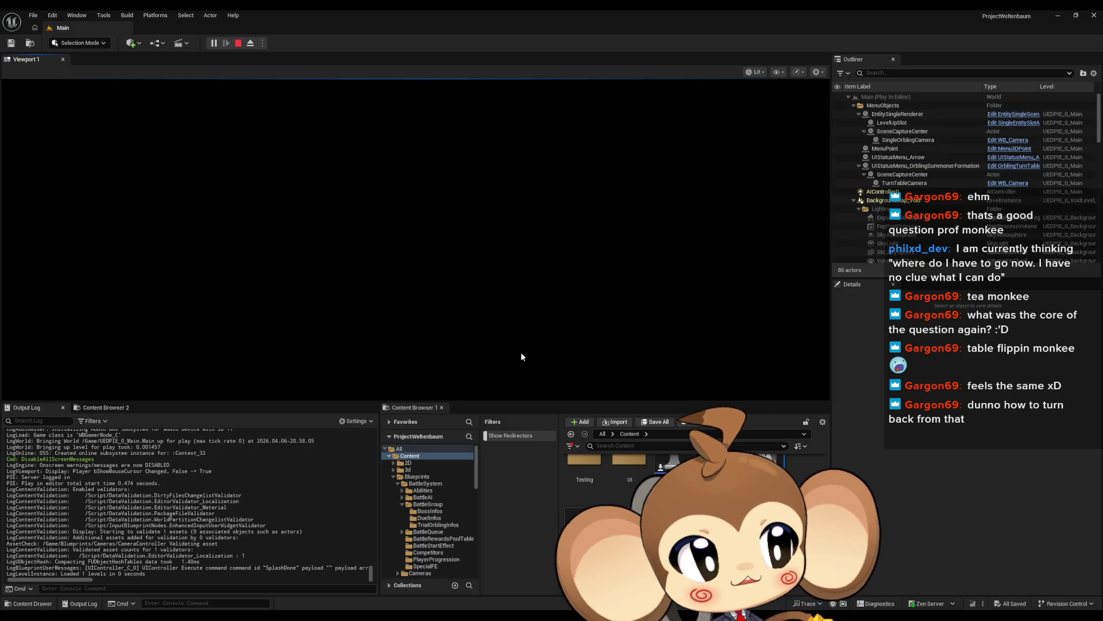